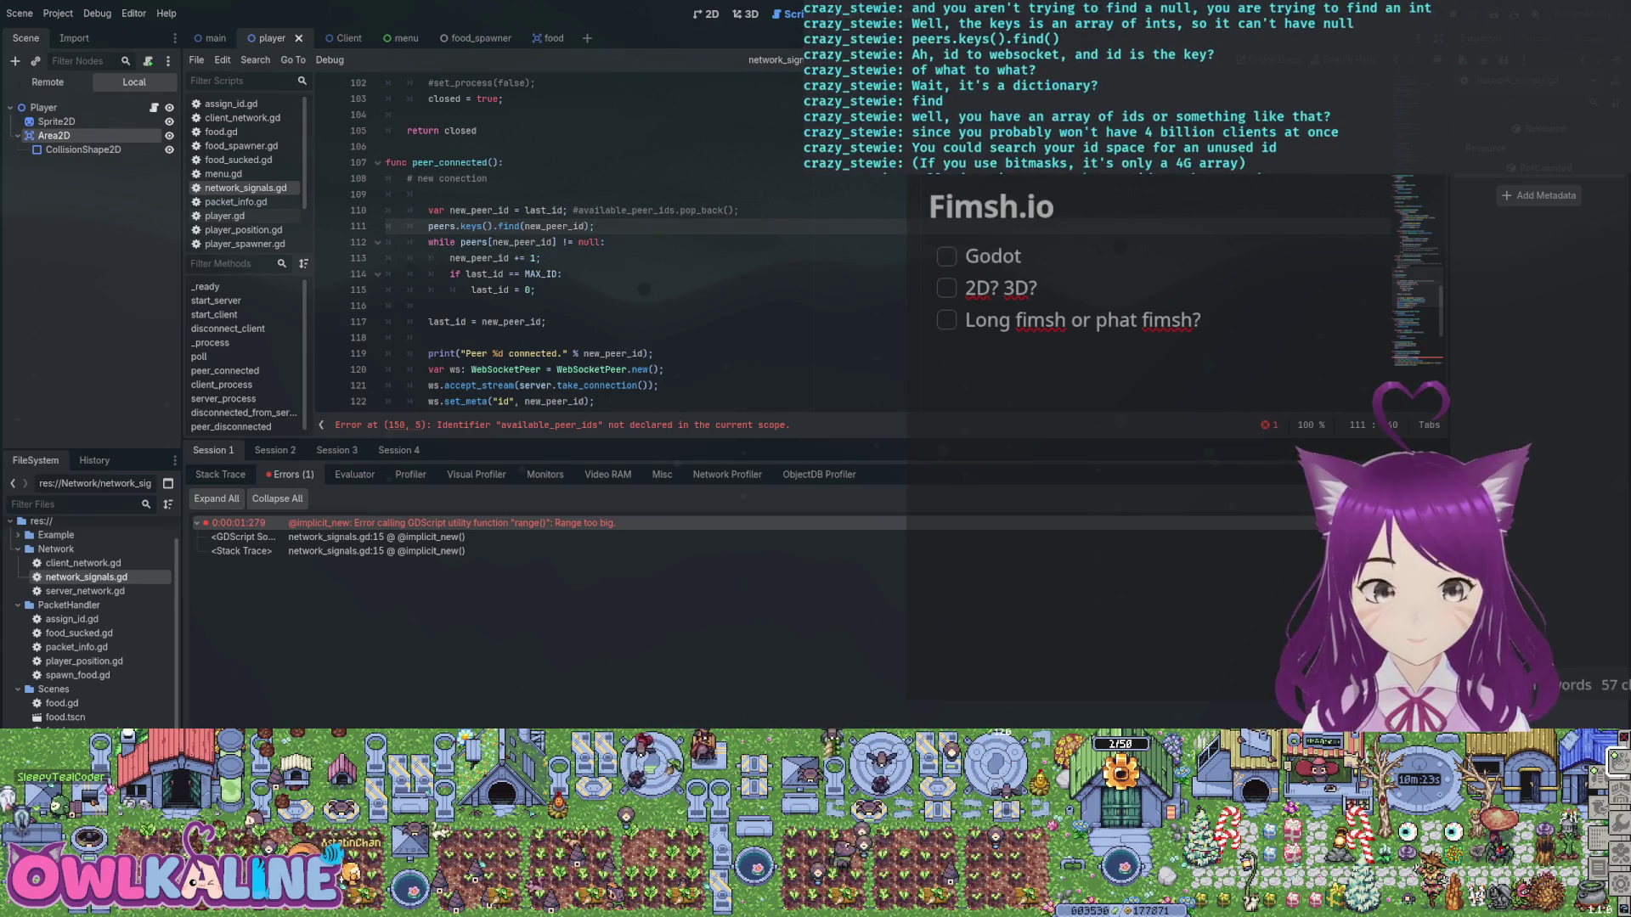
Select parts of the peers assignment on line 124, including new_peer_id and ws.
scroll(646, 246, down, 3)
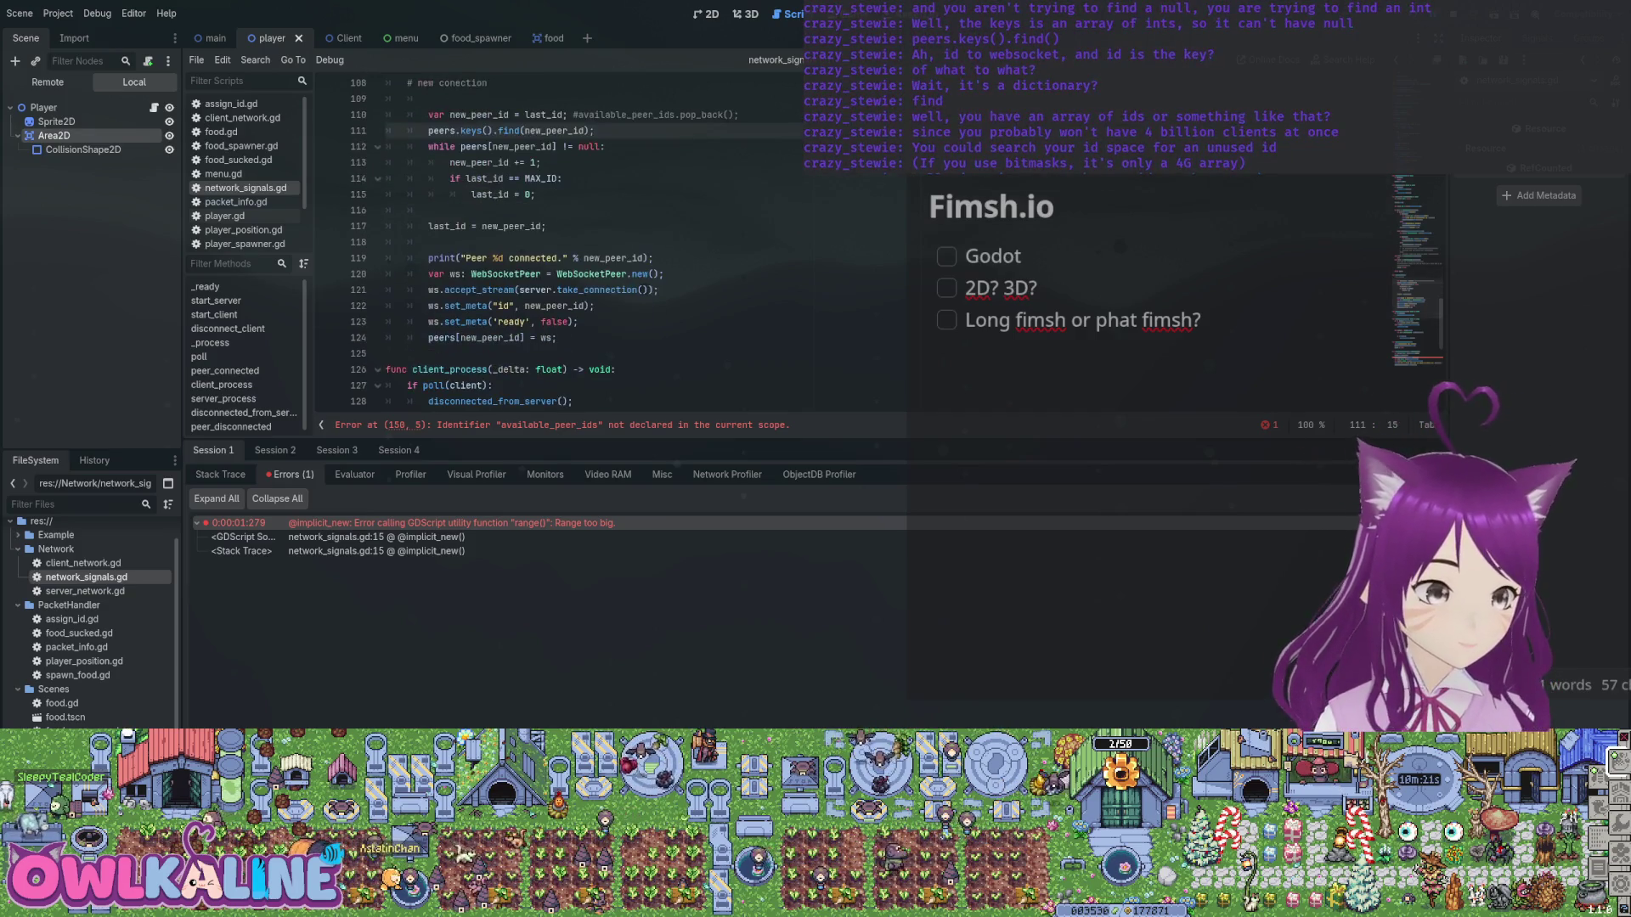
click(475, 305)
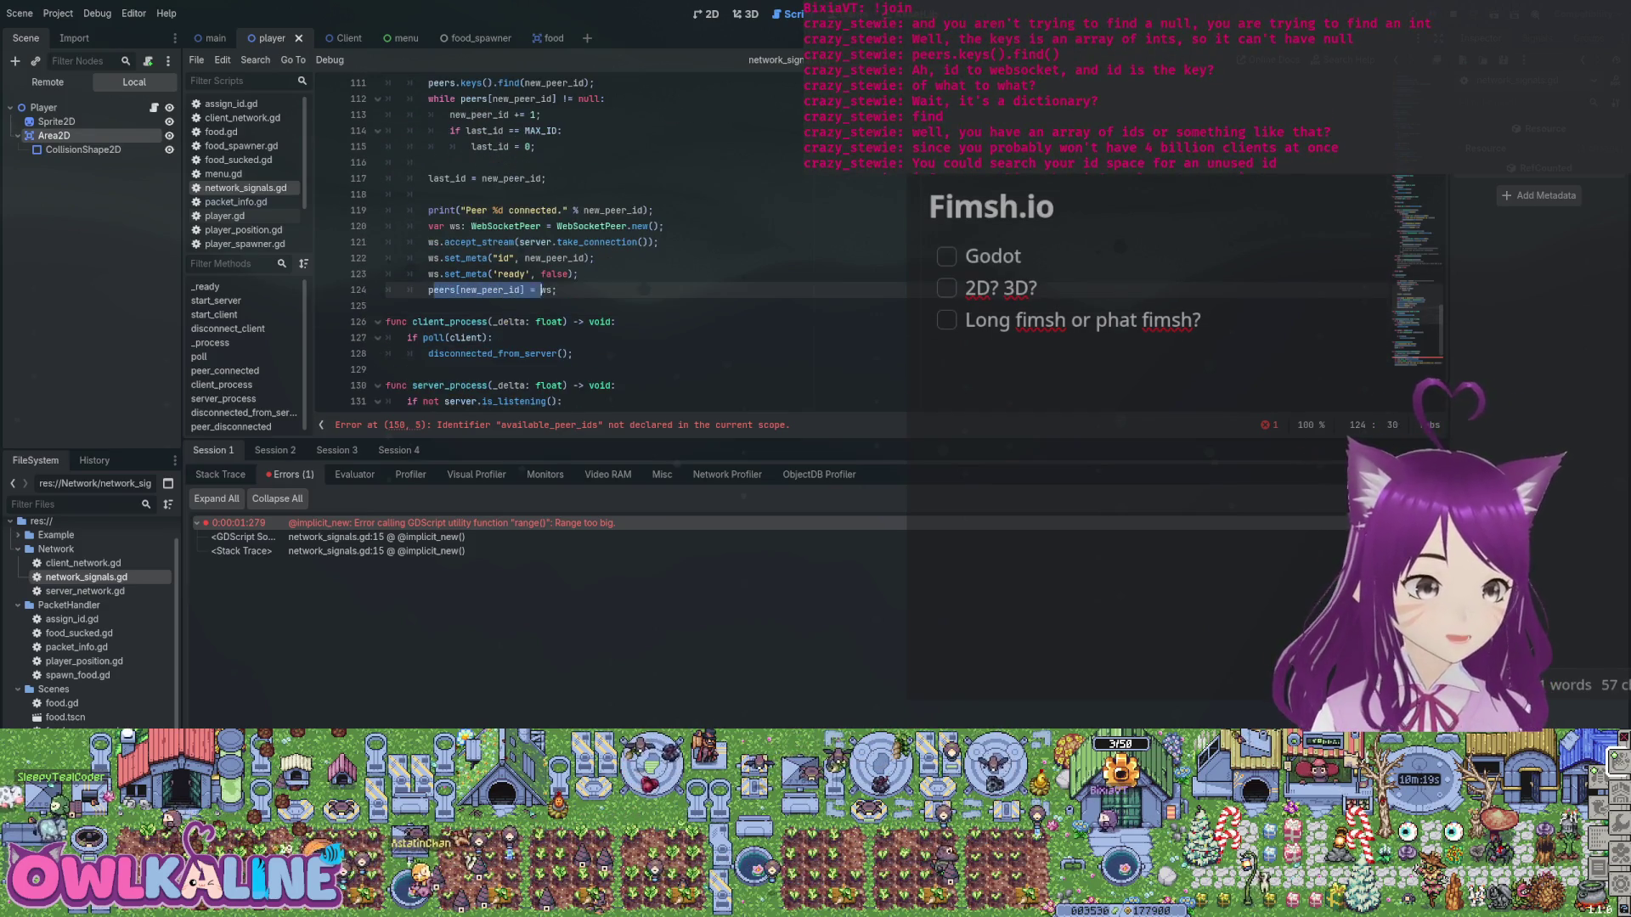
double_click(491, 290)
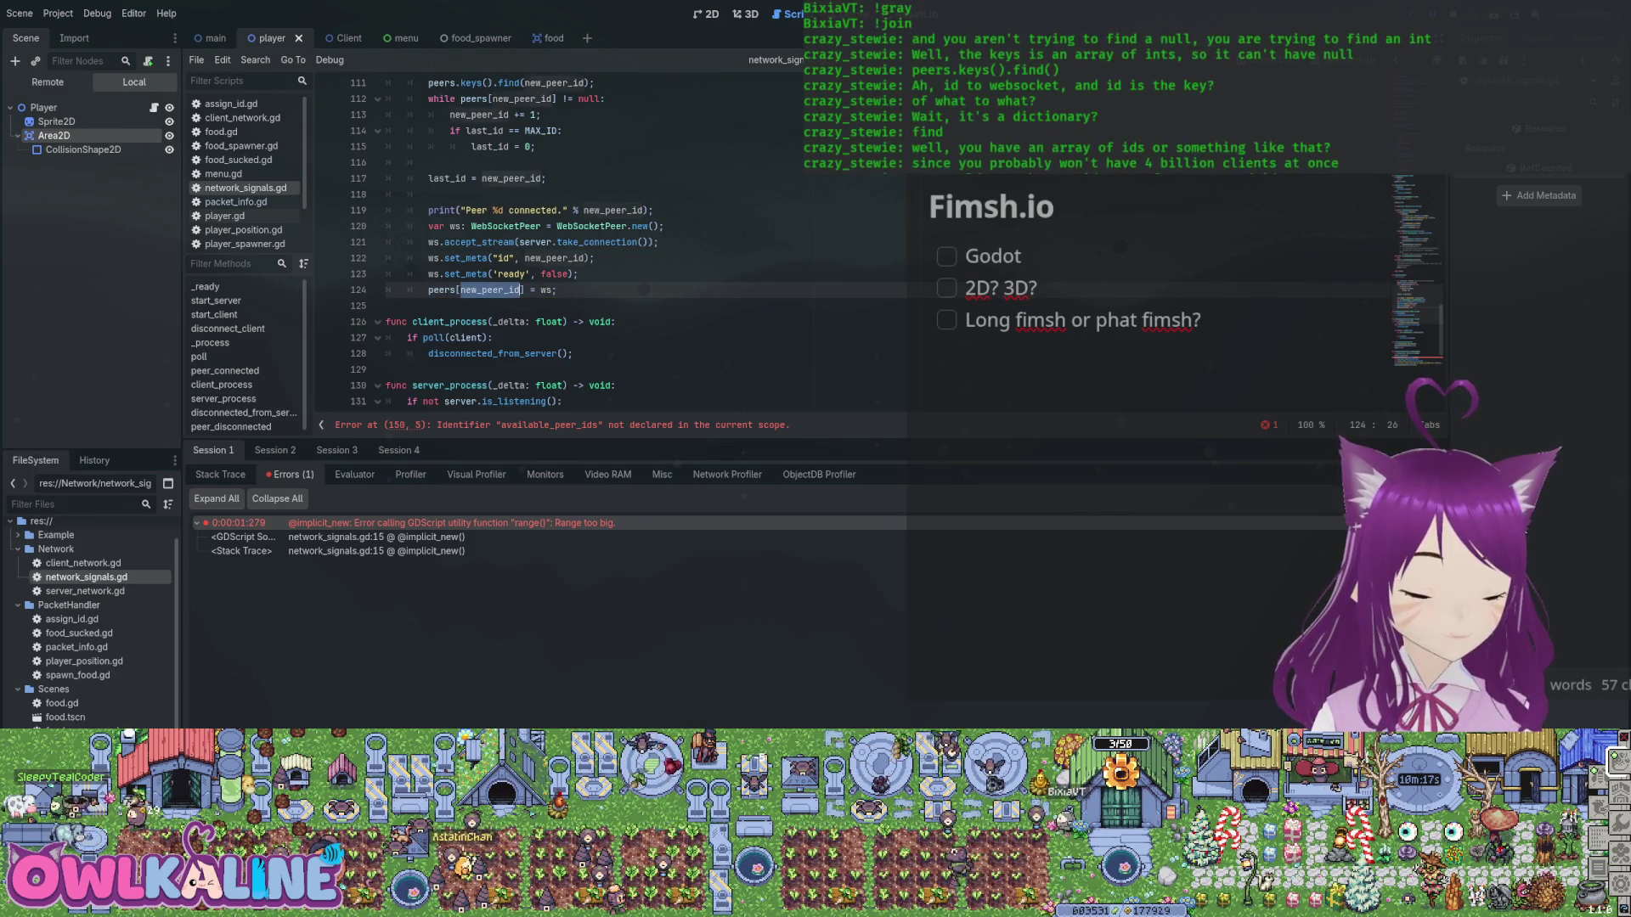
double_click(546, 290)
key(Home)
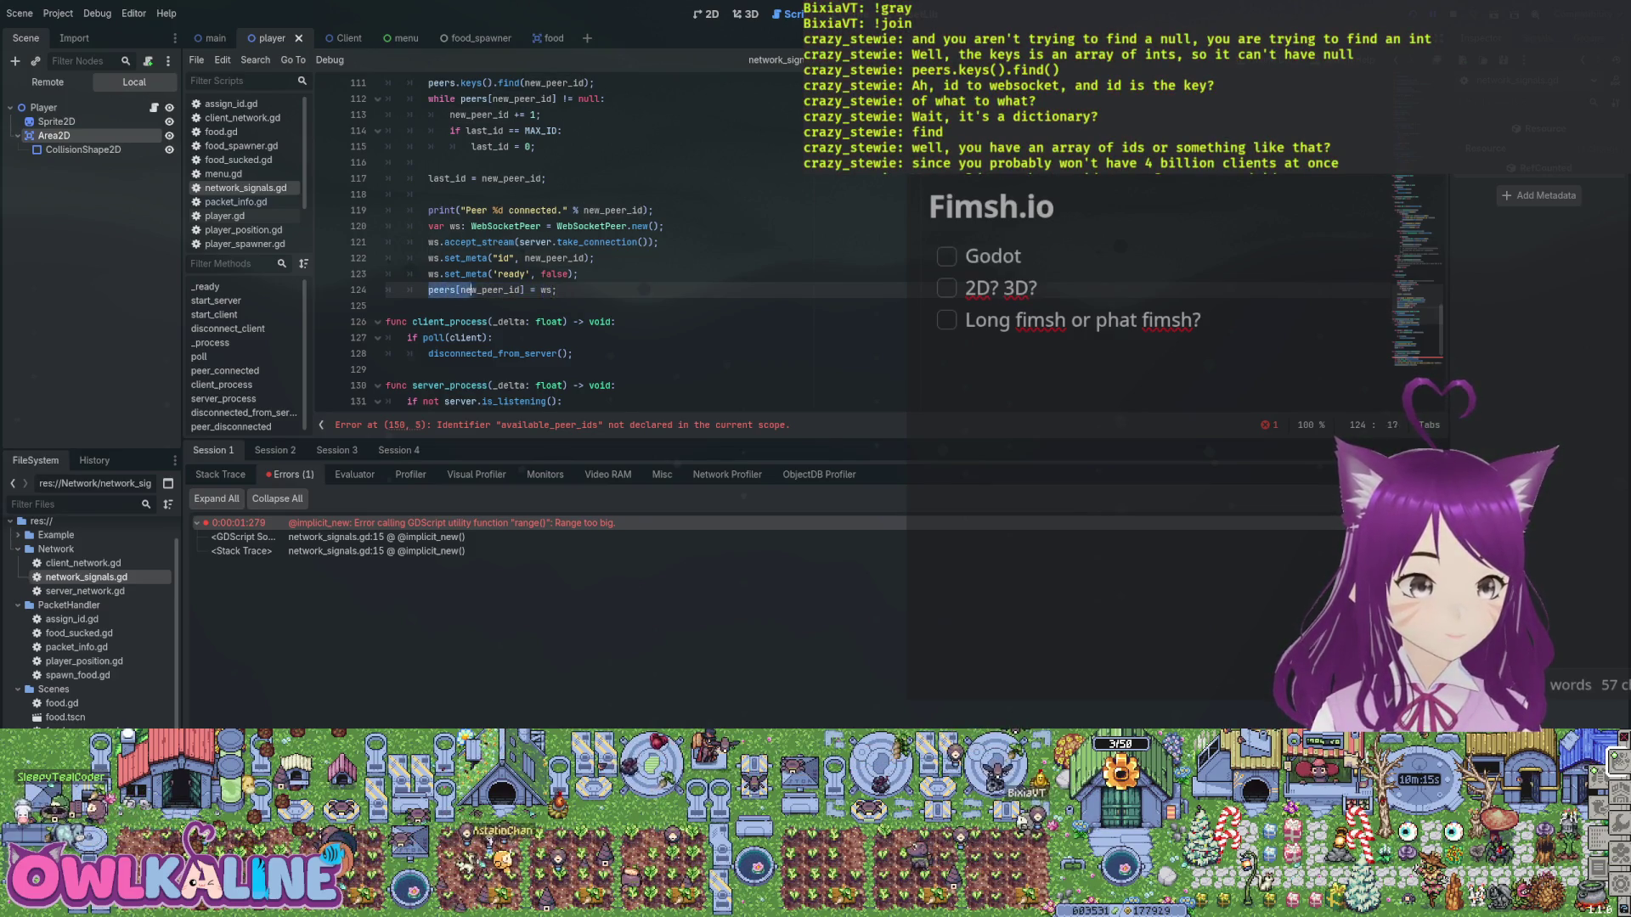
key(shift+End)
key(Home)
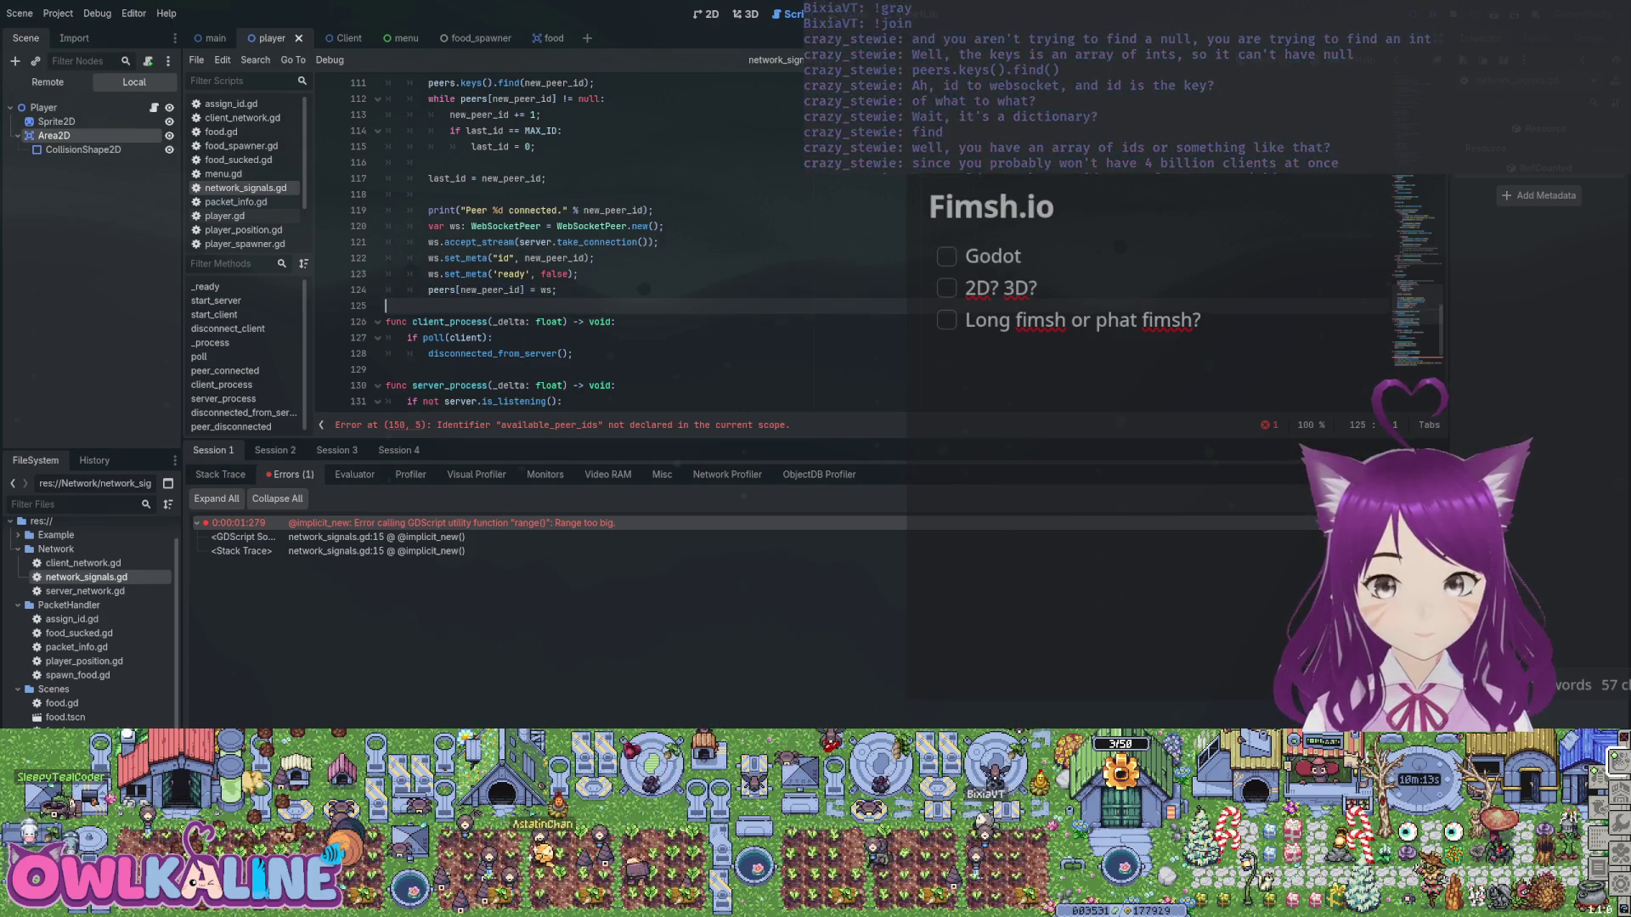
key(Home)
key(shift+Down)
click(516, 289)
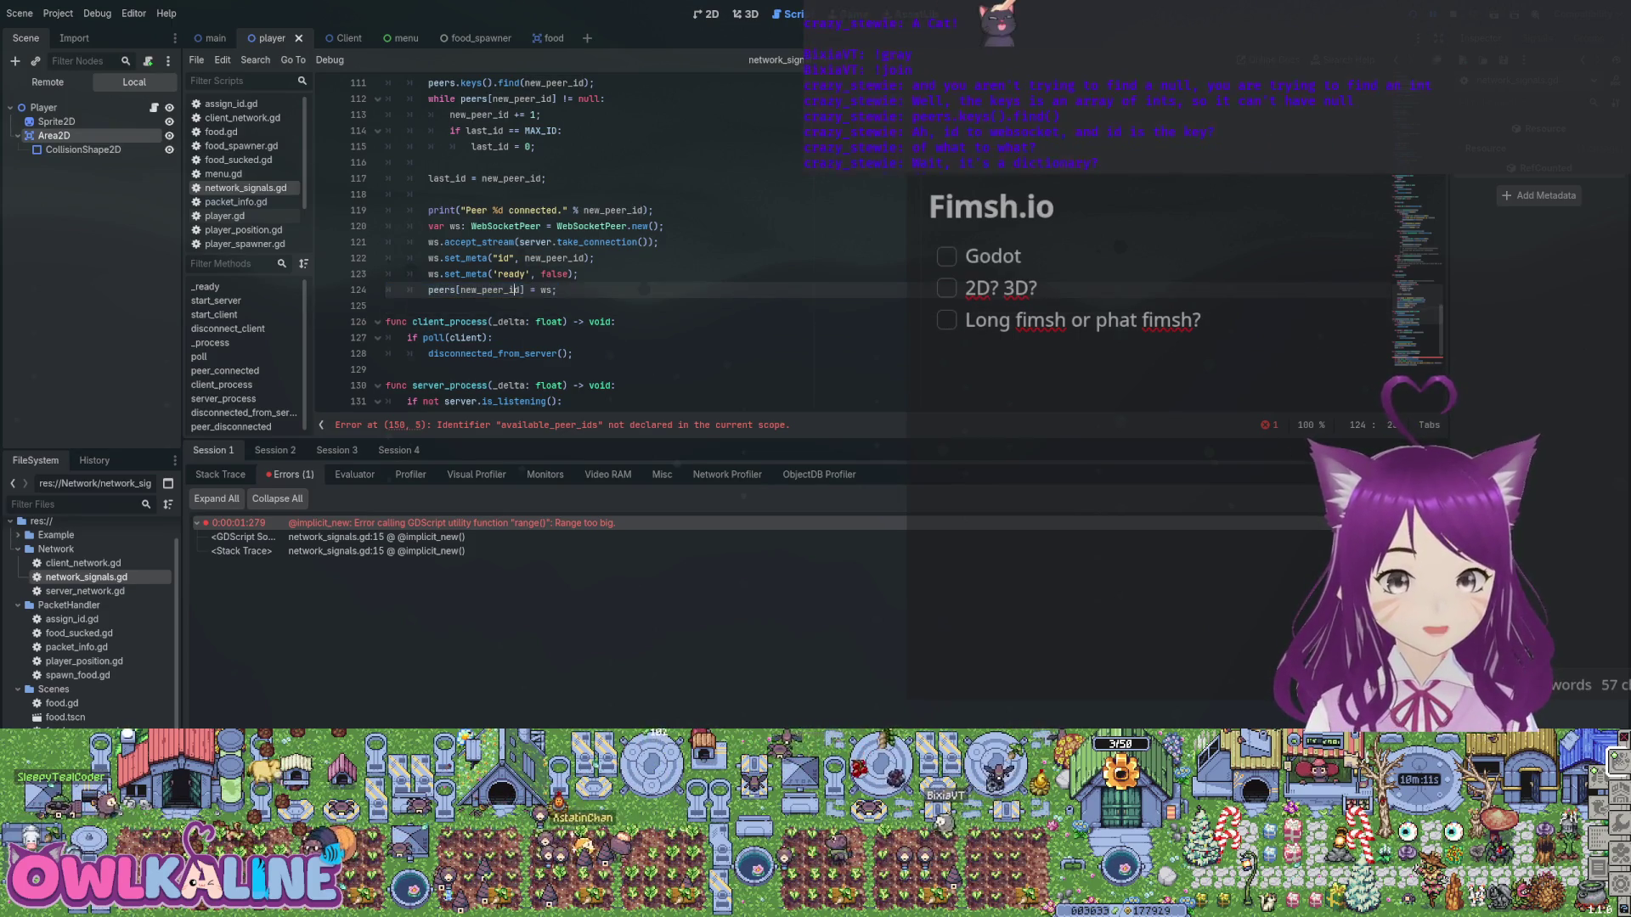
click(545, 290)
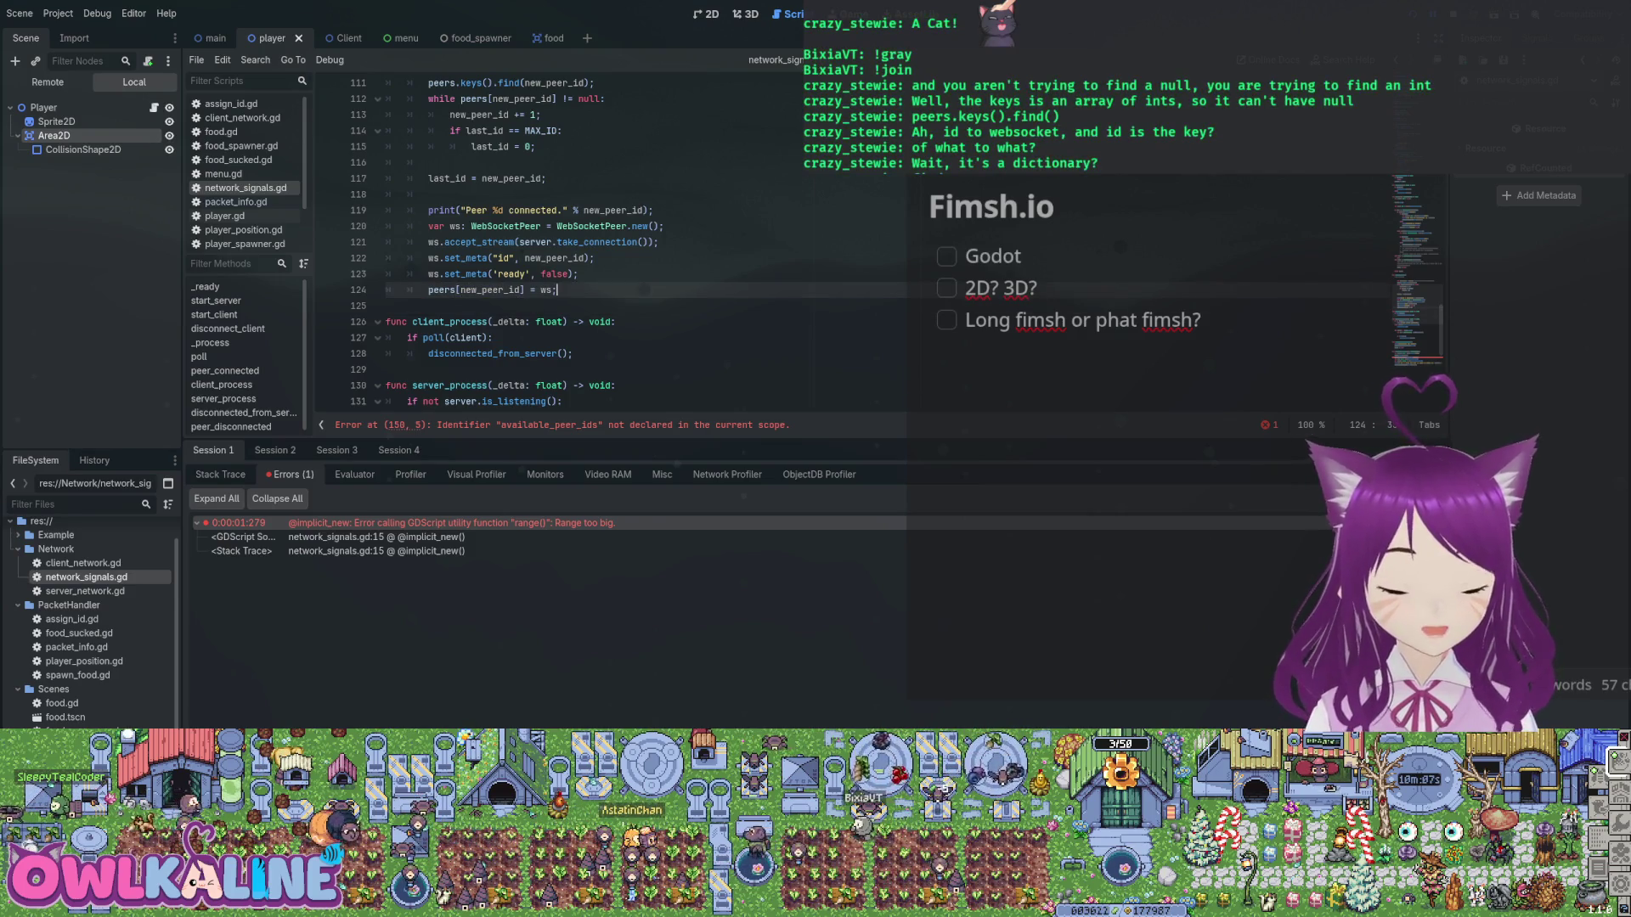
Scroll down to peer_disconnected's erroring available_peer_ids line 150.
scroll(560, 247, up, 2)
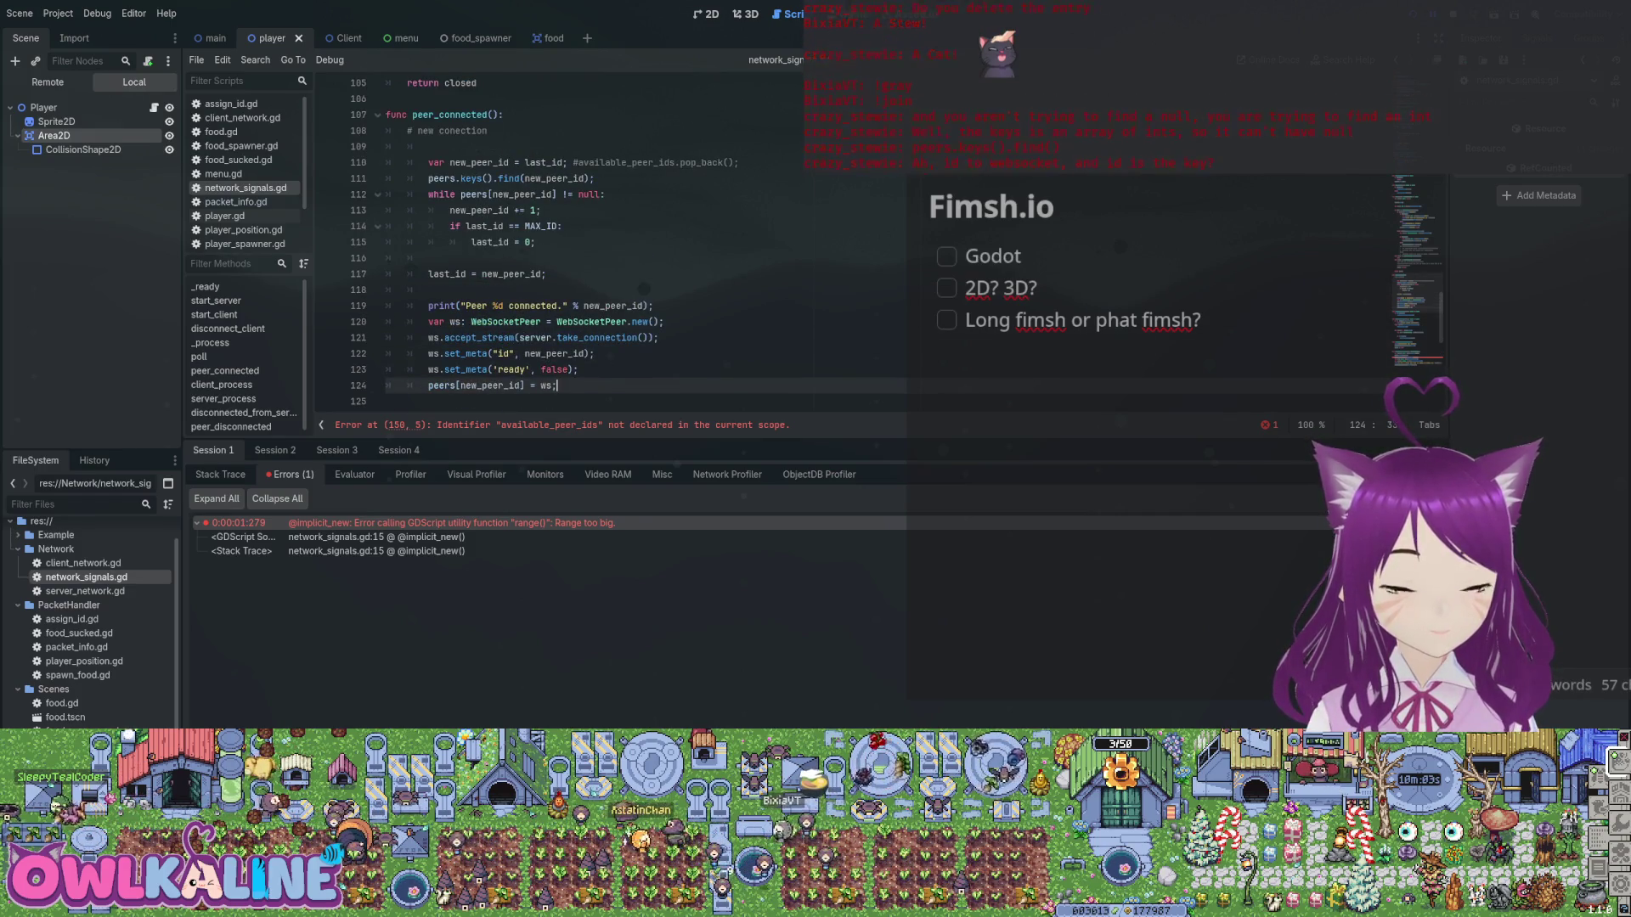
scroll(561, 246, down, 2)
scroll(560, 246, down, 7)
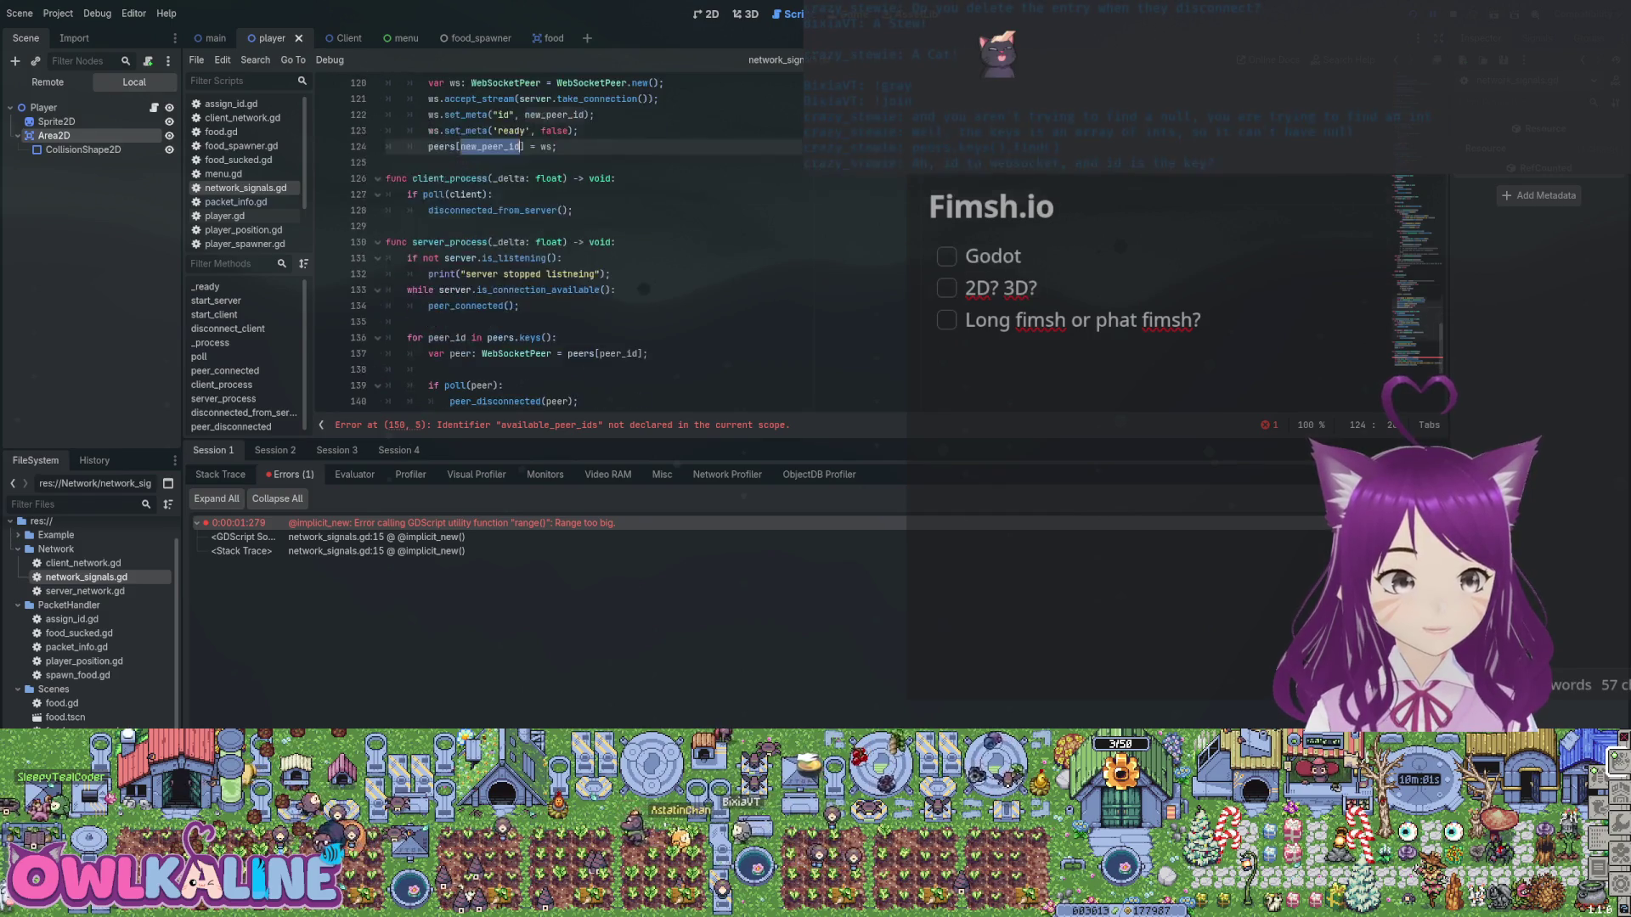
scroll(561, 246, down, 1)
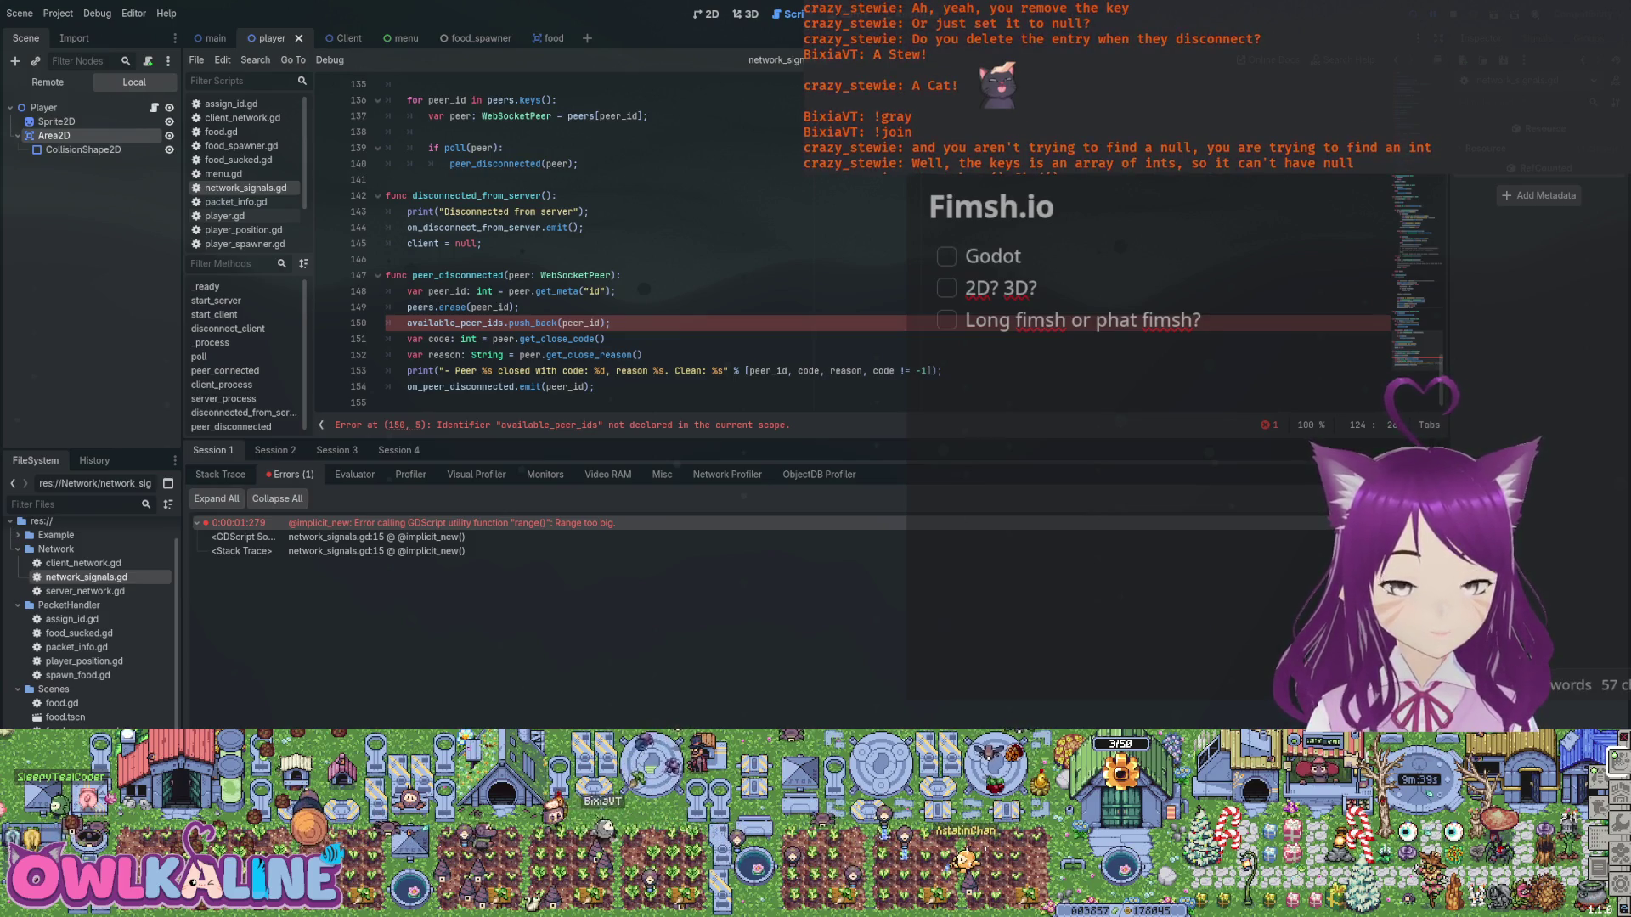
Leave line 146 and scroll back up to peer_connected's new-connection code near line 108.
click(386, 259)
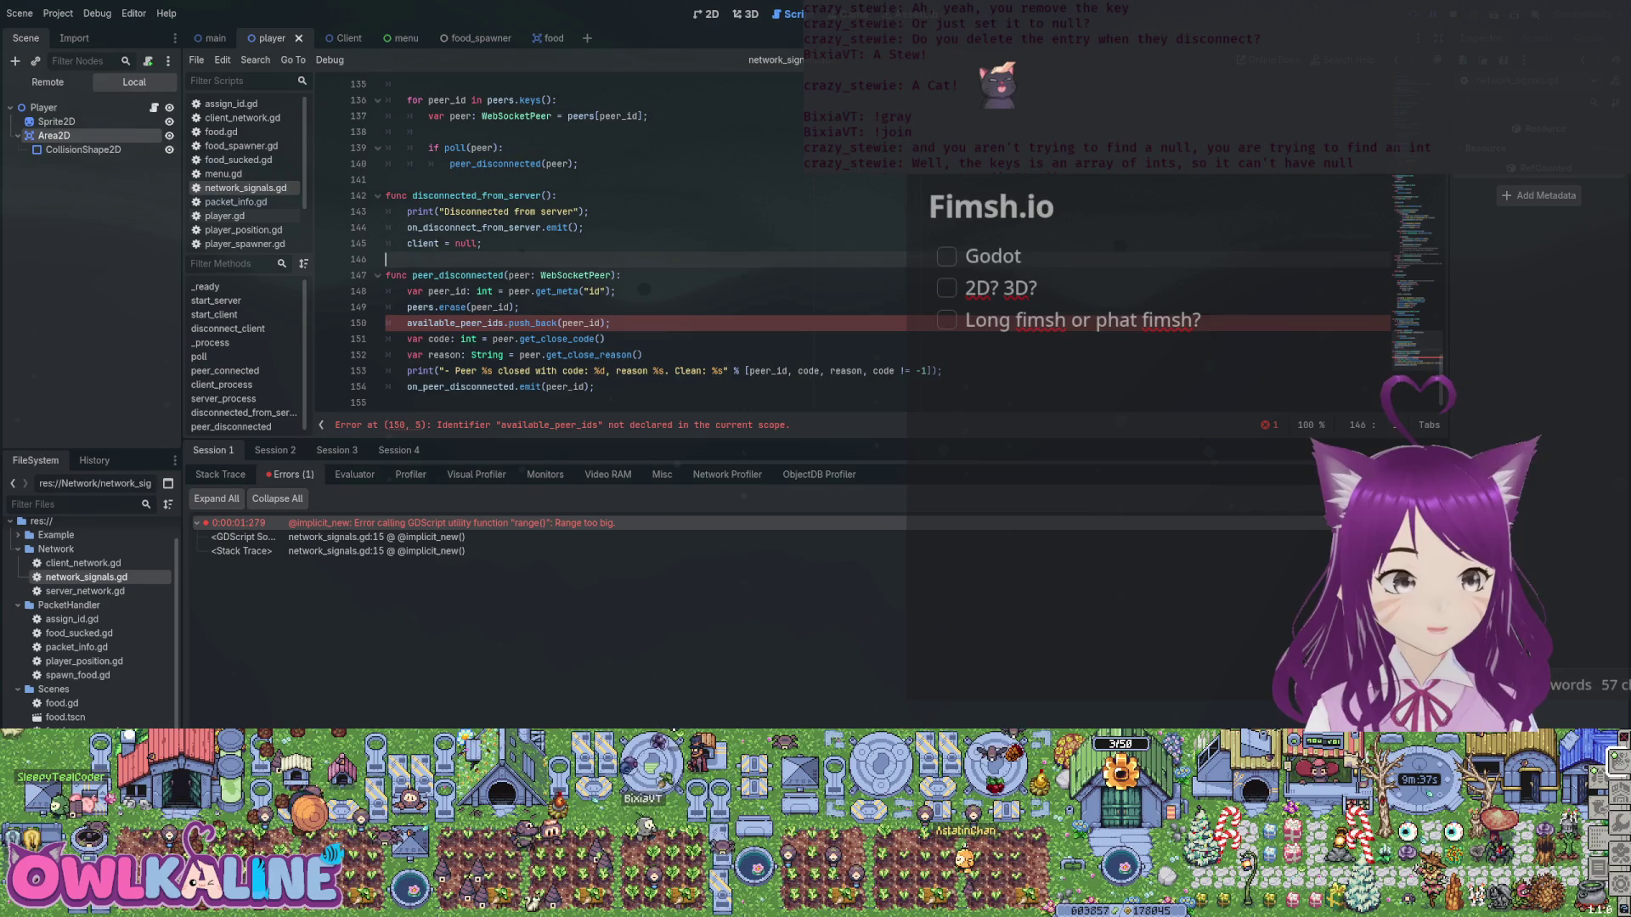
scroll(680, 246, up, 3)
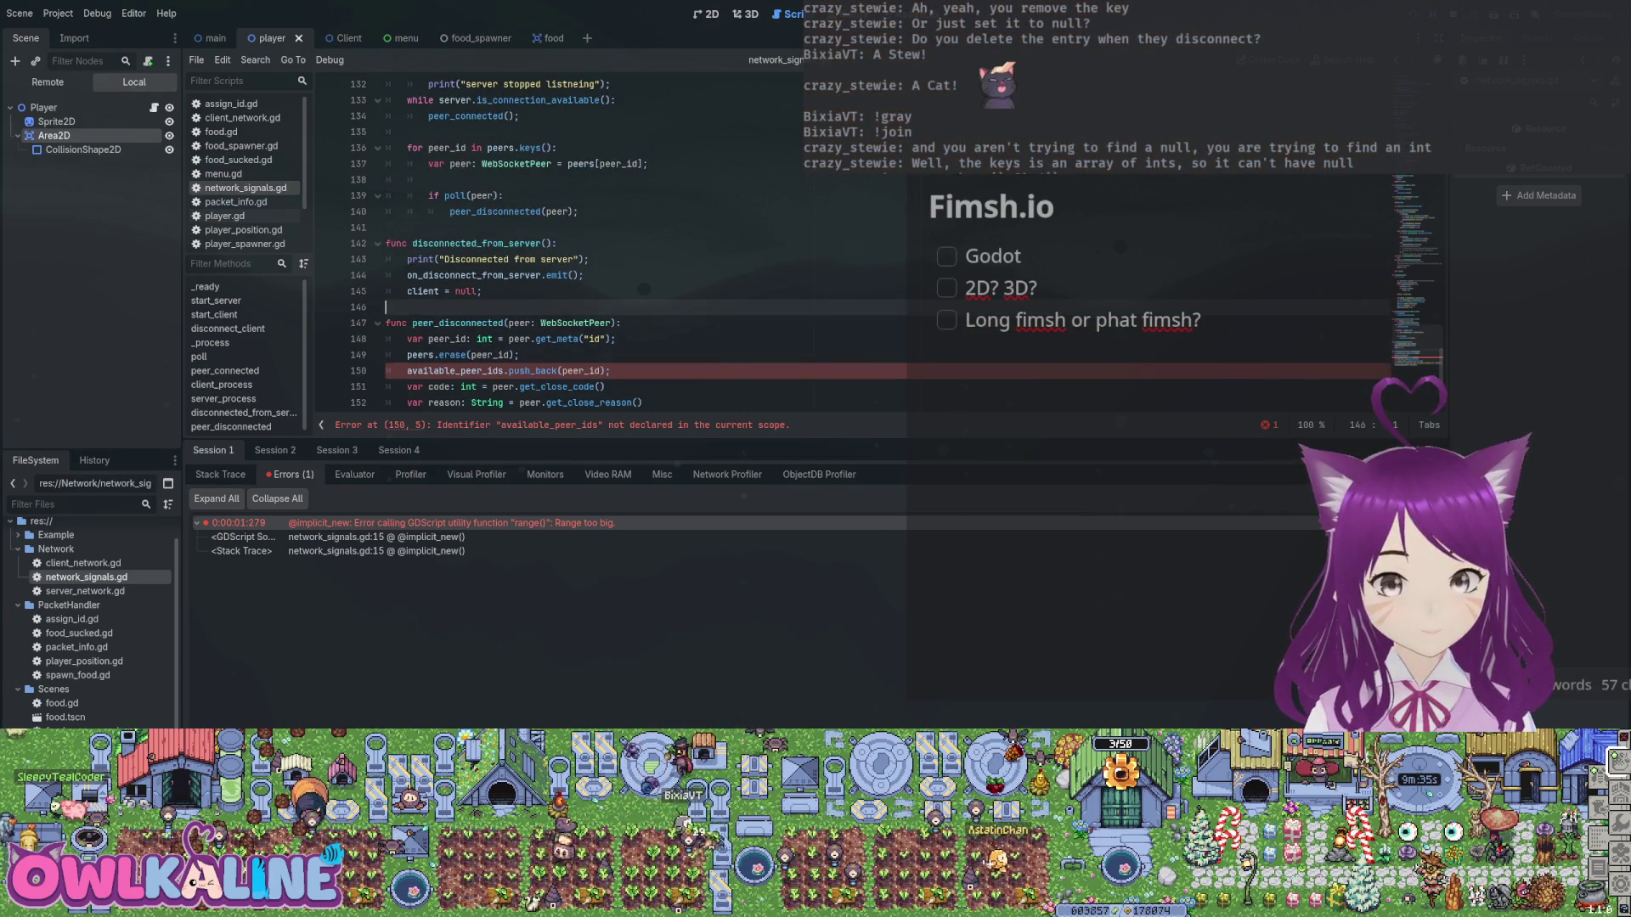
scroll(594, 247, up, 3)
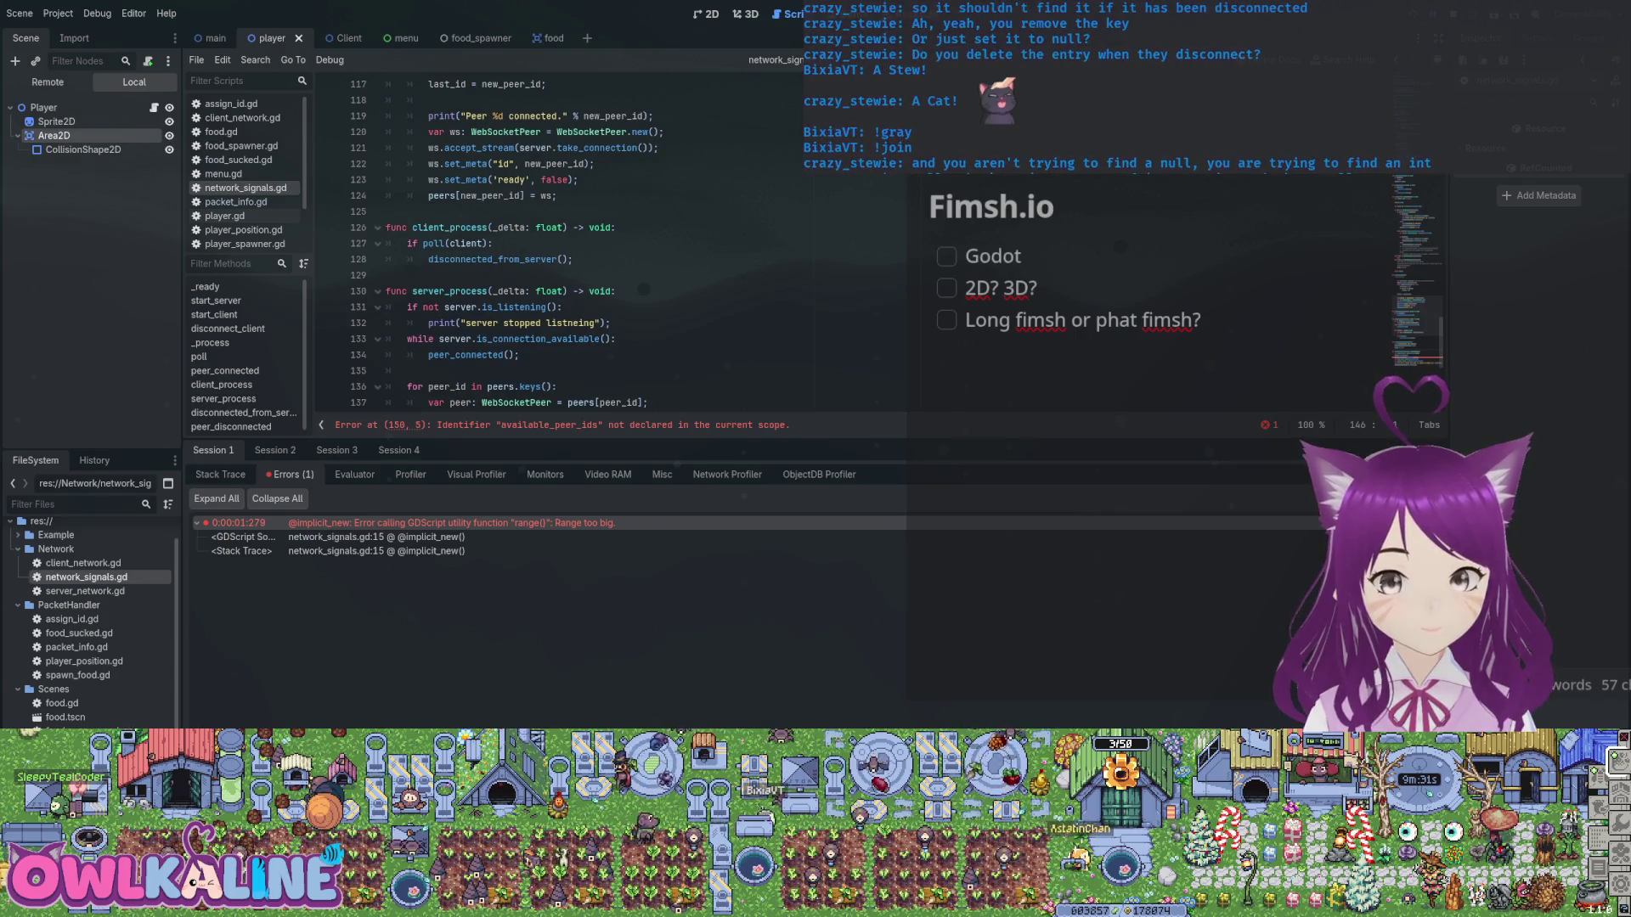
scroll(595, 246, up, 4)
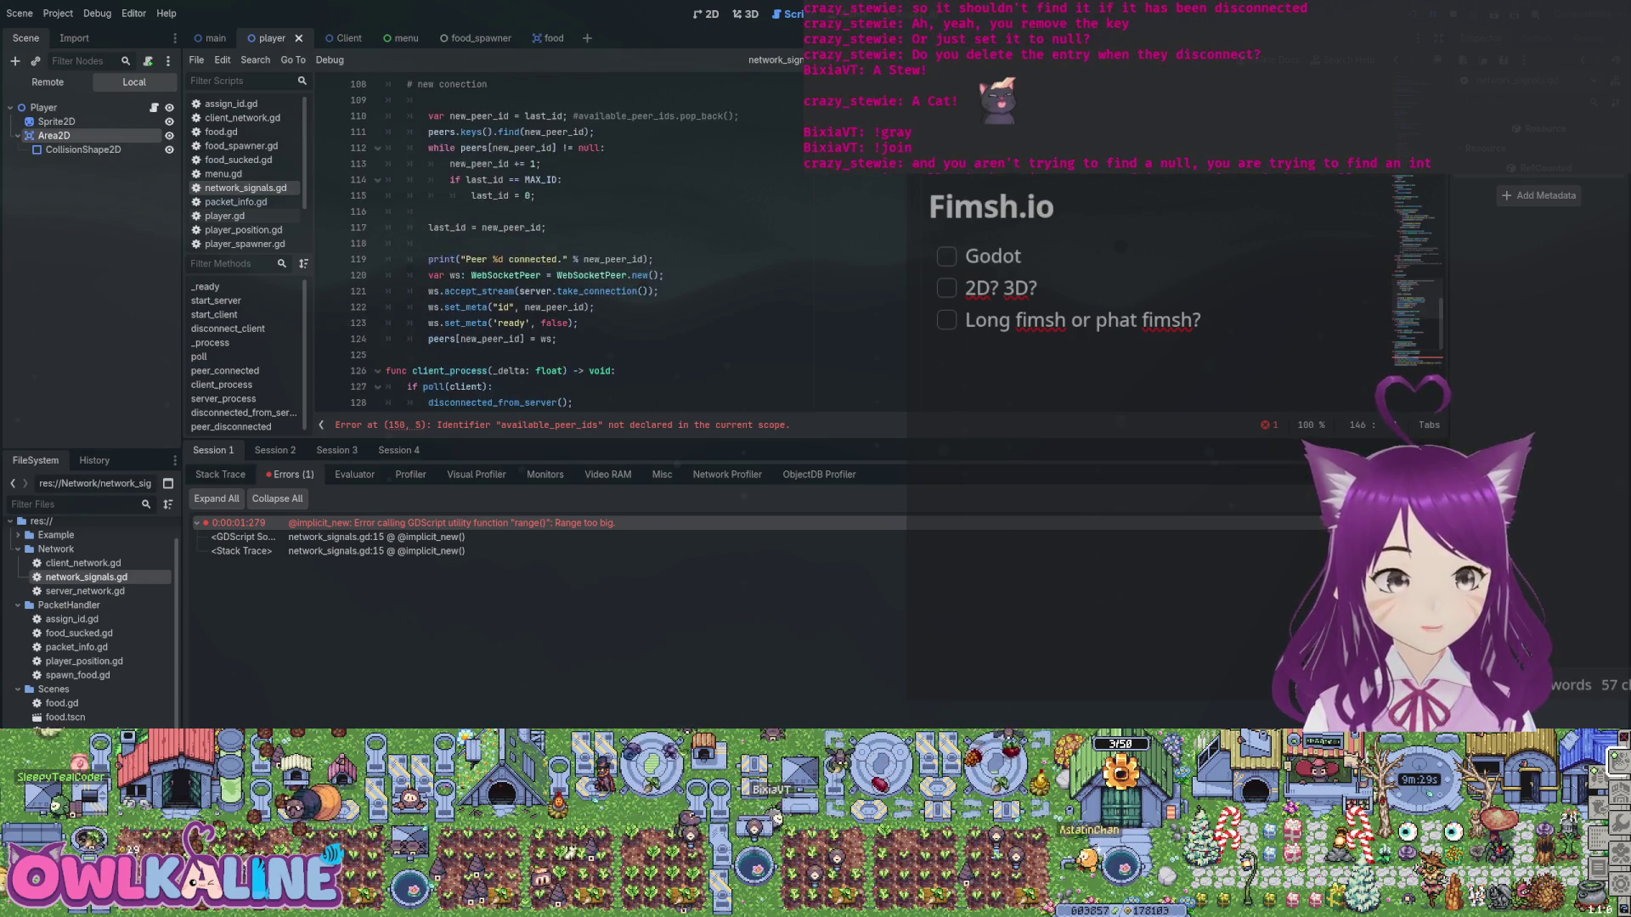
Delete the leftover peers.keys().find line, rewrite the while condition to use find(new_peer_id), and save.
click(594, 179)
key(shift+Home)
key(shift+Home)
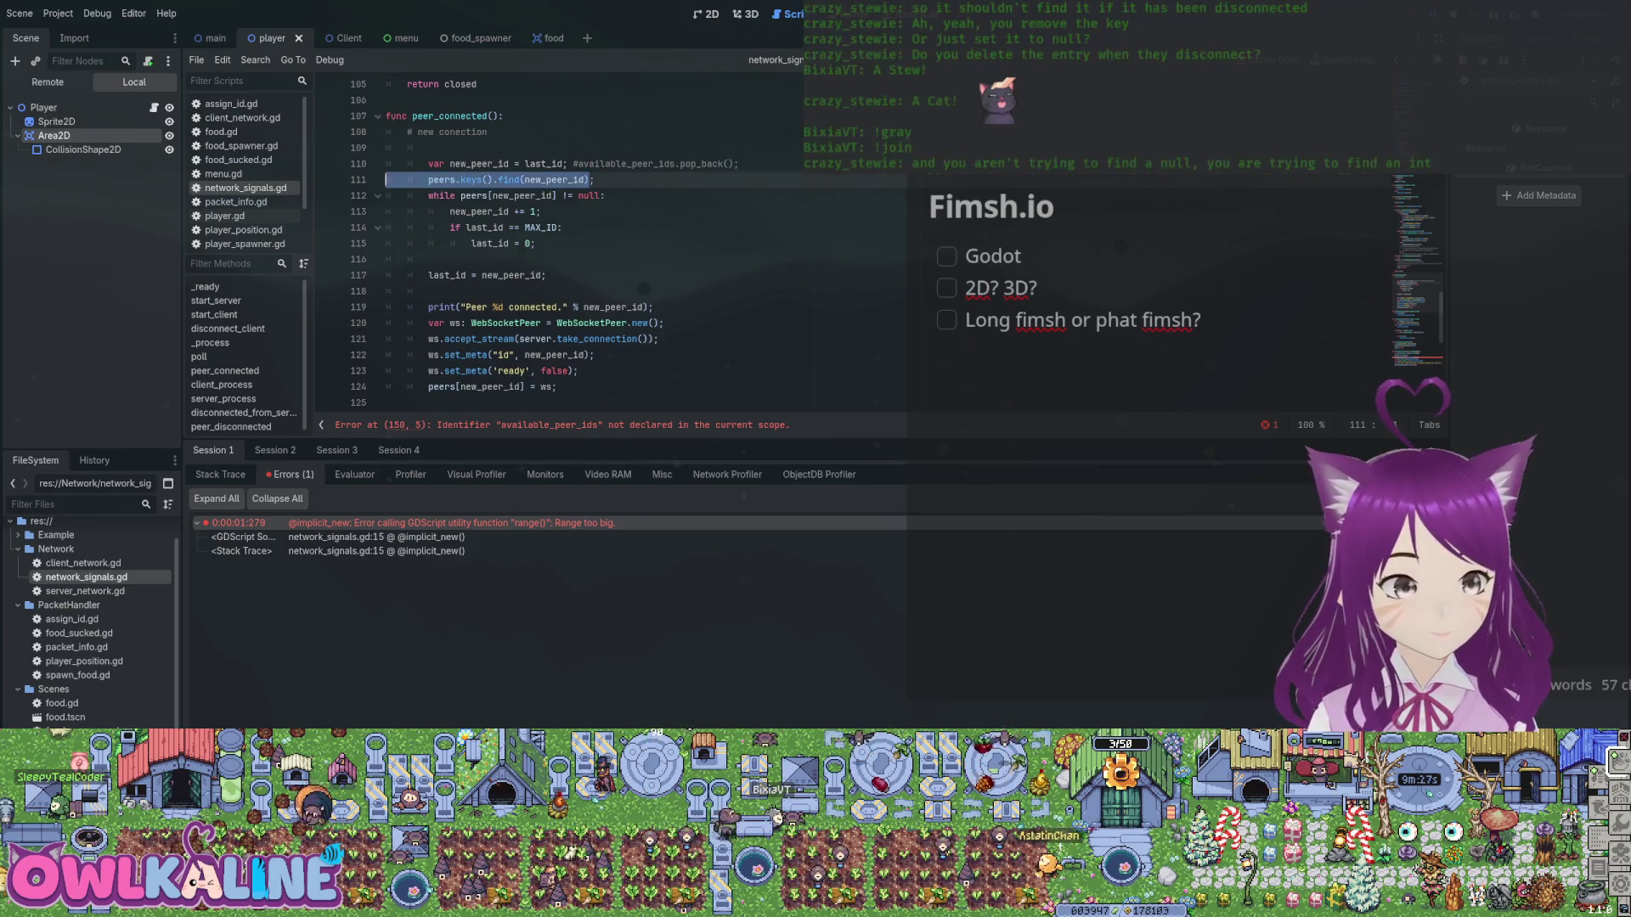
key(BackSpace)
key(Delete)
key(End)
click(567, 179)
click(460, 179)
drag(486, 179, 553, 179)
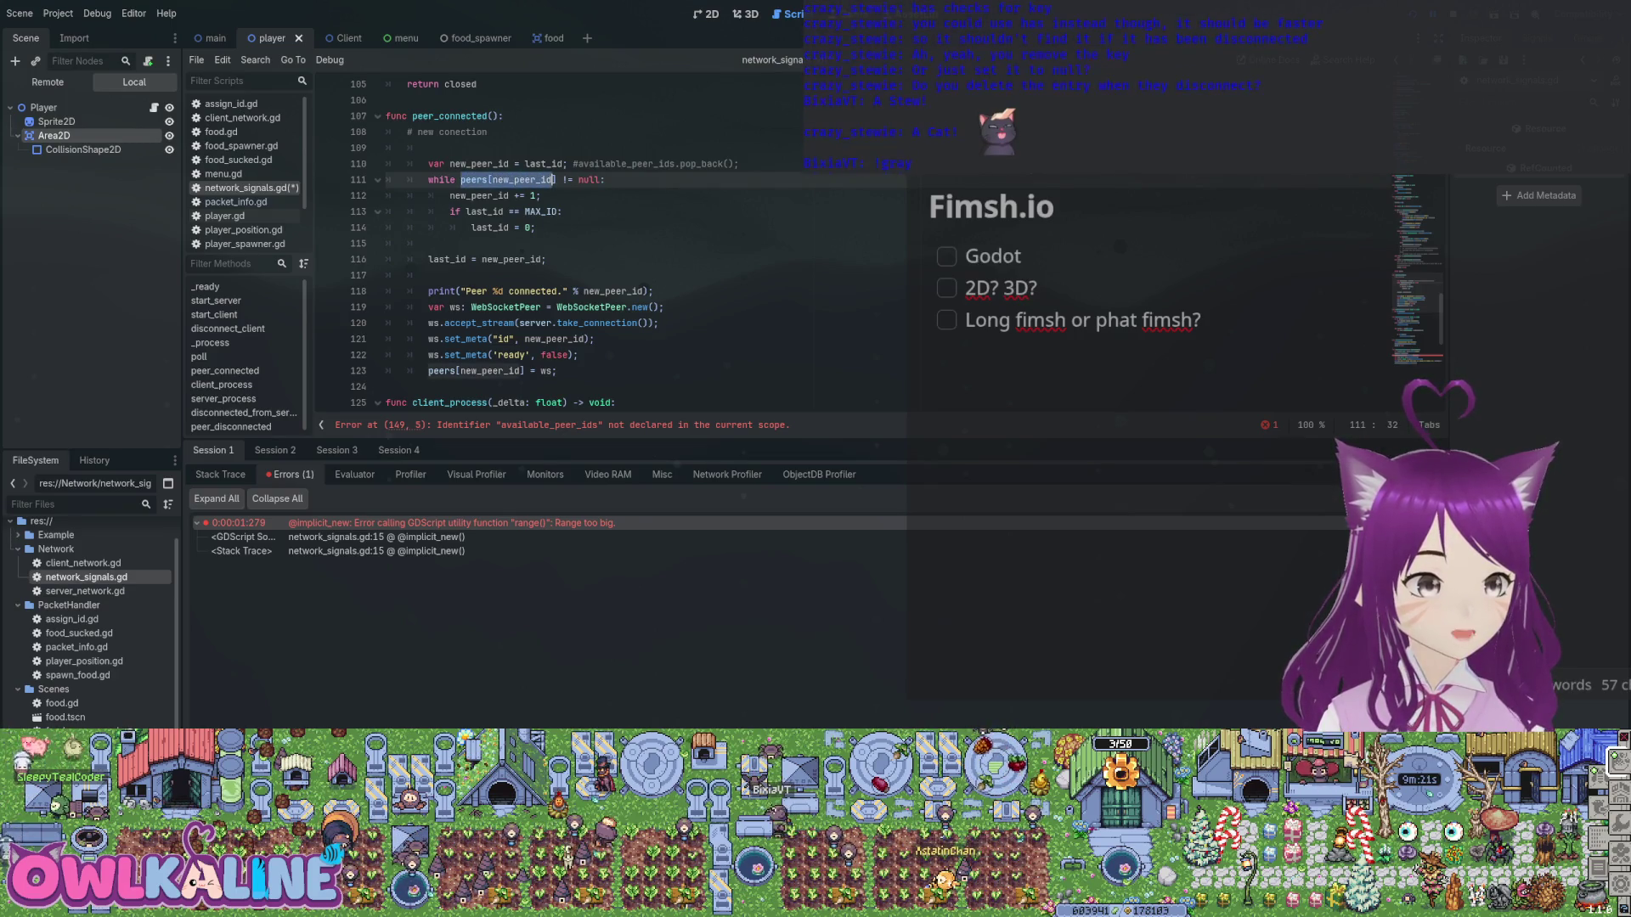
key(BackSpace)
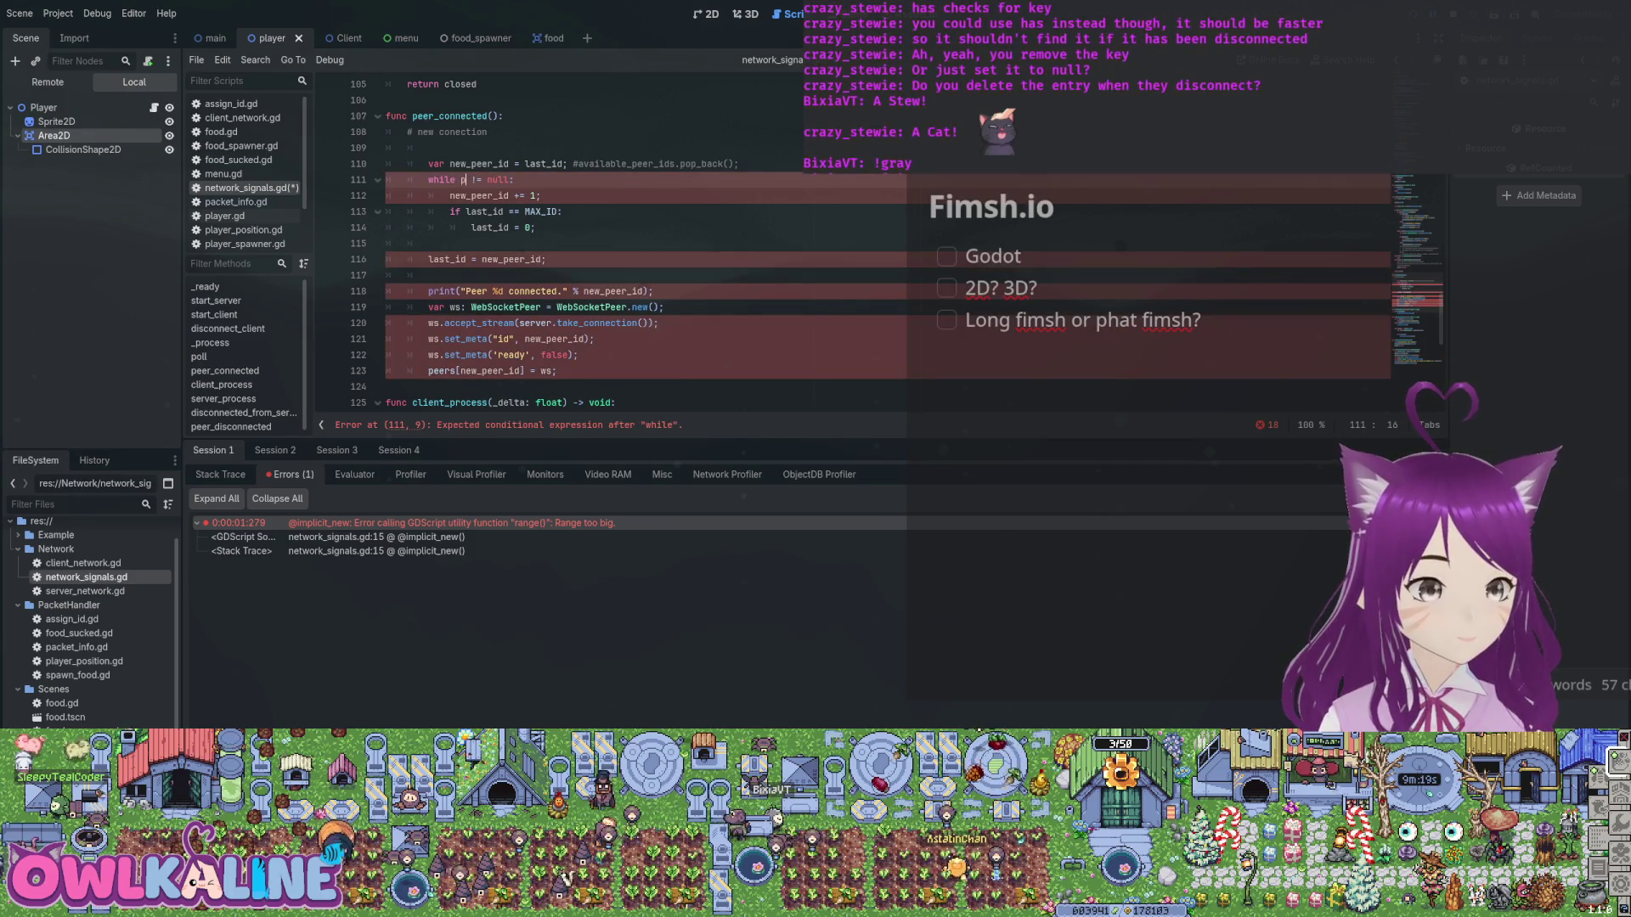
text(eers[)
key(BackSpace)
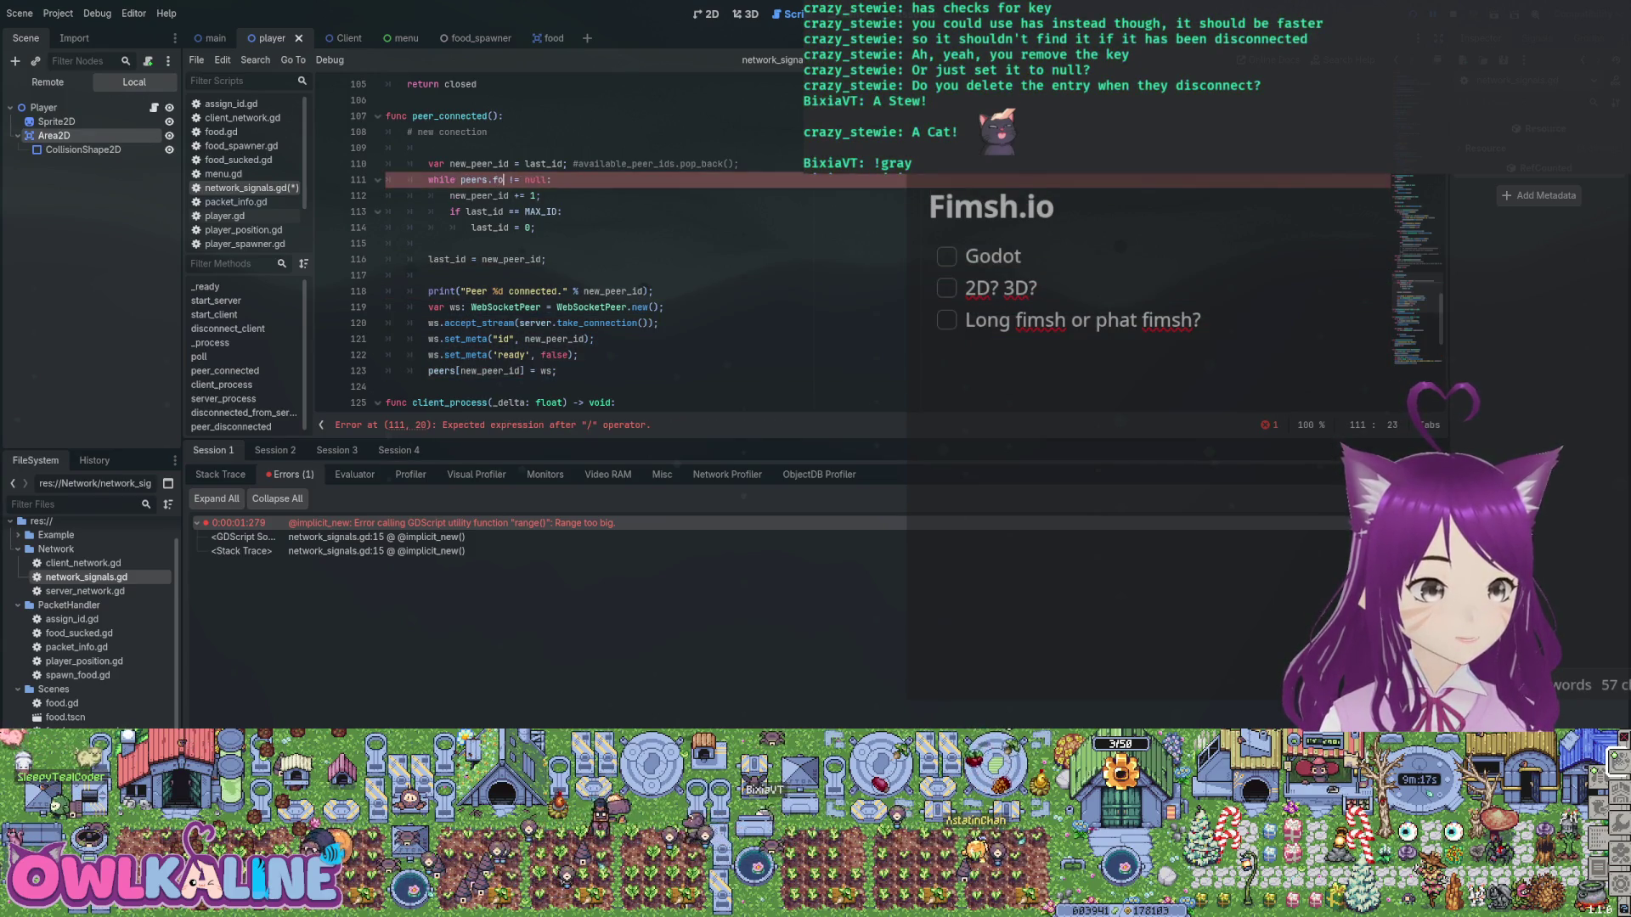
text(nd())
key(Left)
text(er_id)
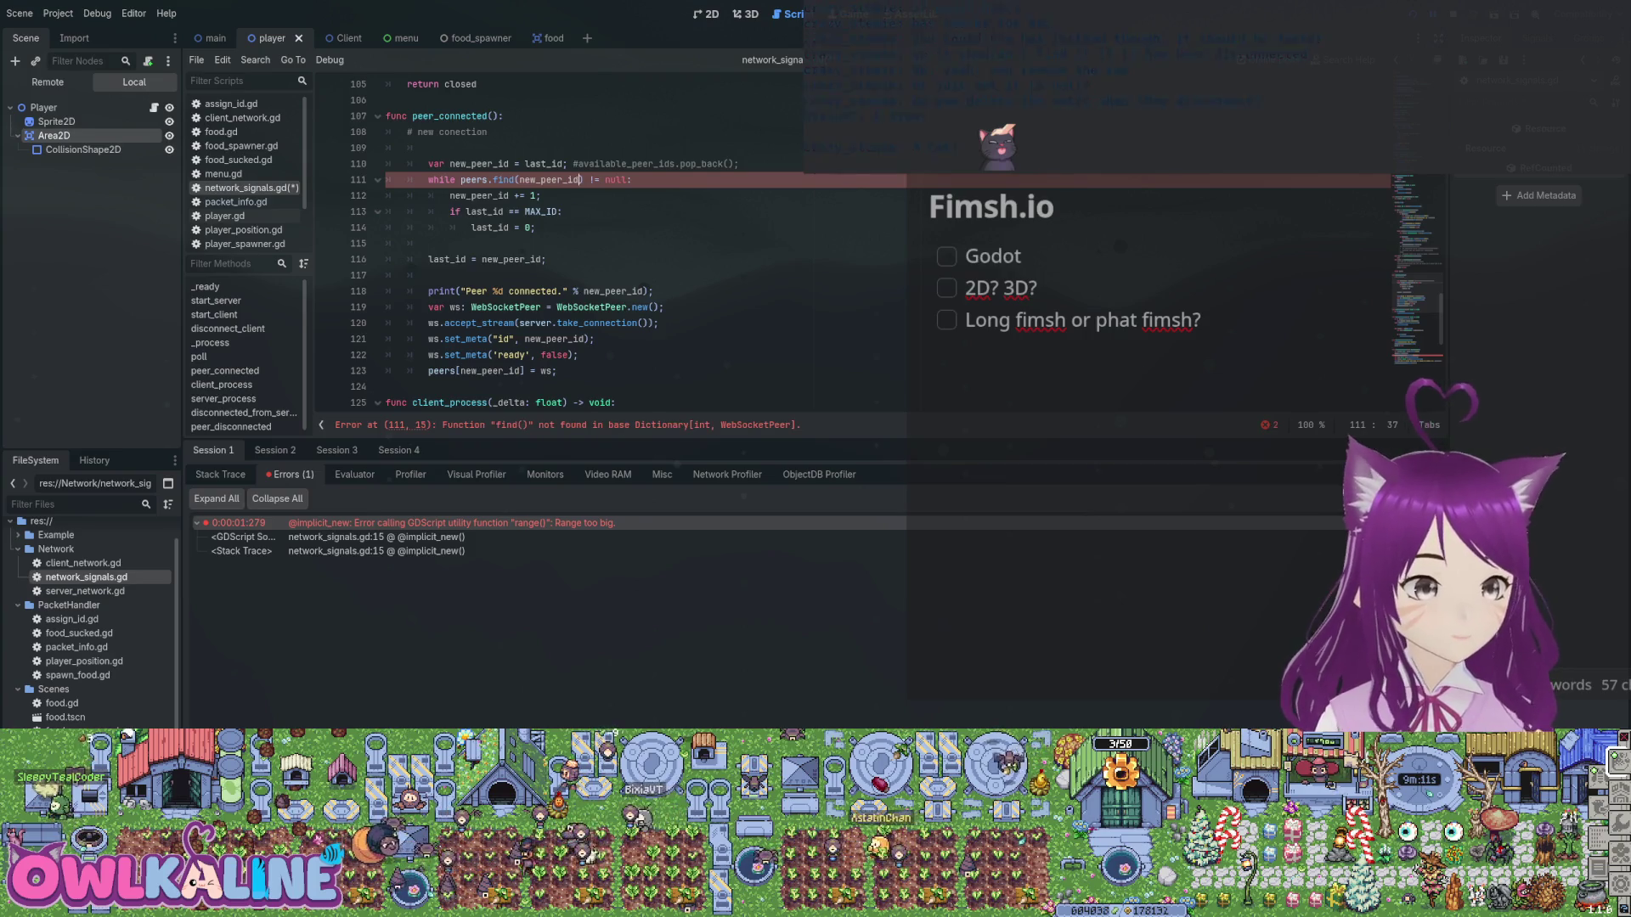
key(ctrl+s)
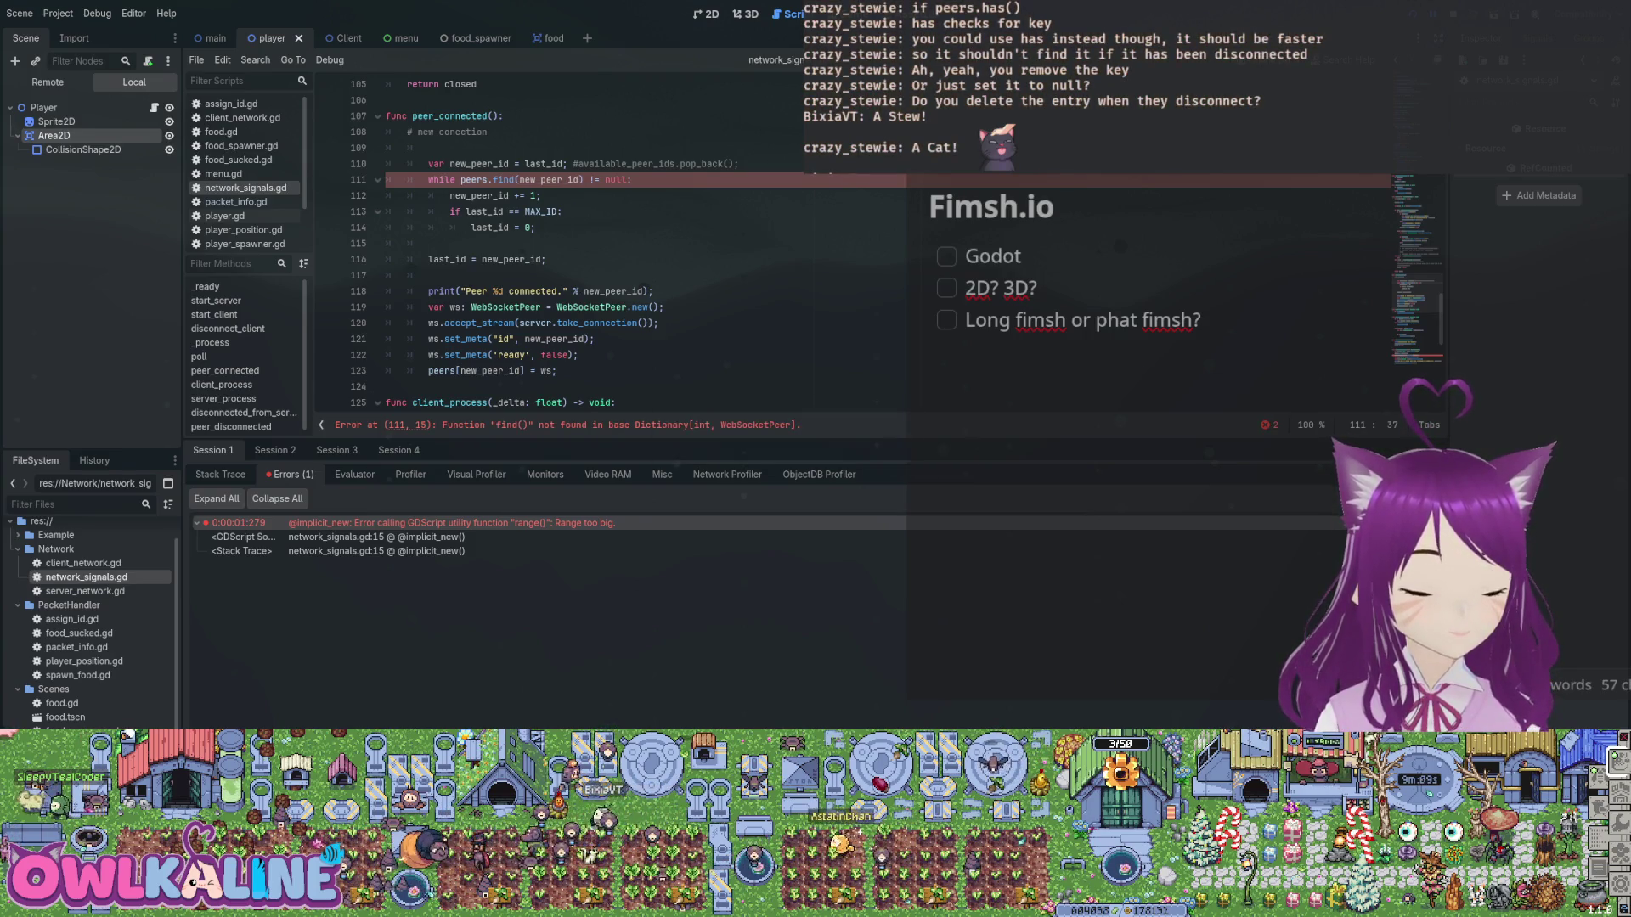
Change the loop condition to peers.has(new_peer_id), dropping the != null comparison.
click(515, 163)
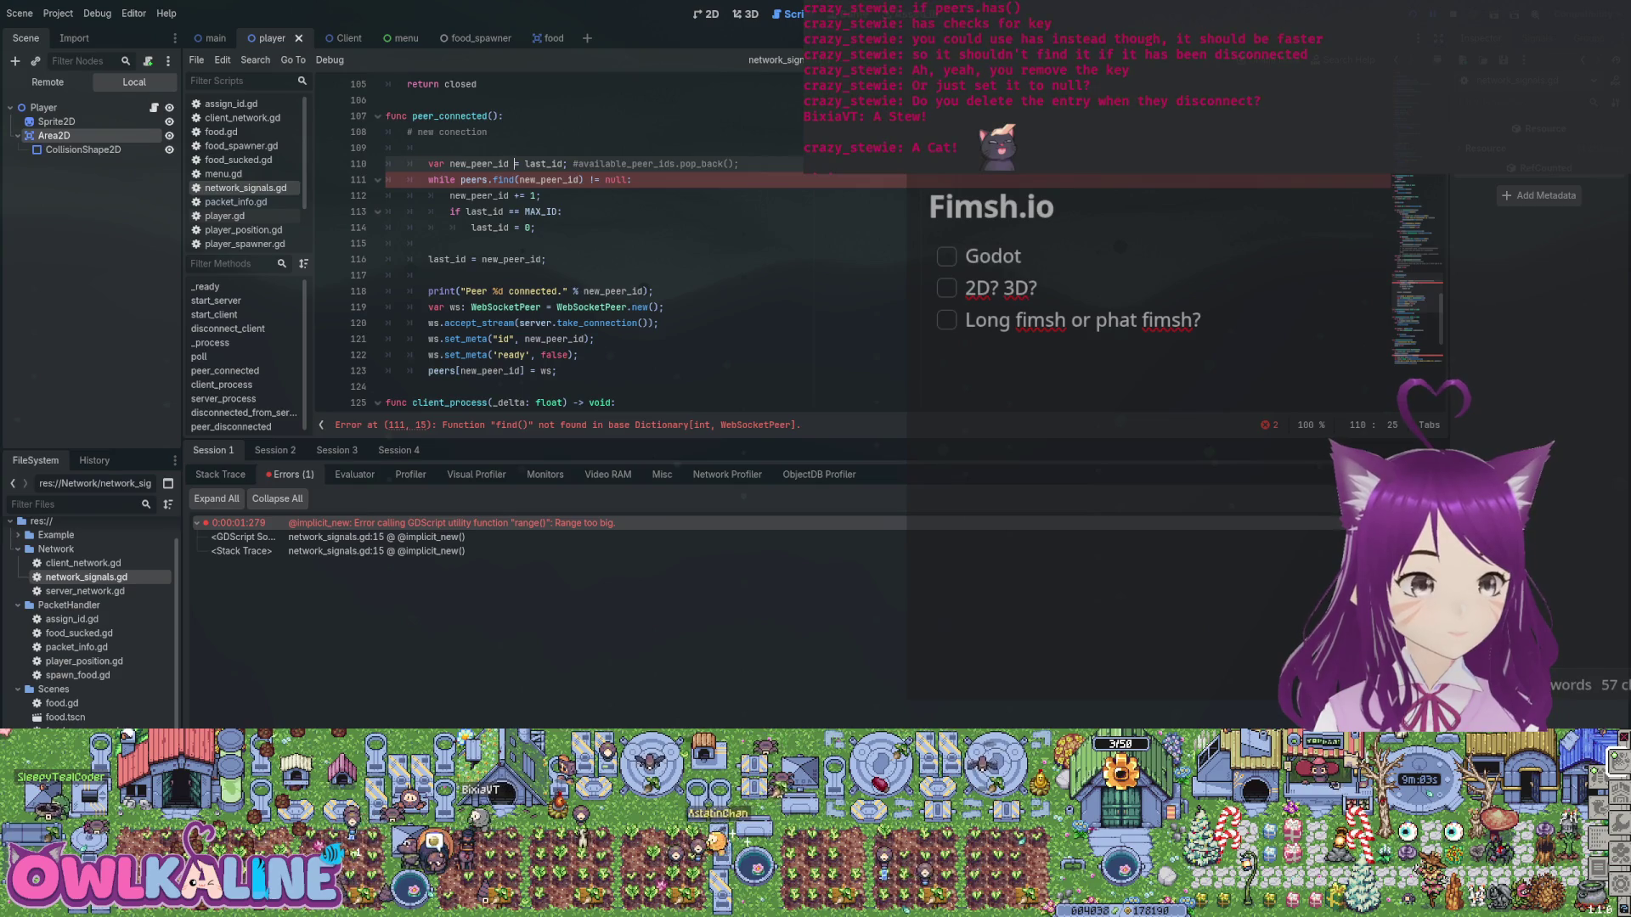
double_click(506, 179)
text(has)
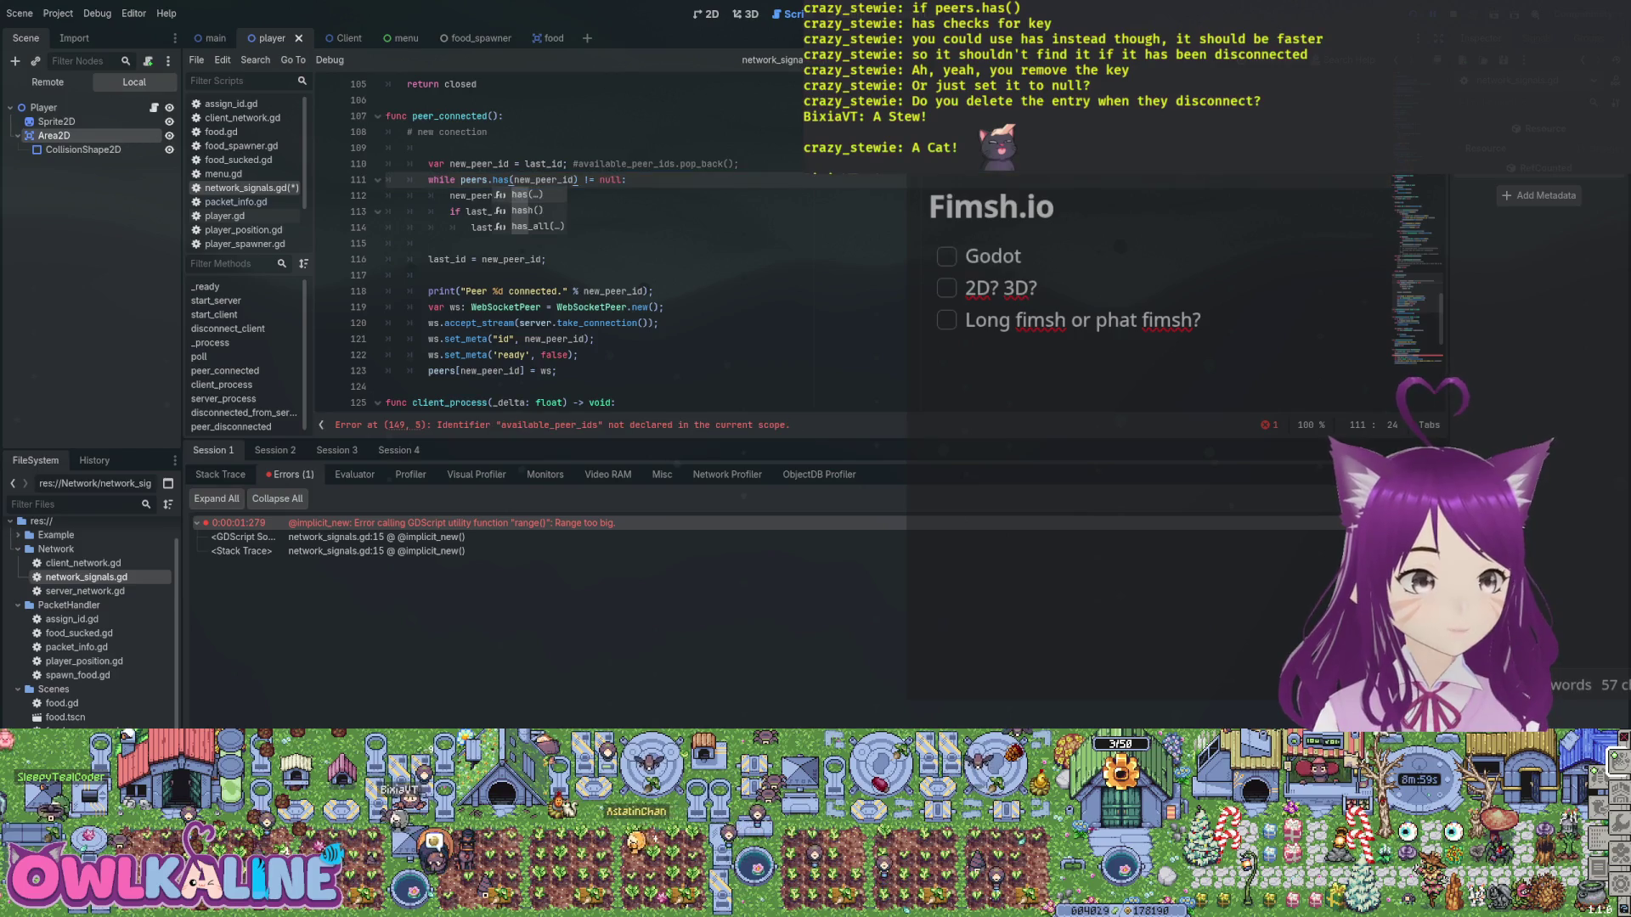
drag(585, 179, 623, 179)
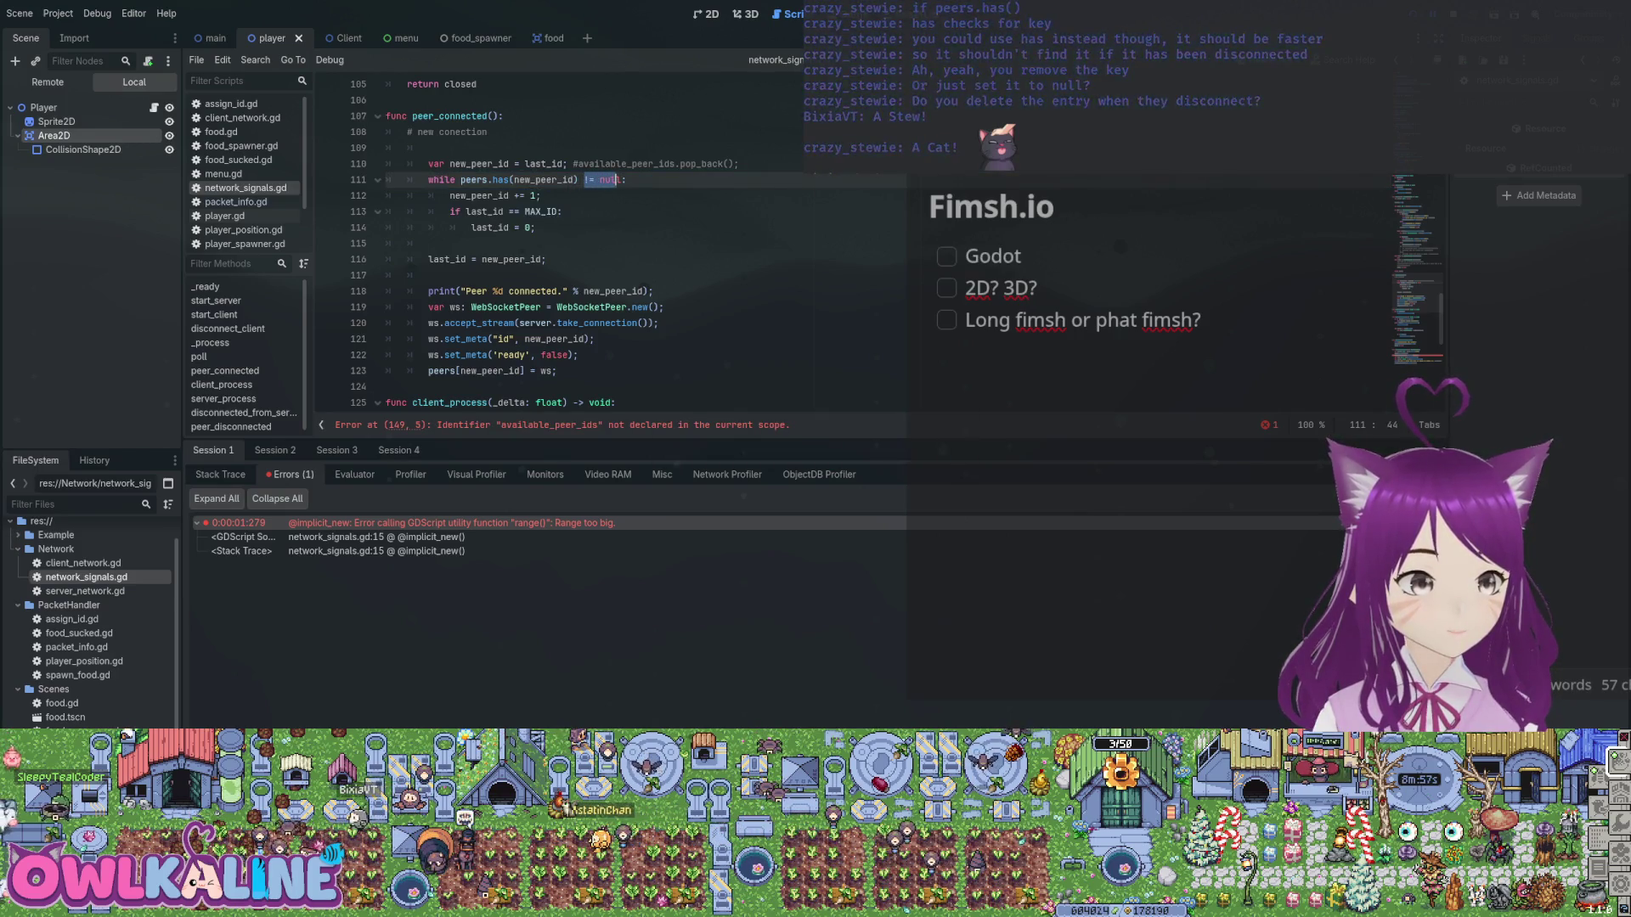
key(BackSpace)
key(BackSpace)
click(460, 179)
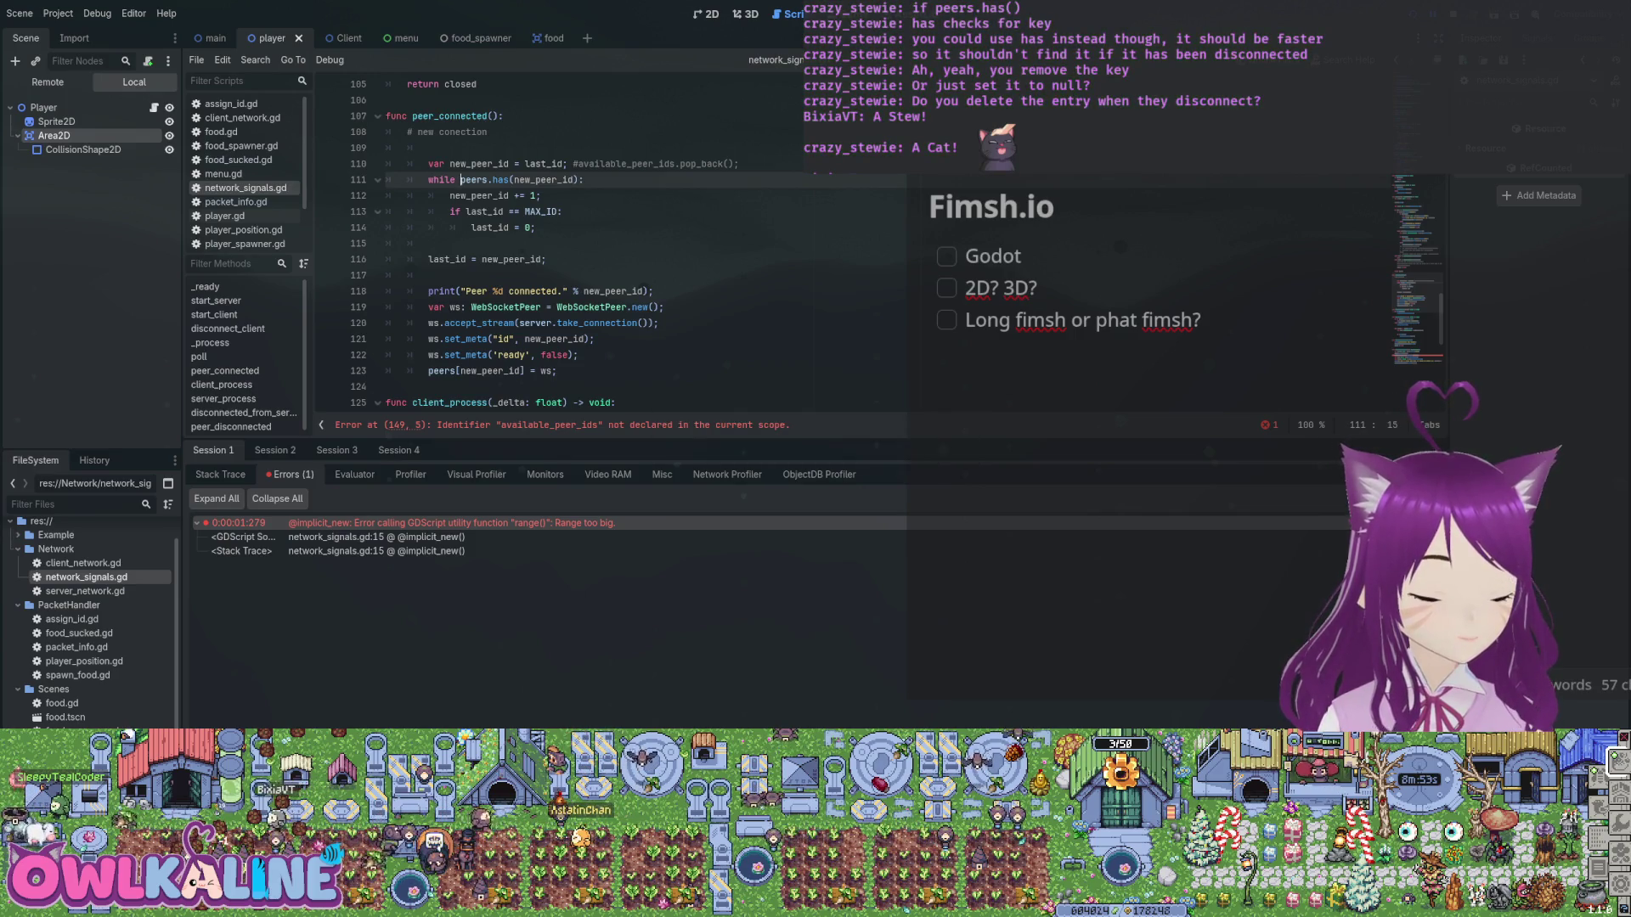
Select the new_peer_id allocation loop, lines 110–116, for copying.
click(541, 195)
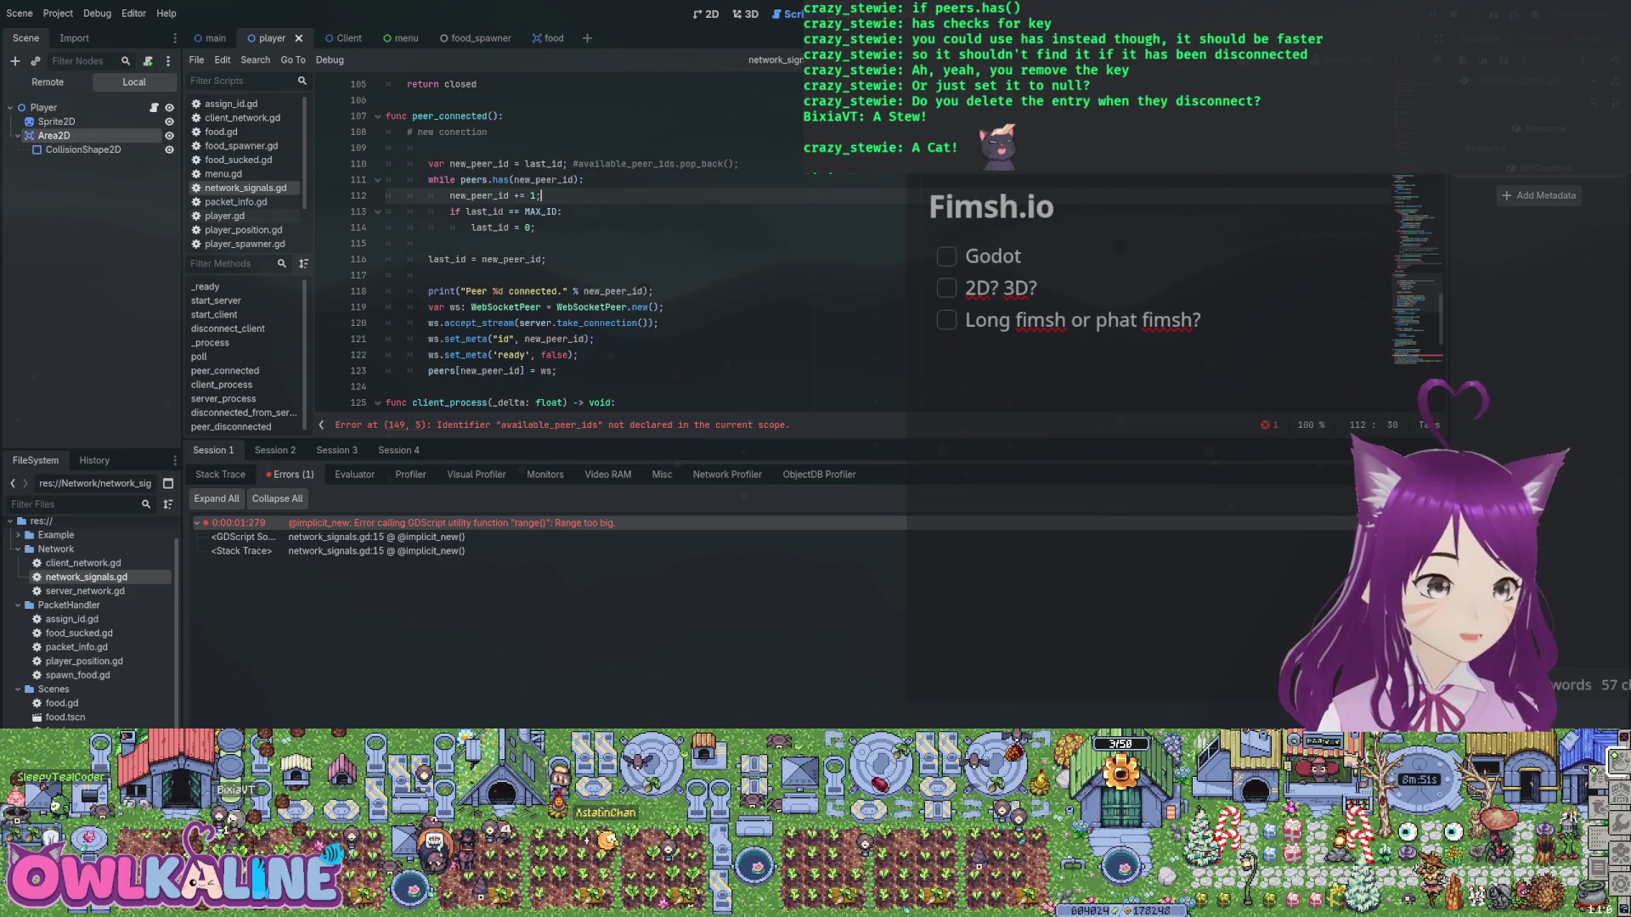
key(Down)
key(Down)
key(shift+Home)
key(shift+Home)
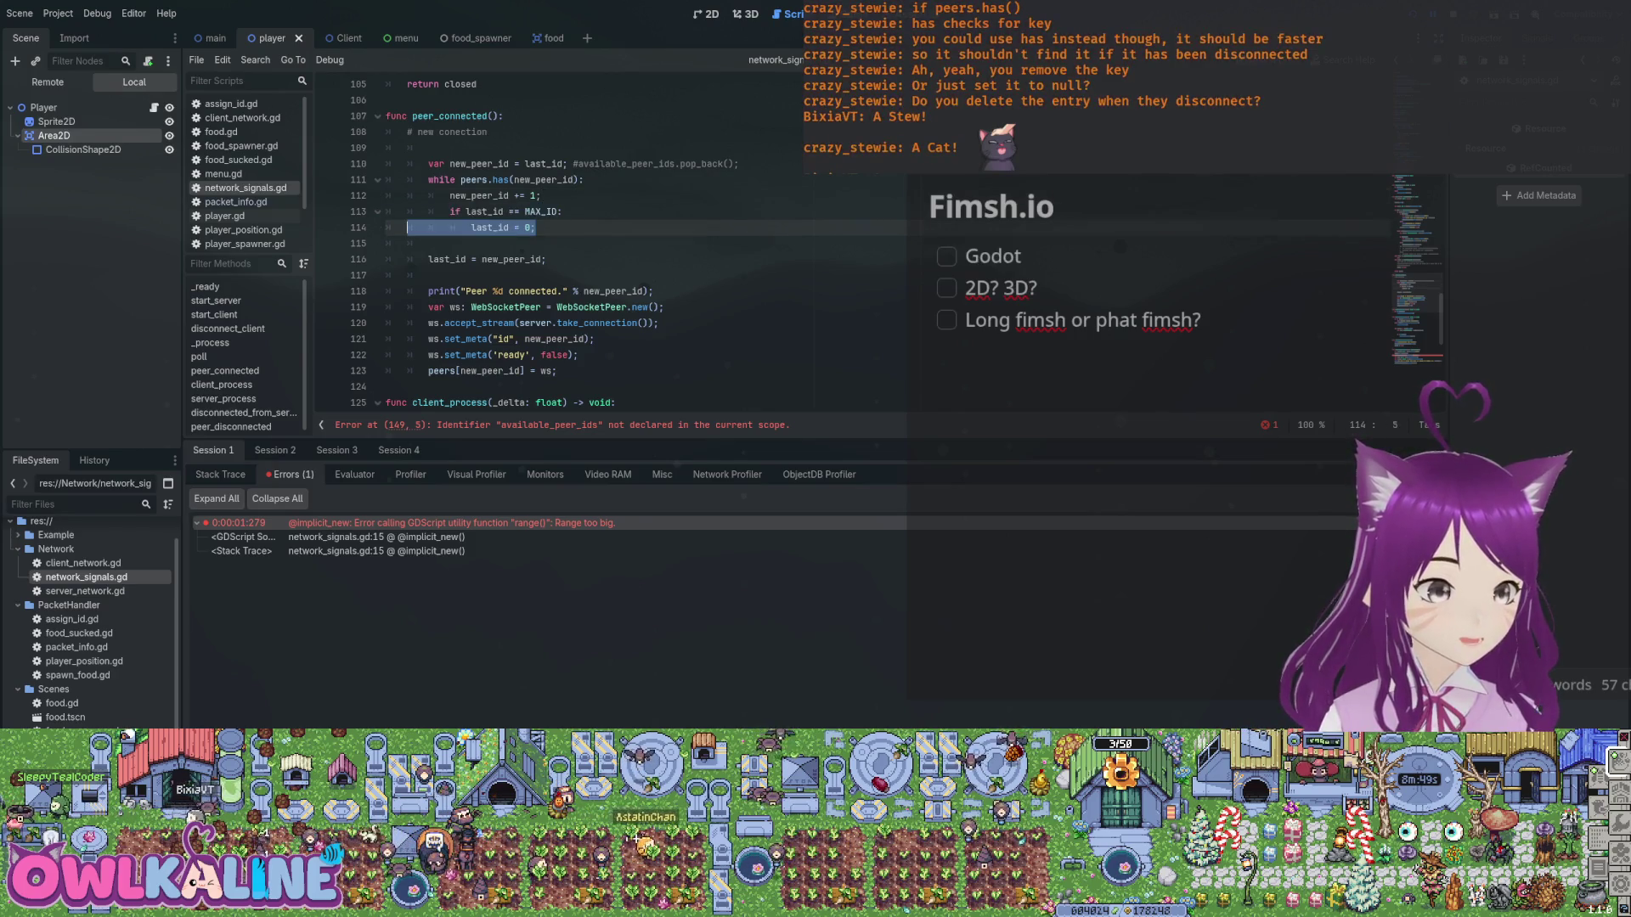
click(509, 179)
scroll(560, 246, down, 1)
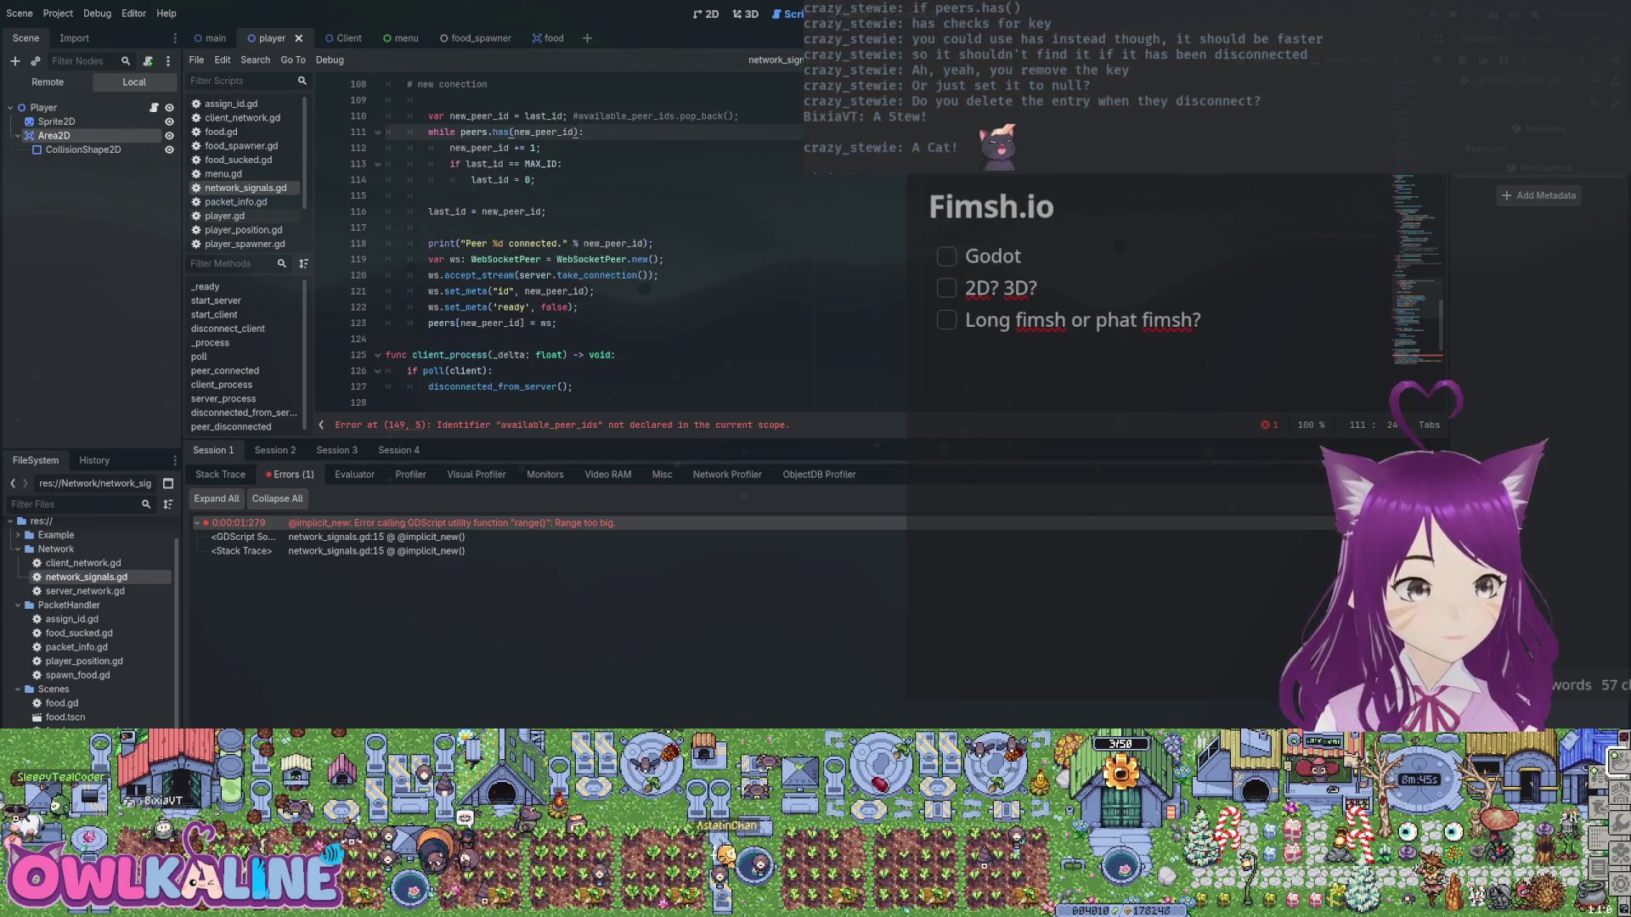
key(Down)
key(Down)
key(Down)
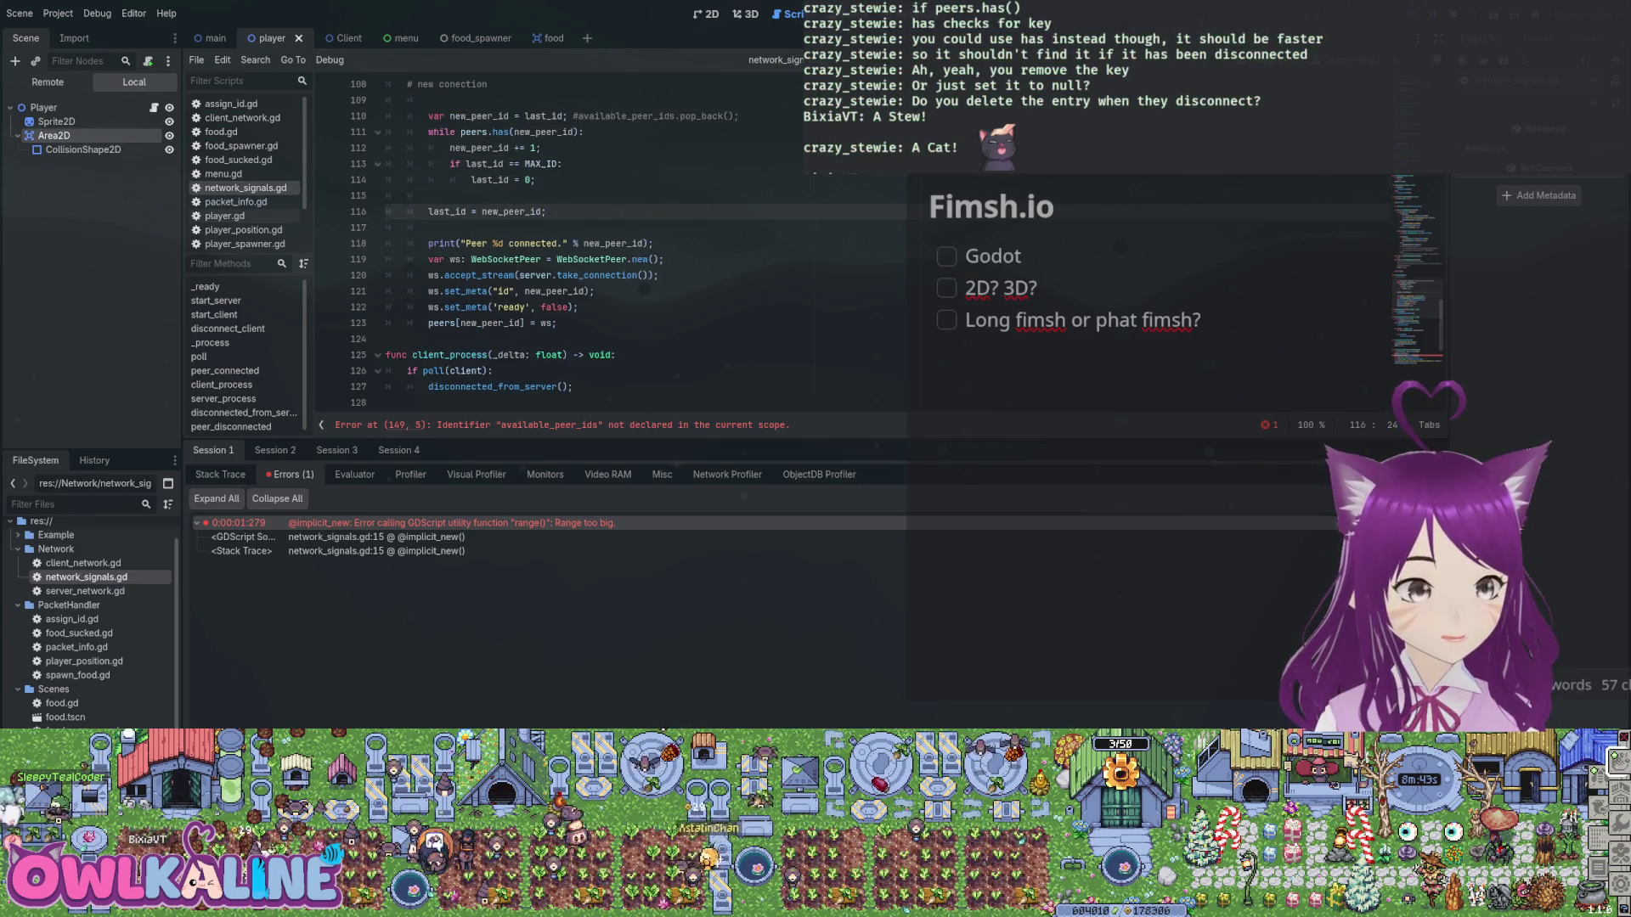
double_click(512, 211)
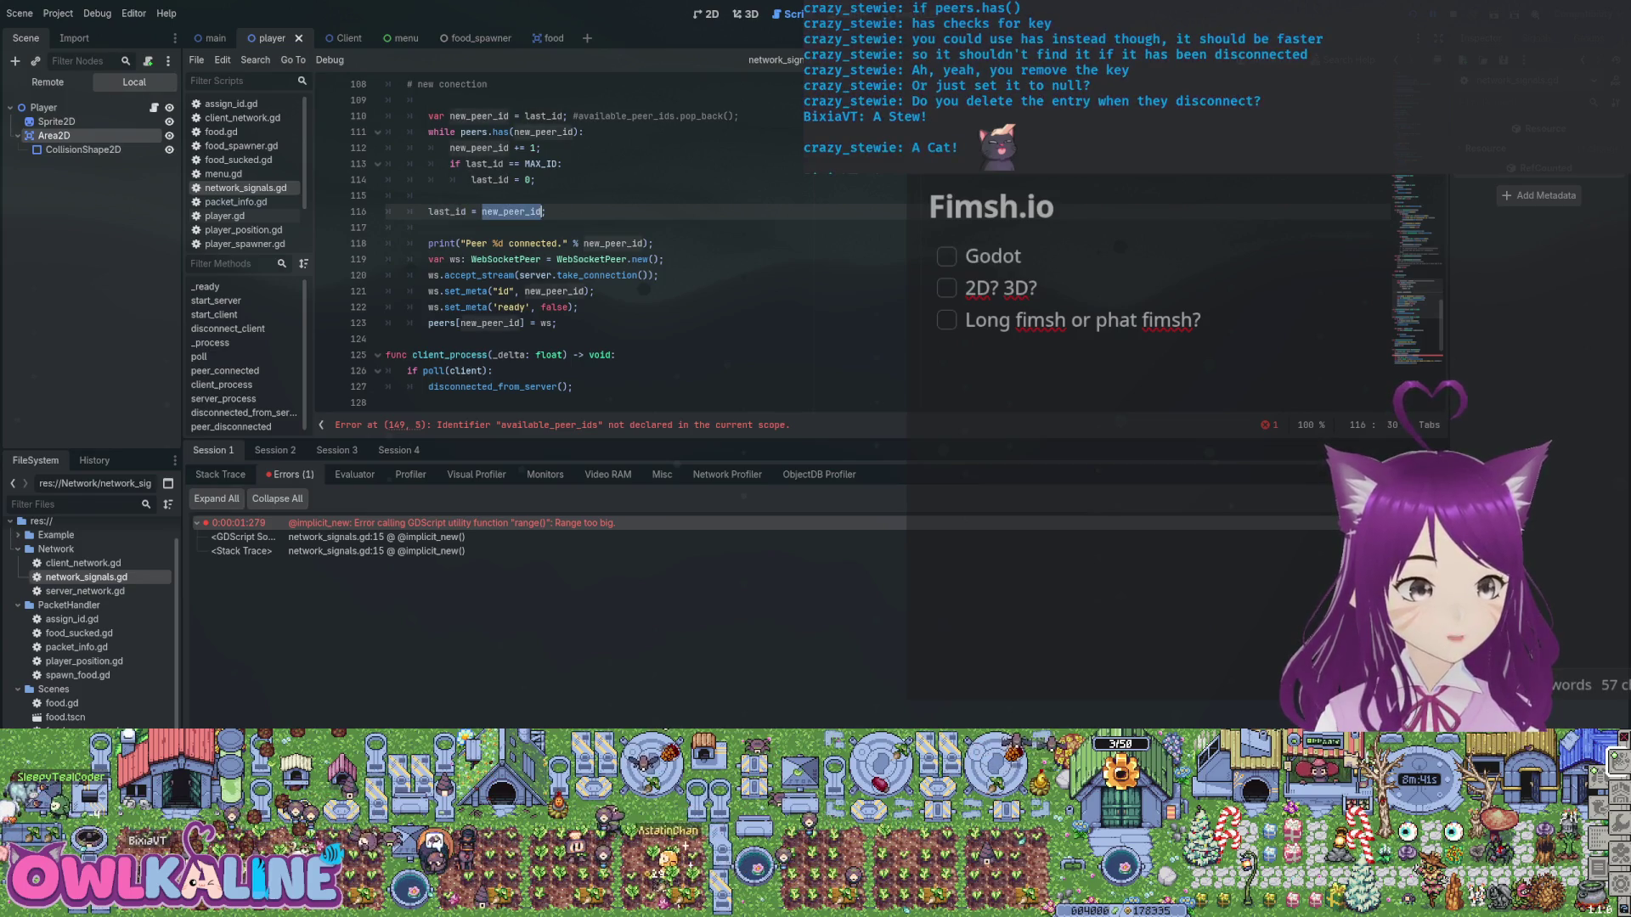
key(End)
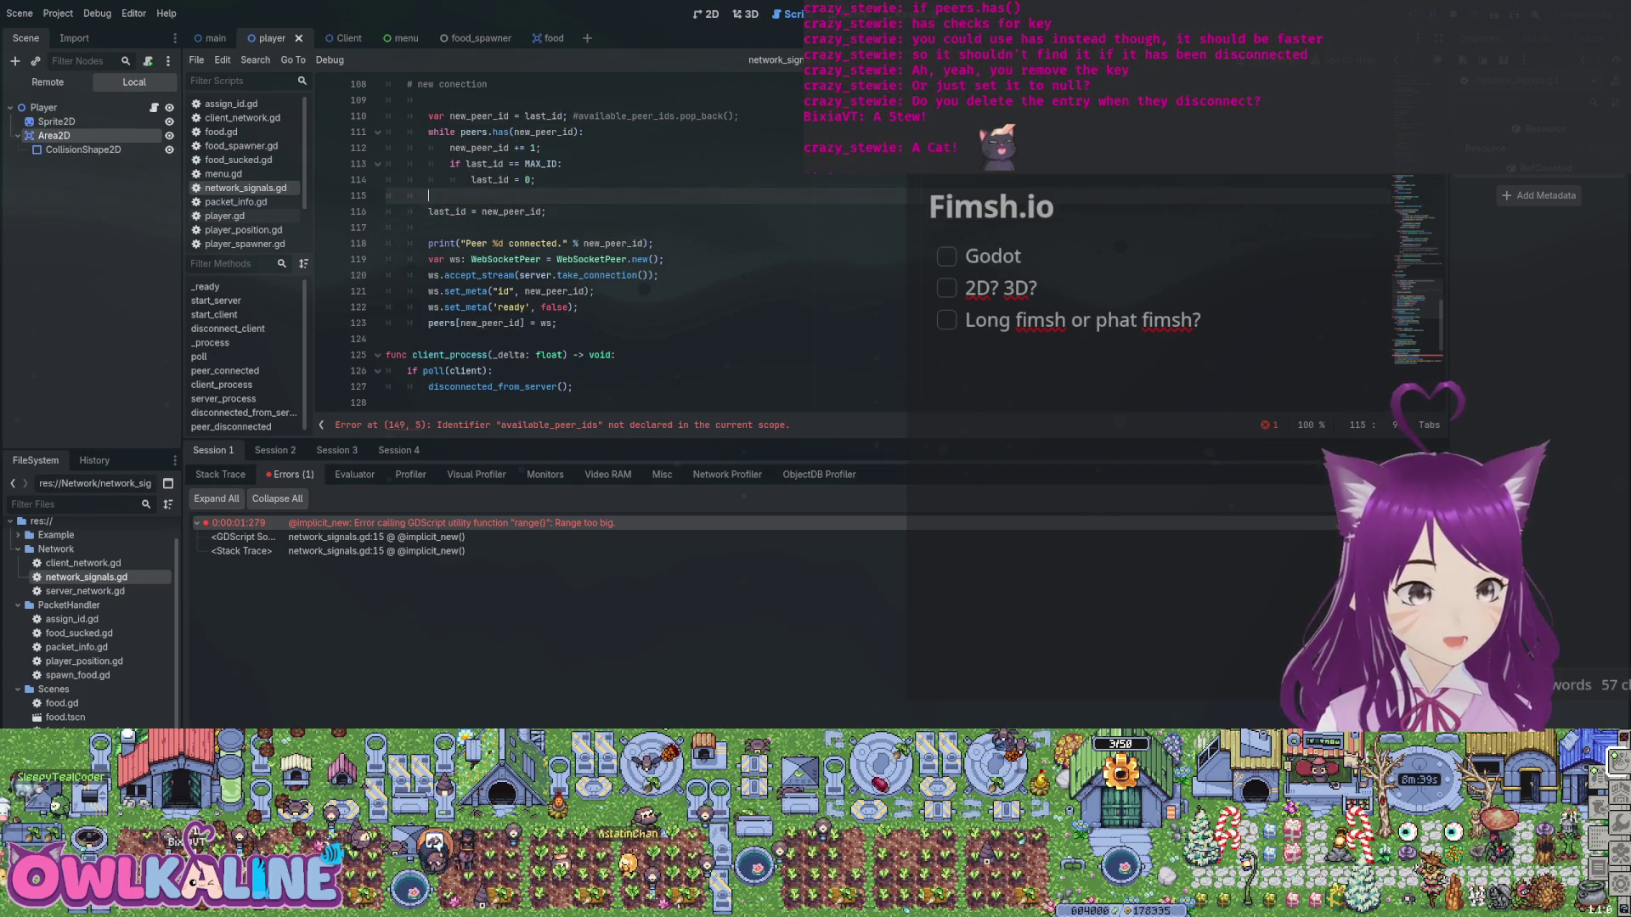
key(shift+Up)
key(shift+Up)
key(shift+Up)
key(shift+Home)
key(shift+Home)
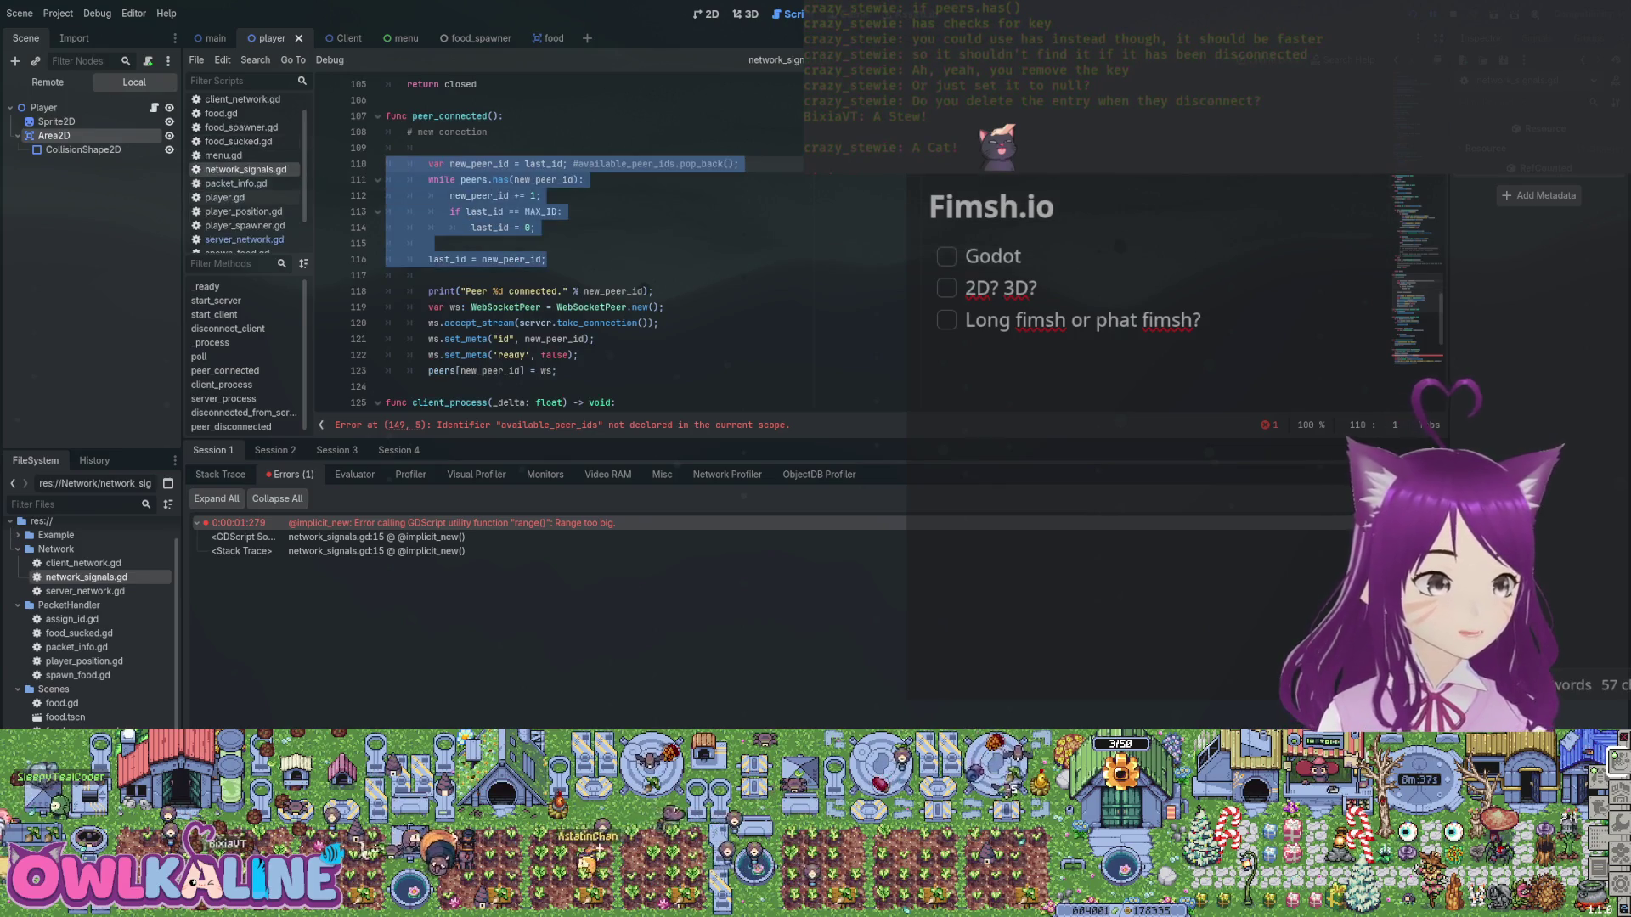
Browse food.gd and food_spawner.gd, then open server_network.gd from the FileSystem dock.
click(221, 131)
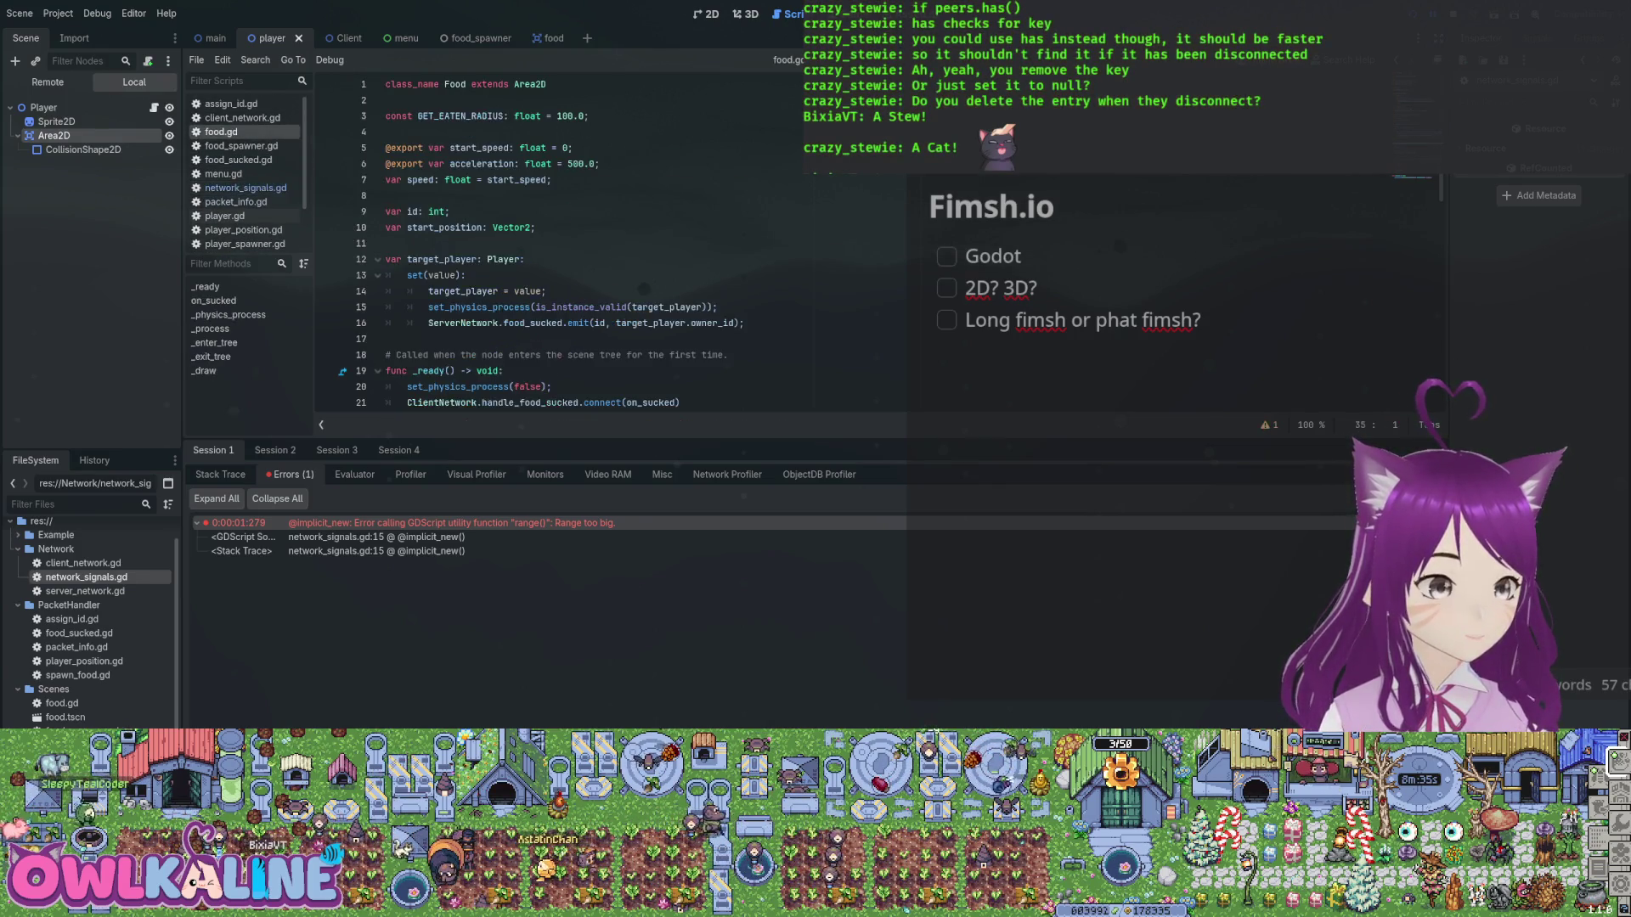
scroll(595, 246, down, 4)
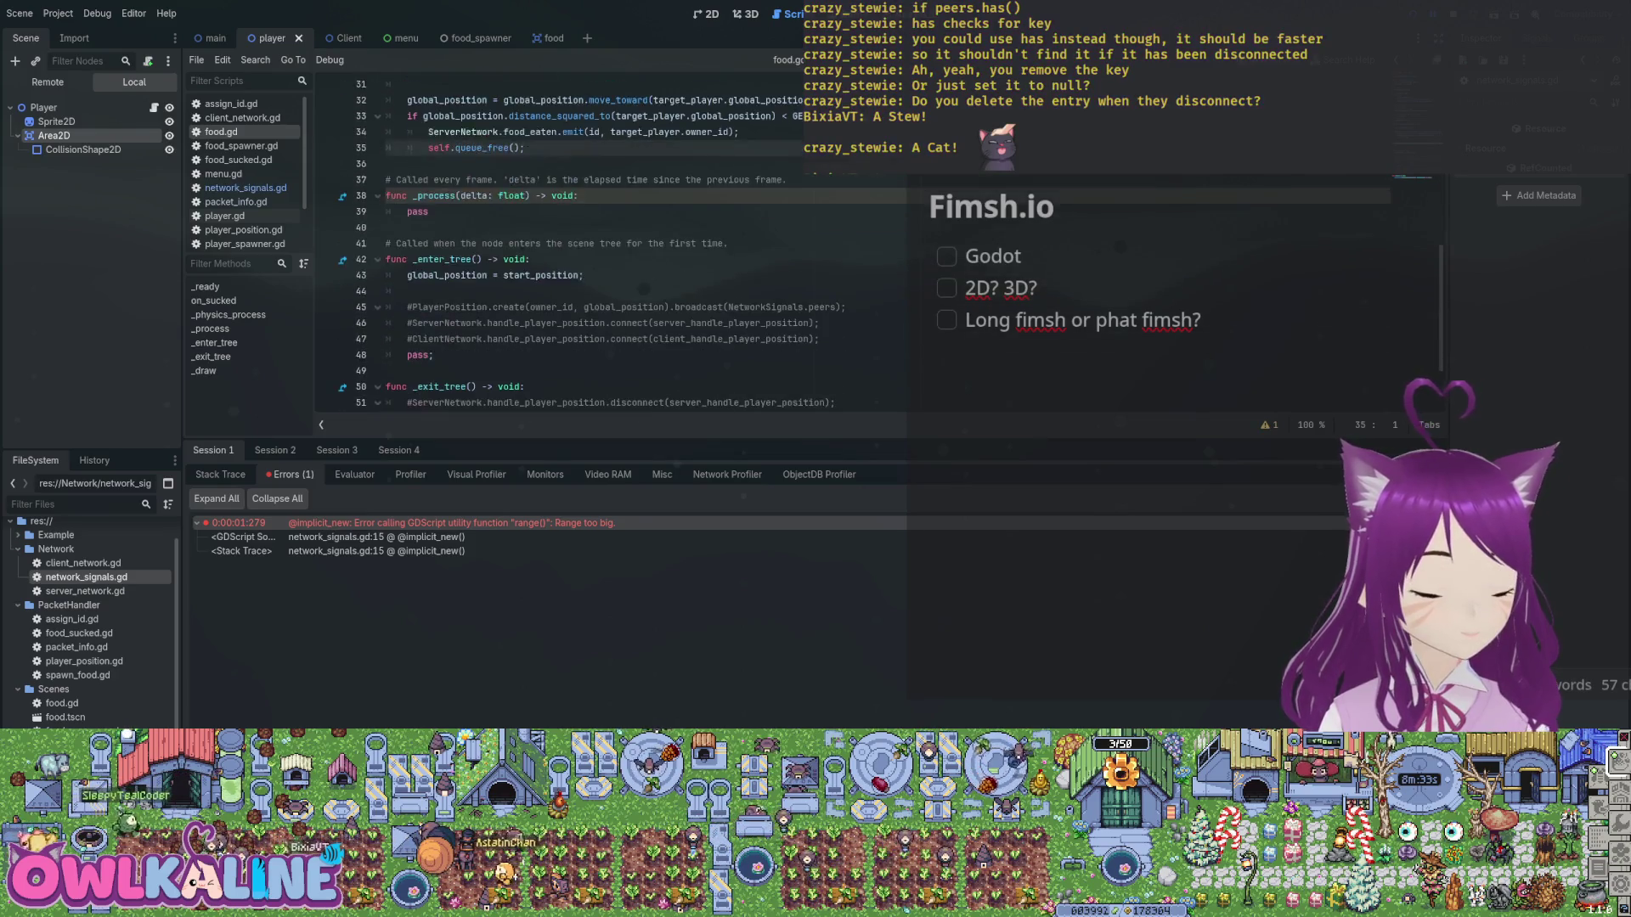
scroll(594, 247, up, 12)
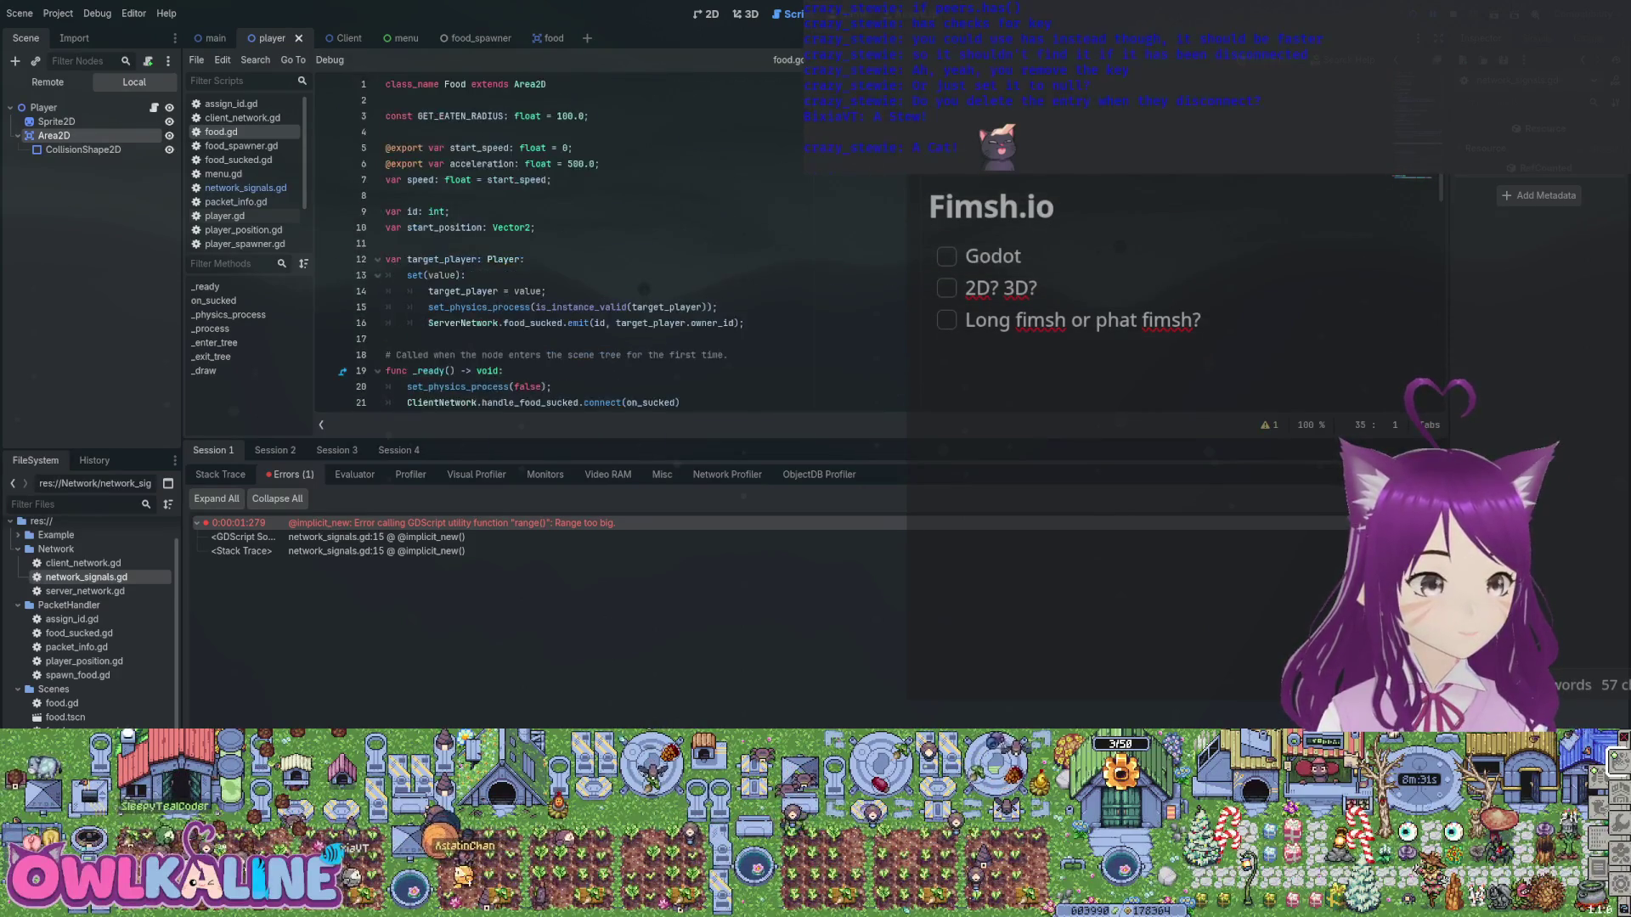
click(241, 145)
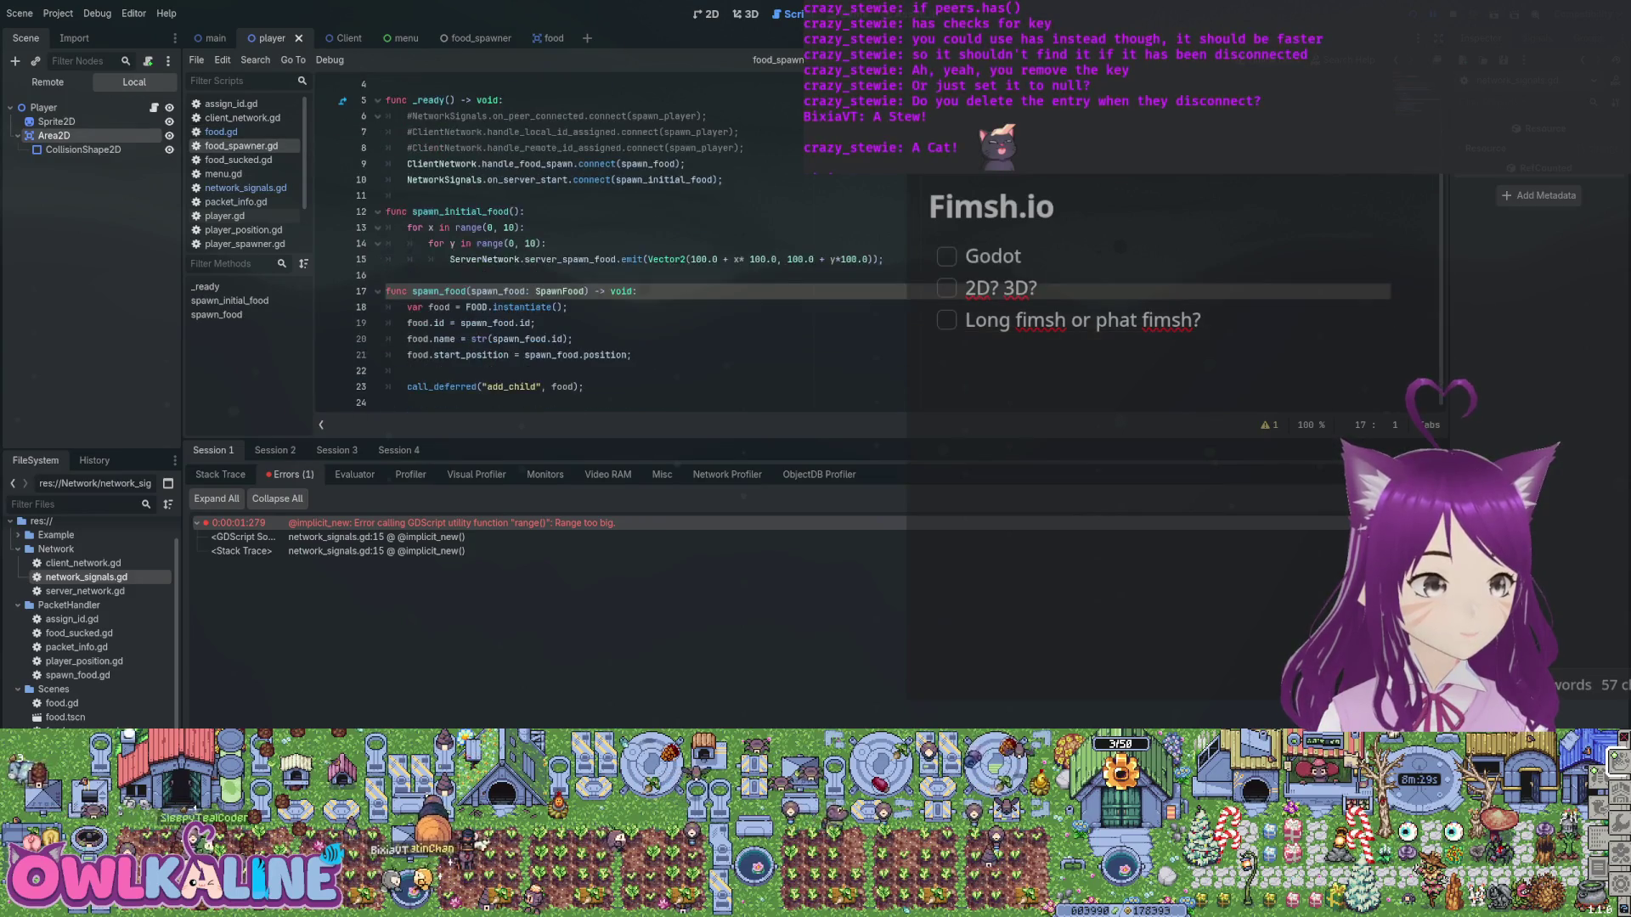
scroll(594, 246, up, 1)
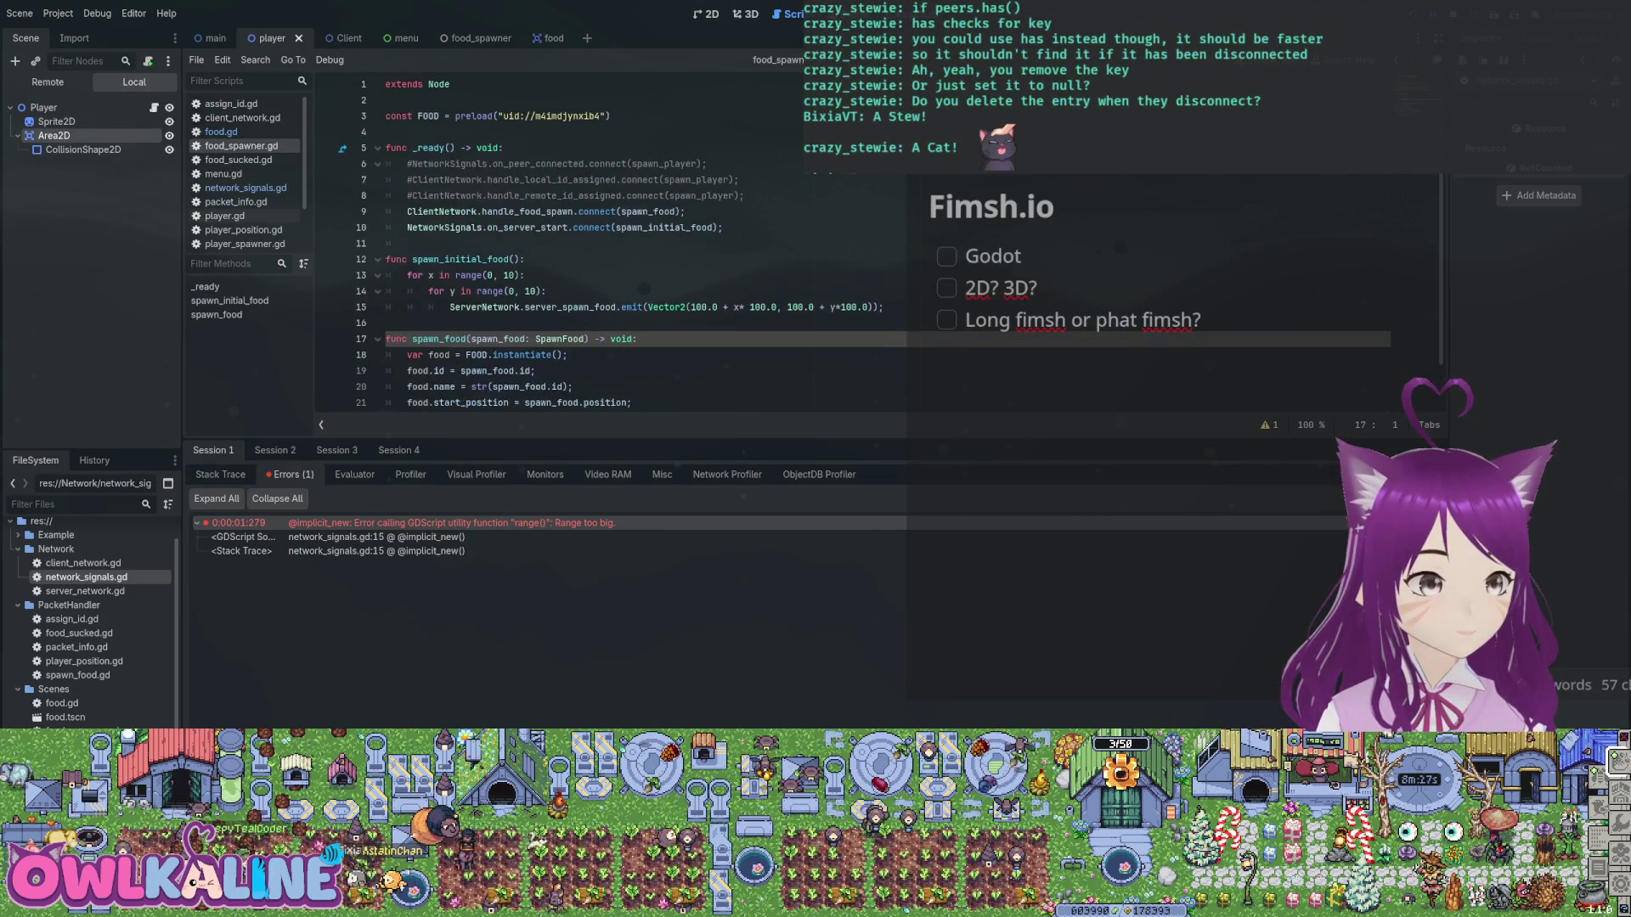
double_click(85, 590)
double_click(429, 243)
scroll(429, 243, down, 2)
Paste the id loop into spawn_food, dedent it, and delete the available_food_ids pop_back line.
key(Down)
scroll(561, 246, down, 4)
scroll(561, 246, down, 6)
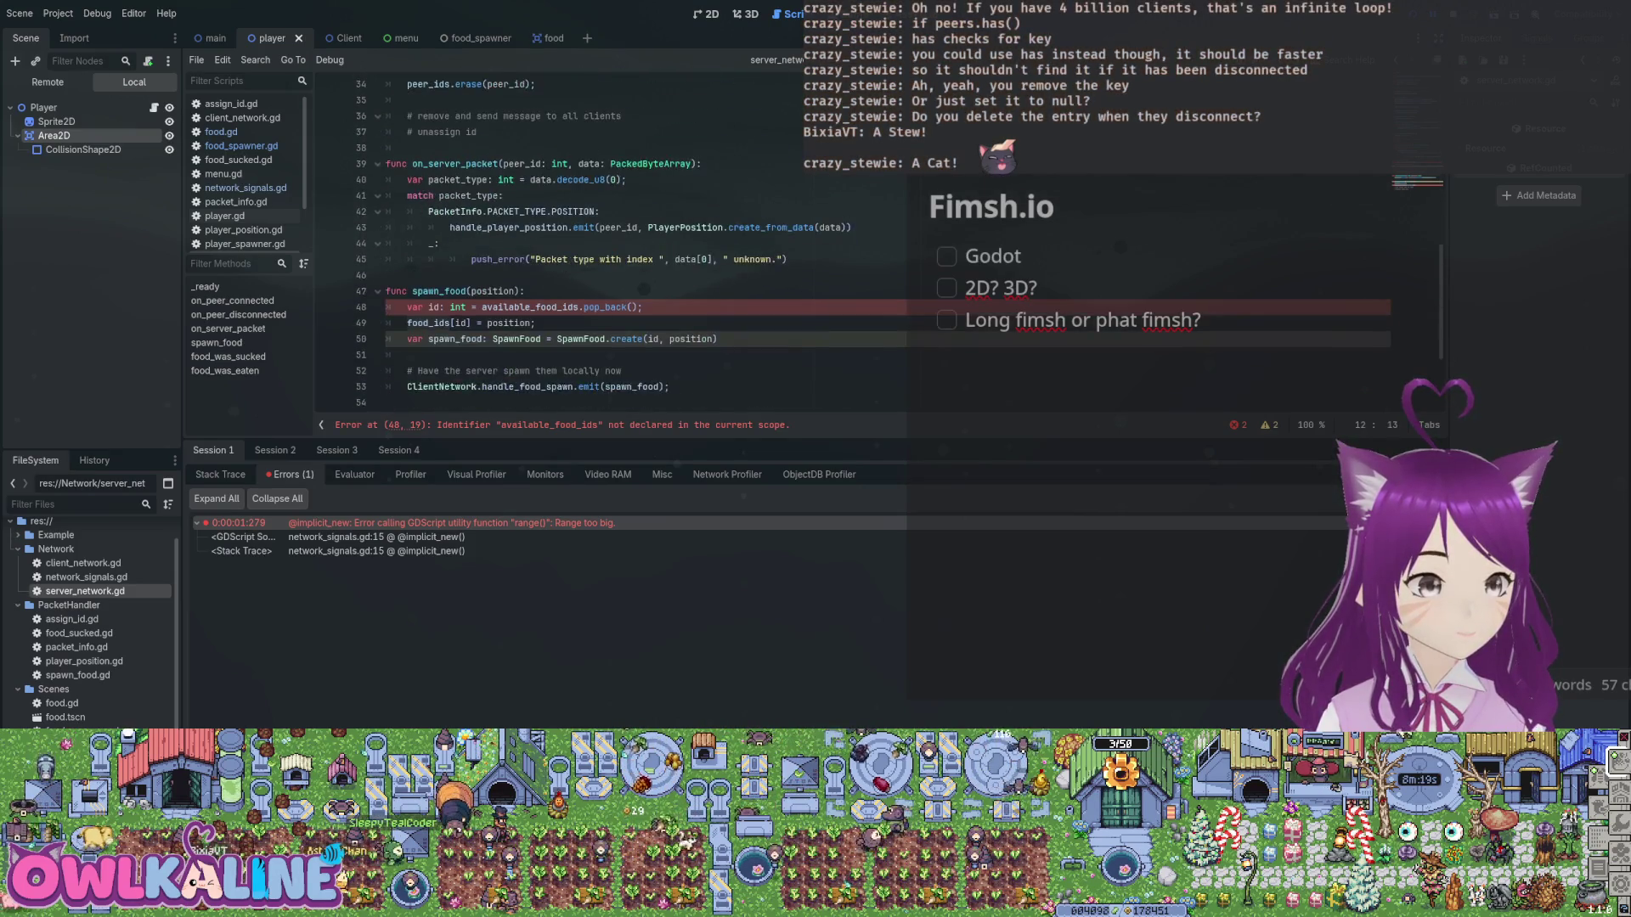
scroll(560, 247, down, 1)
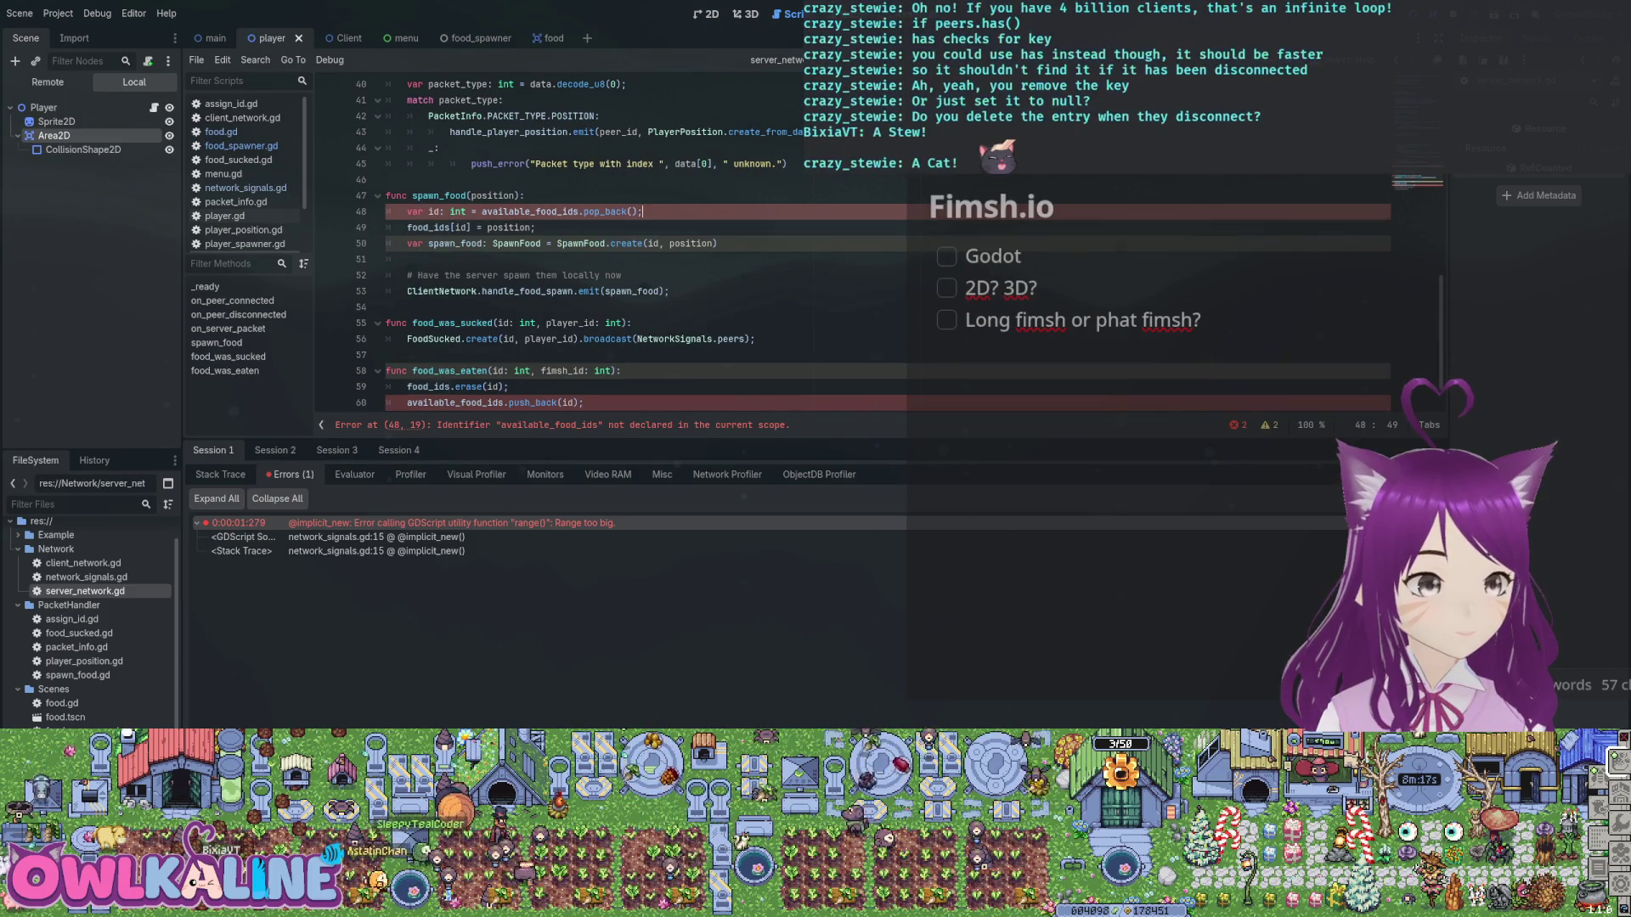
key(ctrl+v)
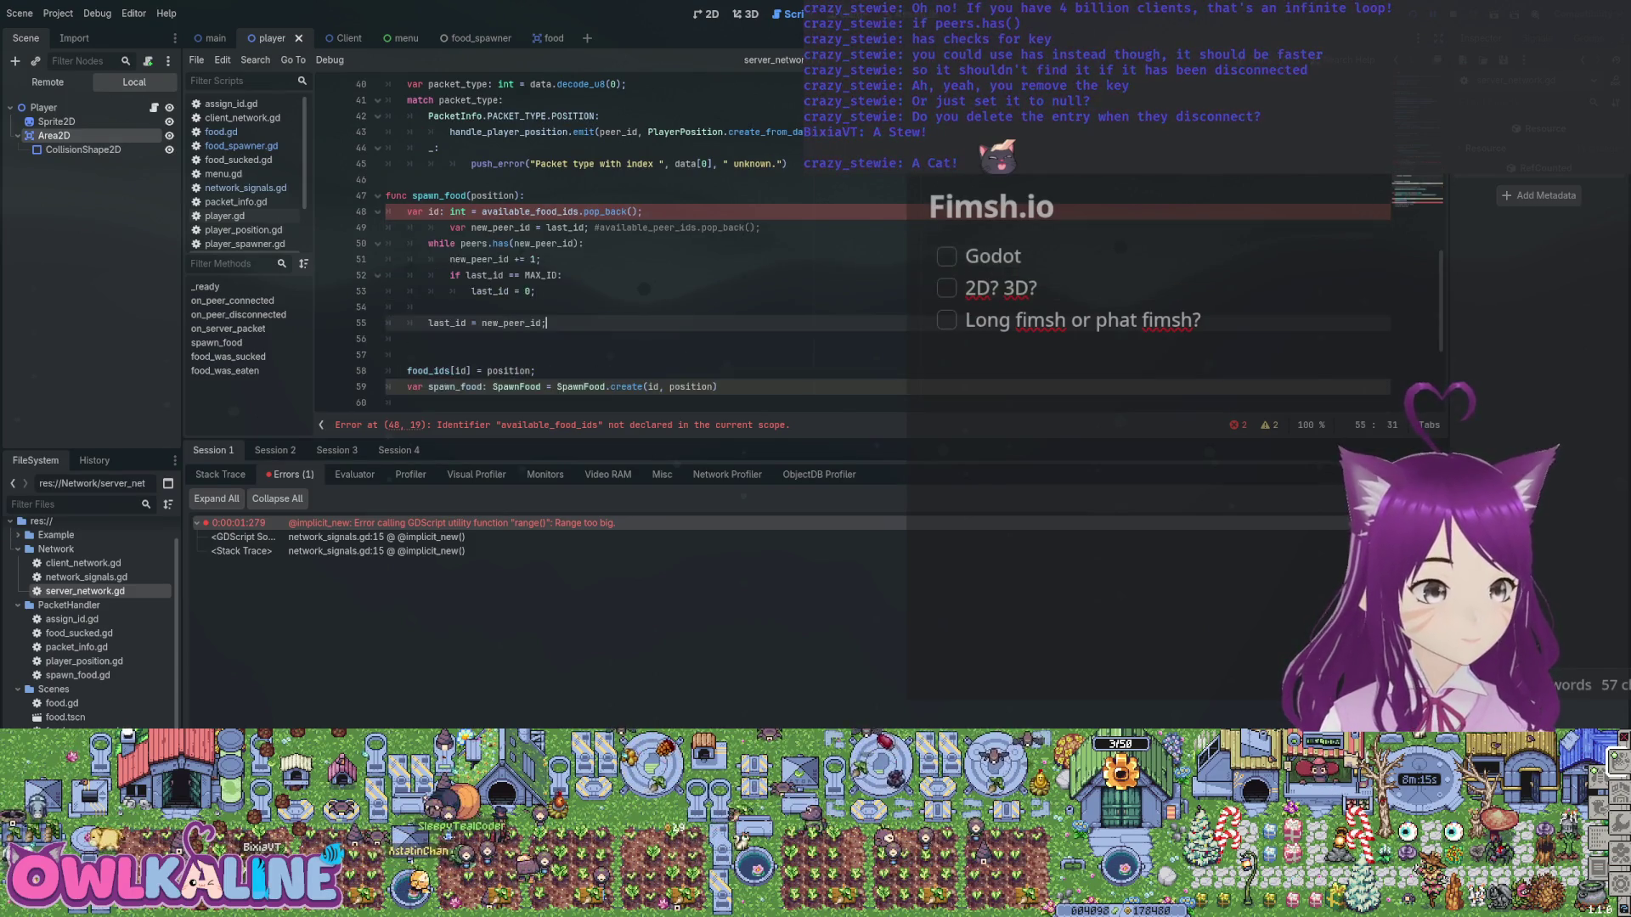
click(450, 228)
key(BackSpace)
key(BackSpace)
key(Down)
key(Delete)
key(Down)
key(Delete)
key(Down)
key(Delete)
key(Down)
key(Delete)
key(Up)
key(Up)
key(Up)
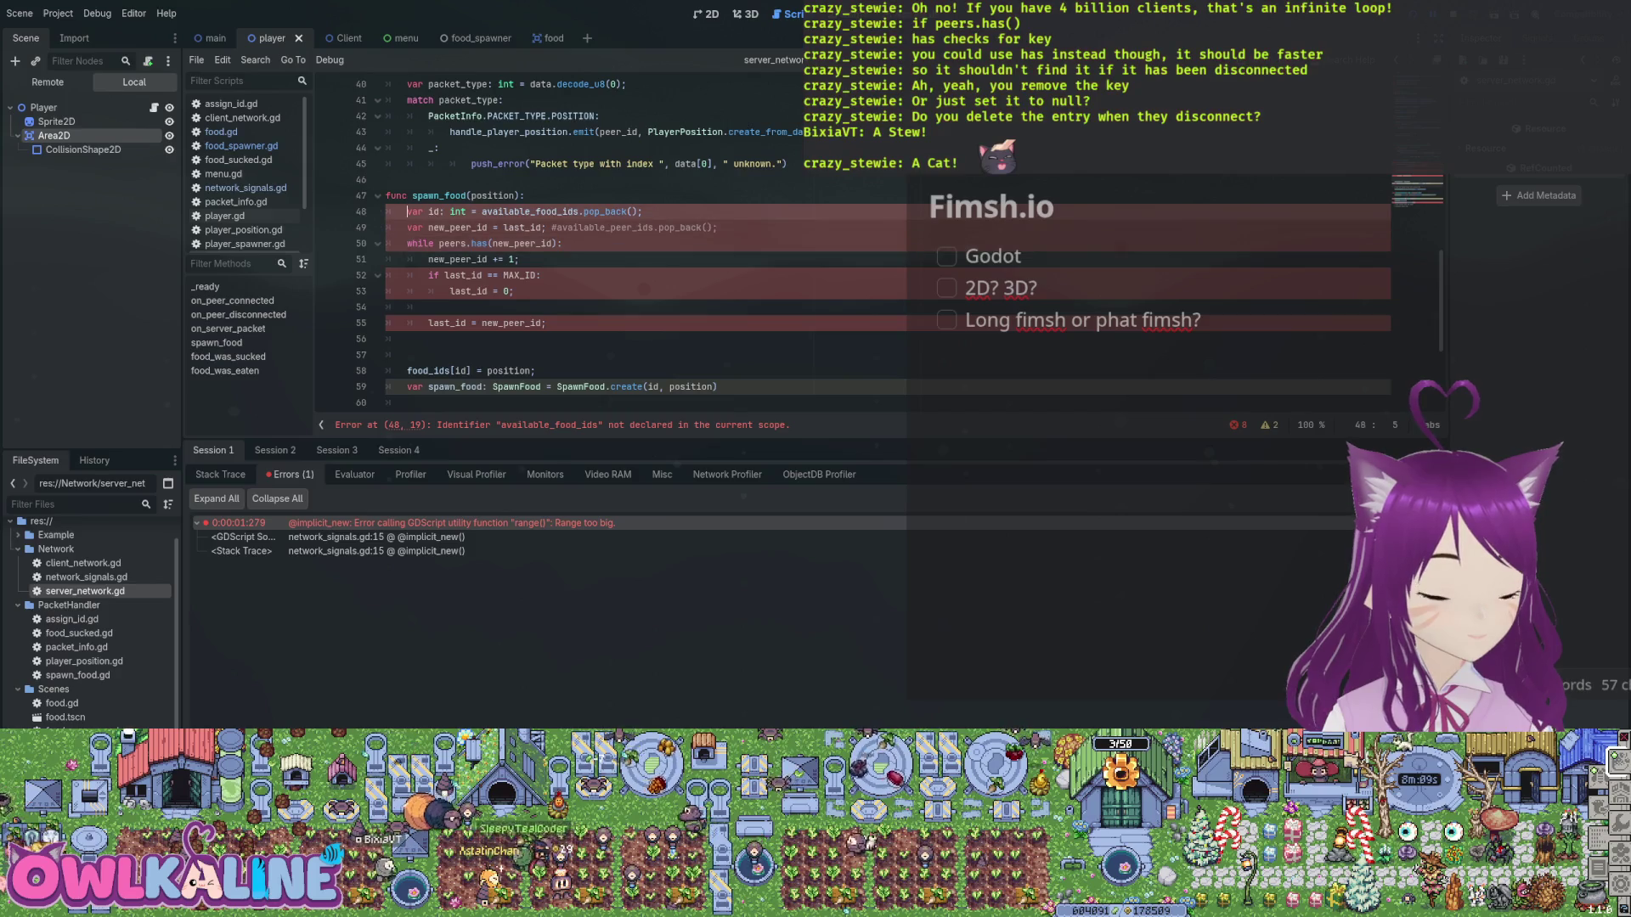
key(ctrl+shift+k)
Rename new_peer_id to new_food_id and peers to food_ids throughout the pasted loop.
click(521, 212)
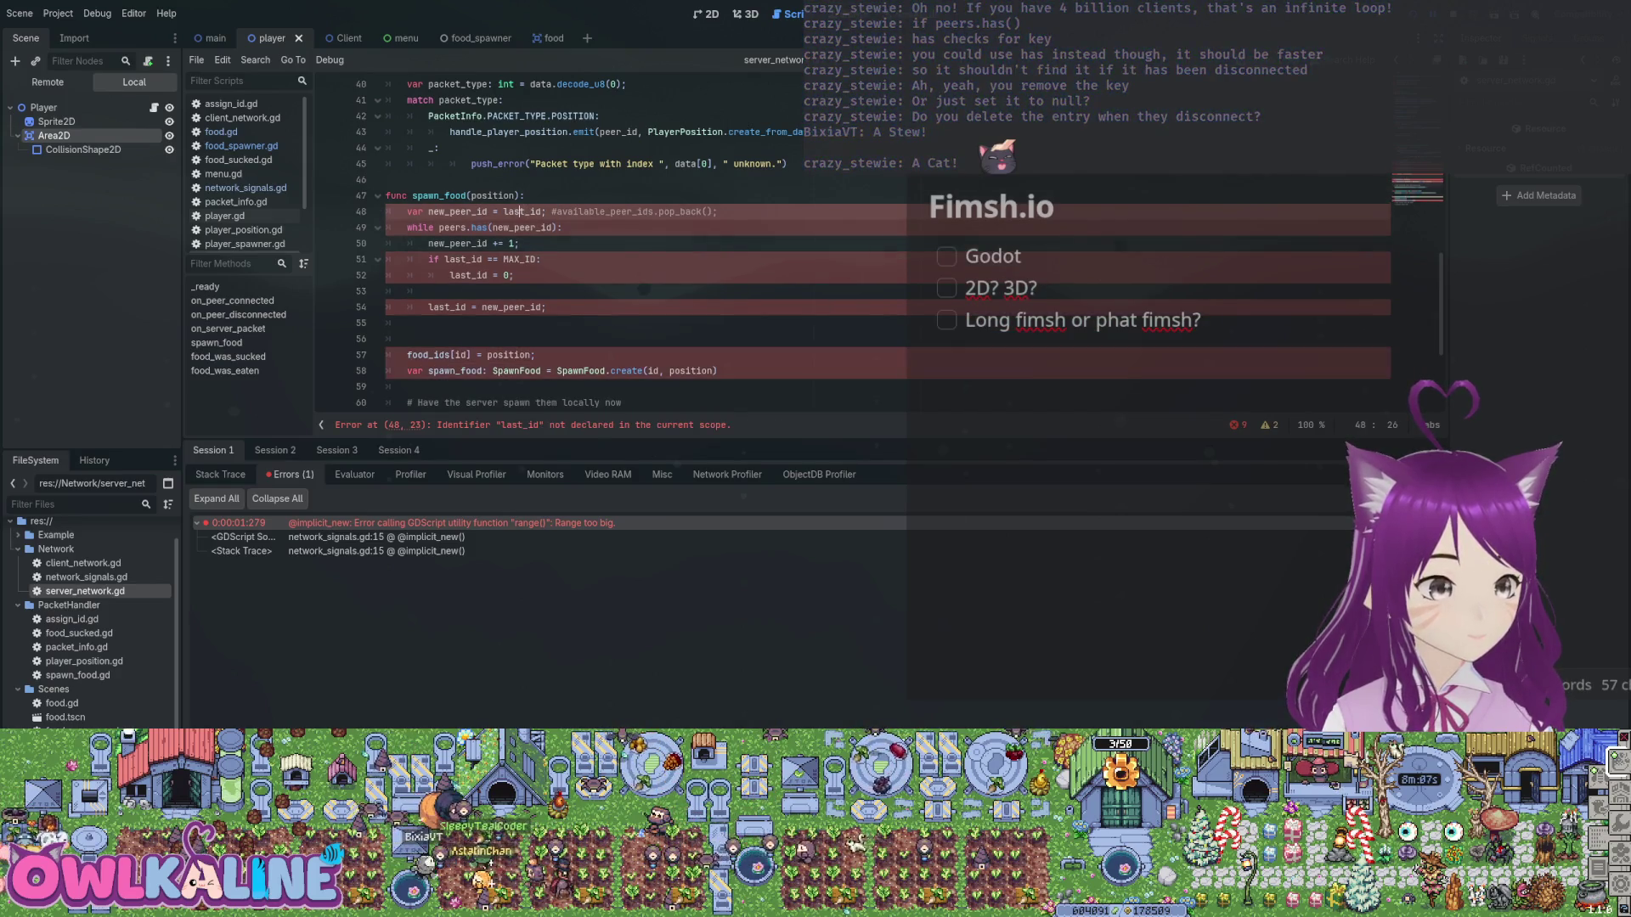
click(471, 212)
key(BackSpace)
key(BackSpace)
key(BackSpace)
text(food)
click(494, 228)
click(514, 228)
text(ood)
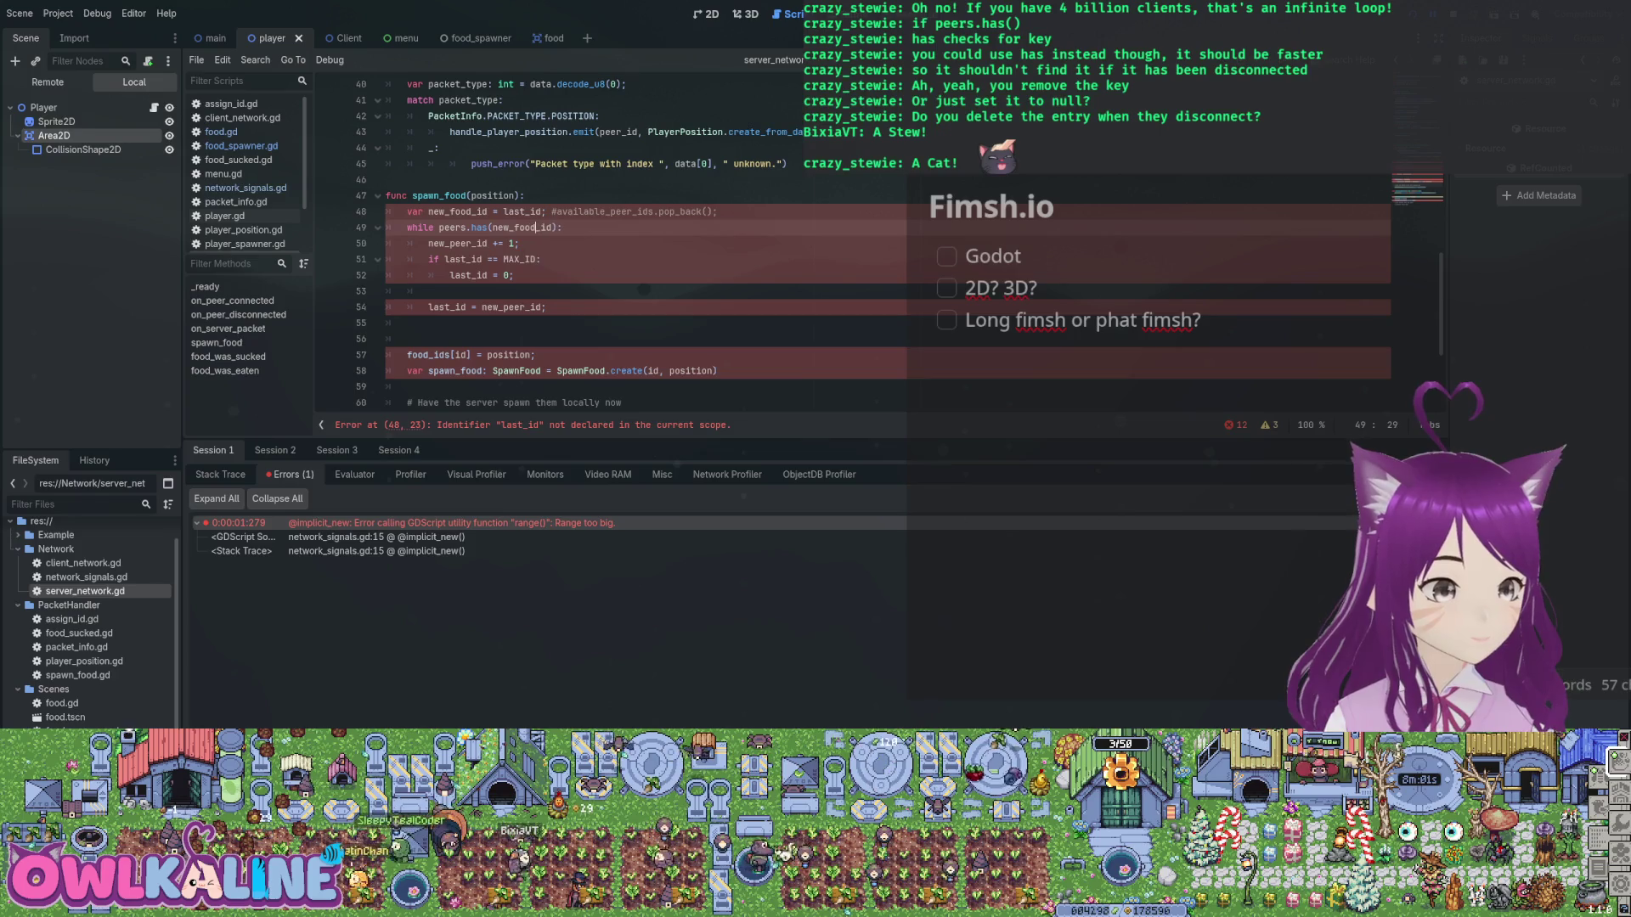
click(407, 228)
key(Delete)
key(Delete)
key(Delete)
text(food)
text(_ids)
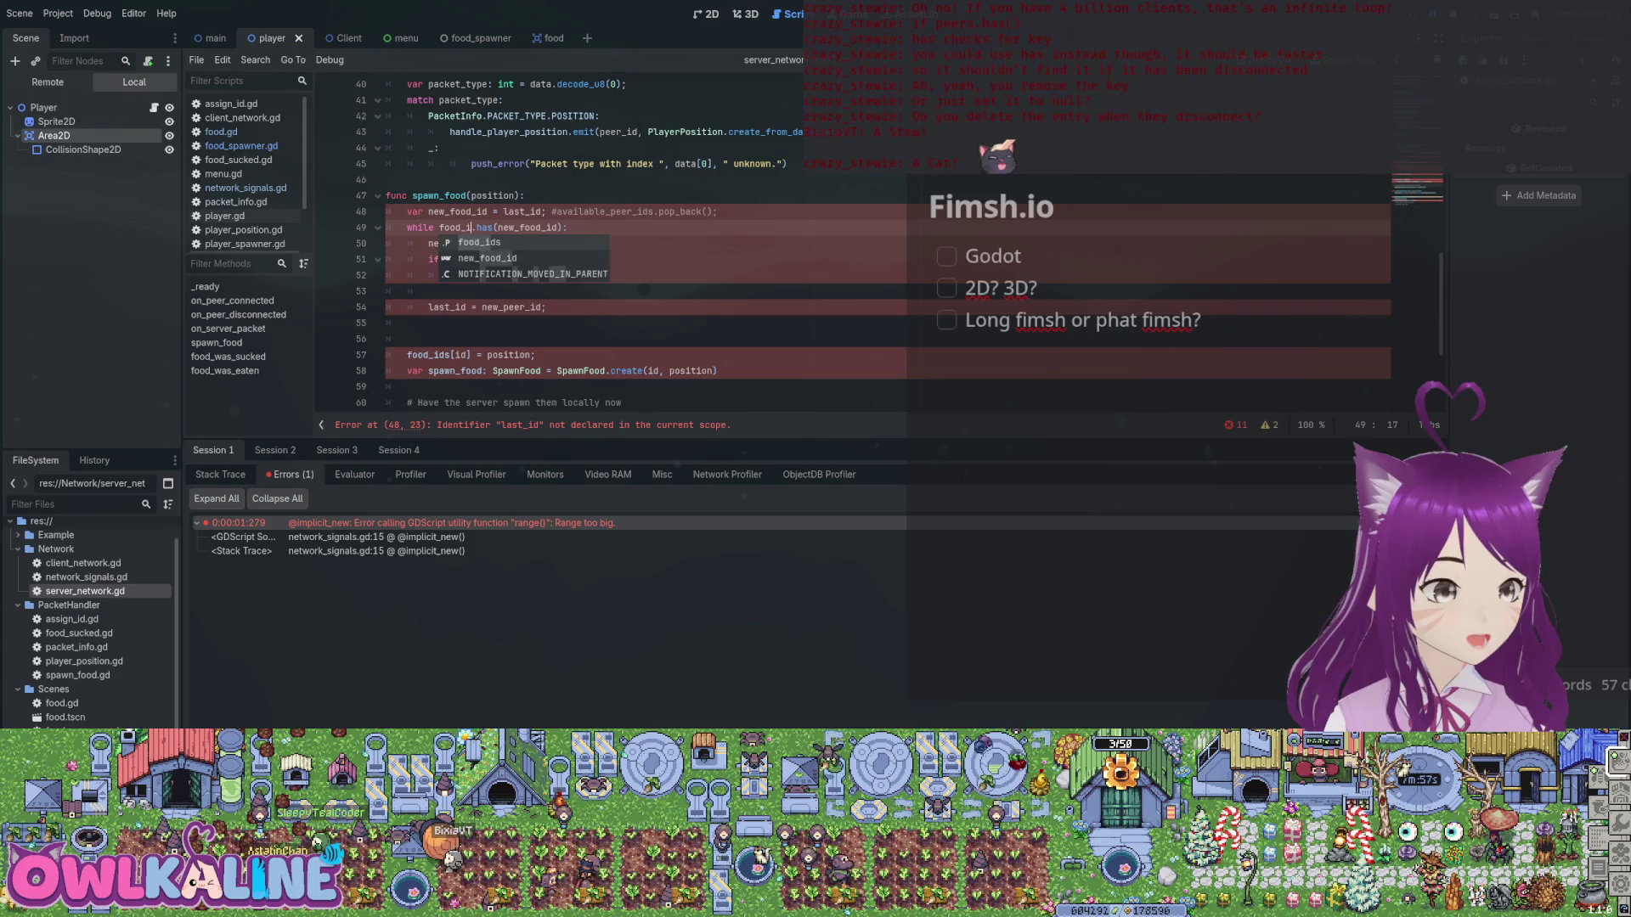
click(489, 244)
key(BackSpace)
text(food_id += 1;)
key(Down)
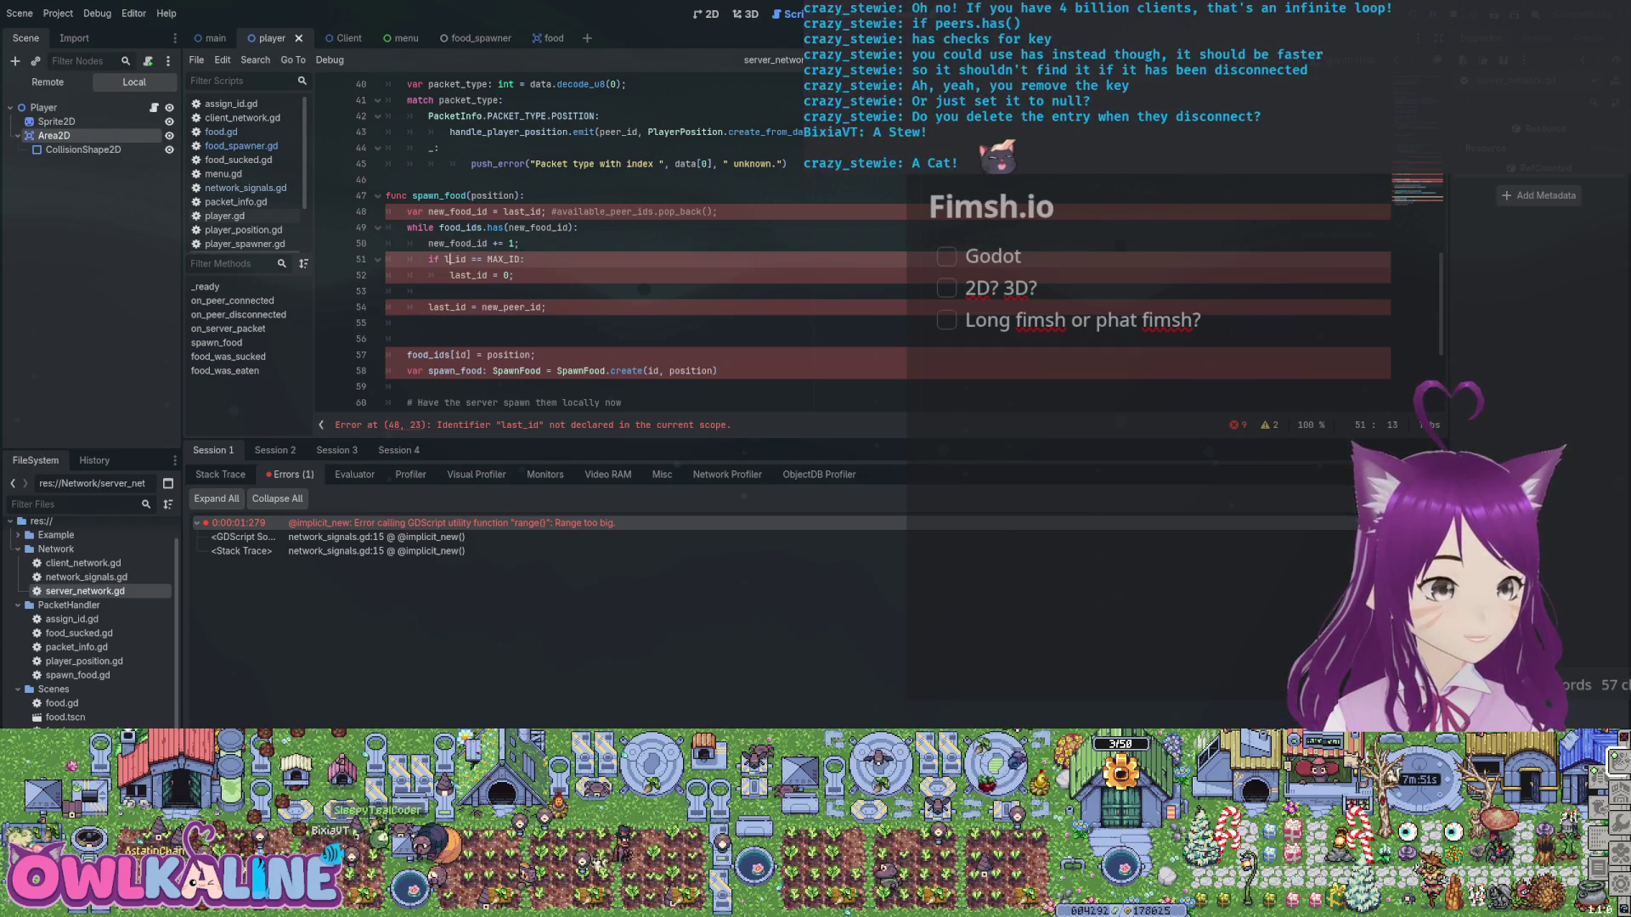
key(Down)
key(Down)
key(Down)
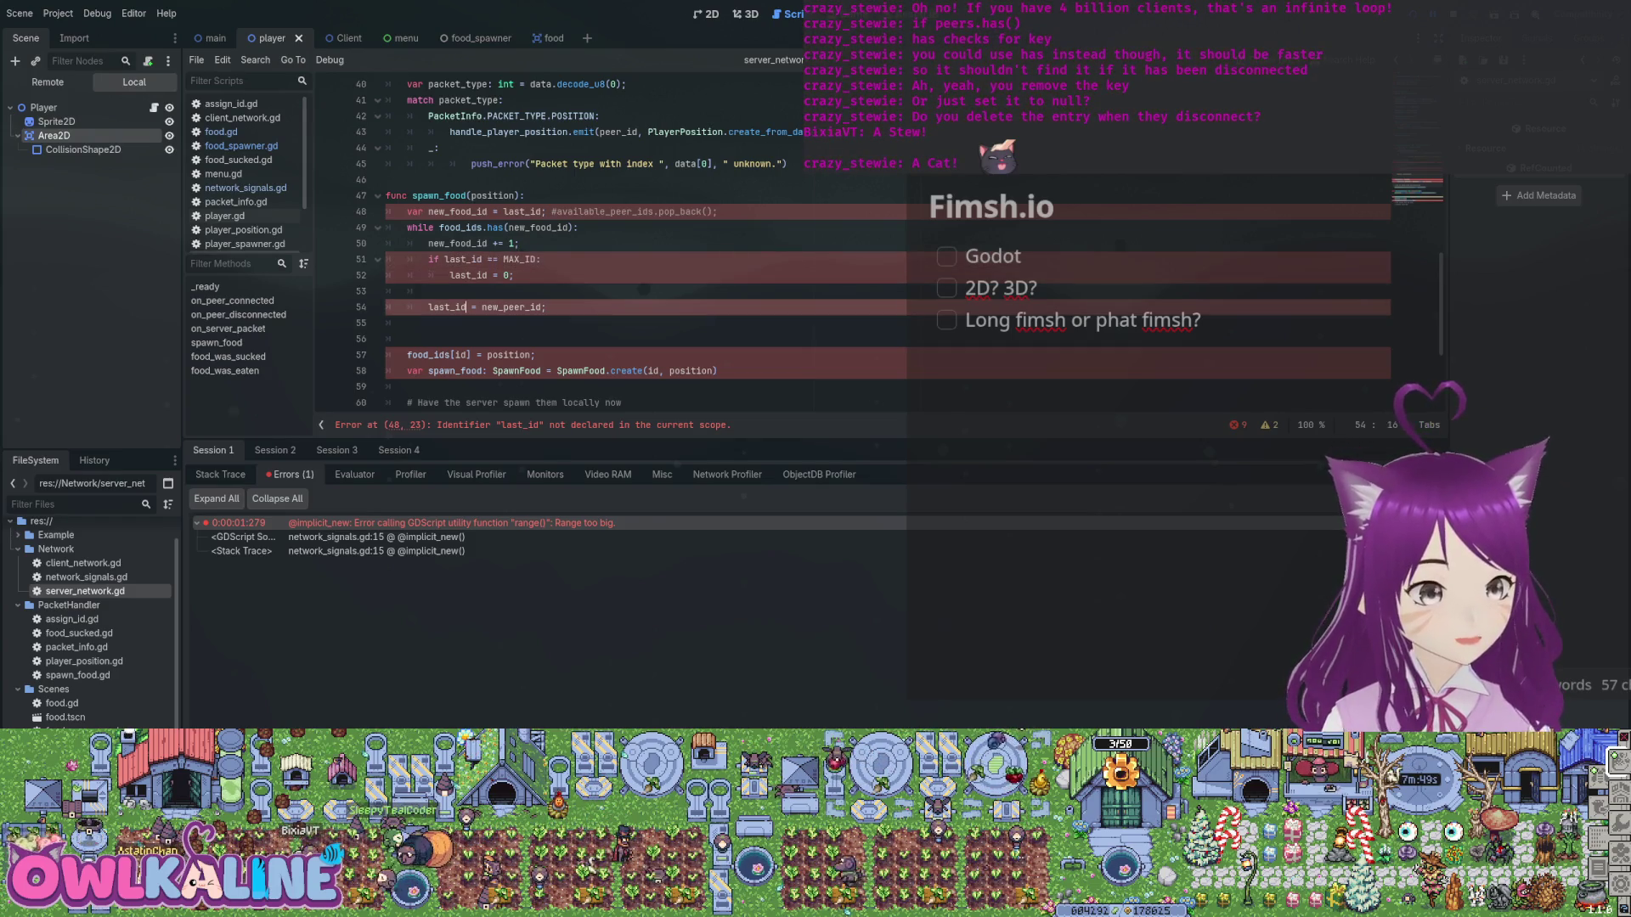
drag(524, 308, 508, 308)
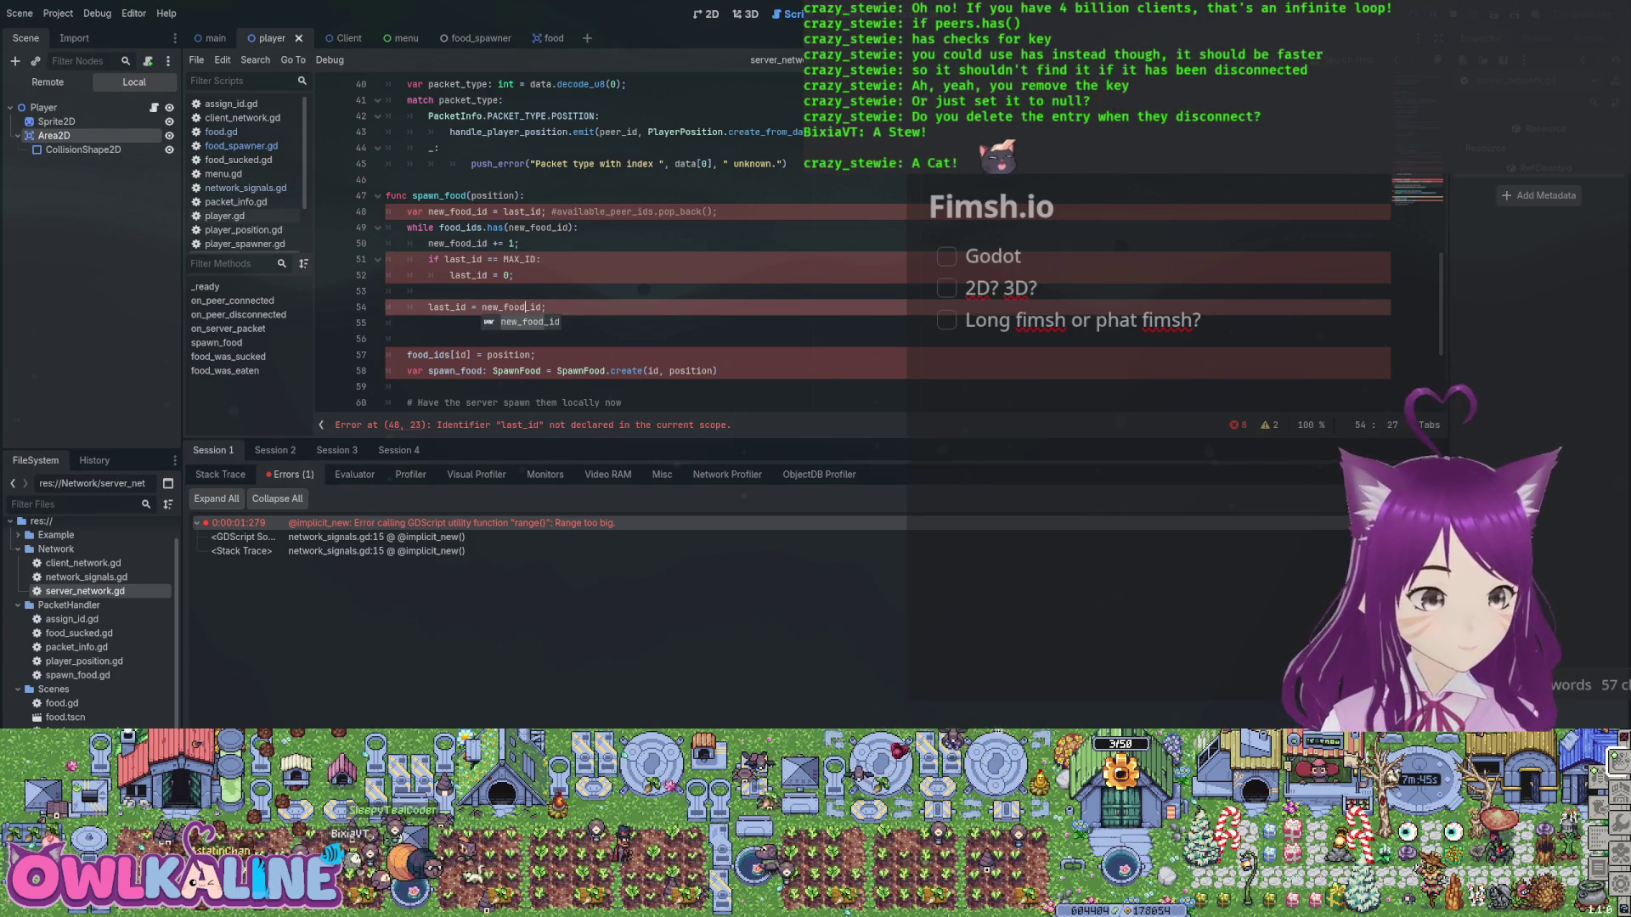
scroll(680, 246, up, 4)
scroll(680, 246, up, 5)
click(510, 227)
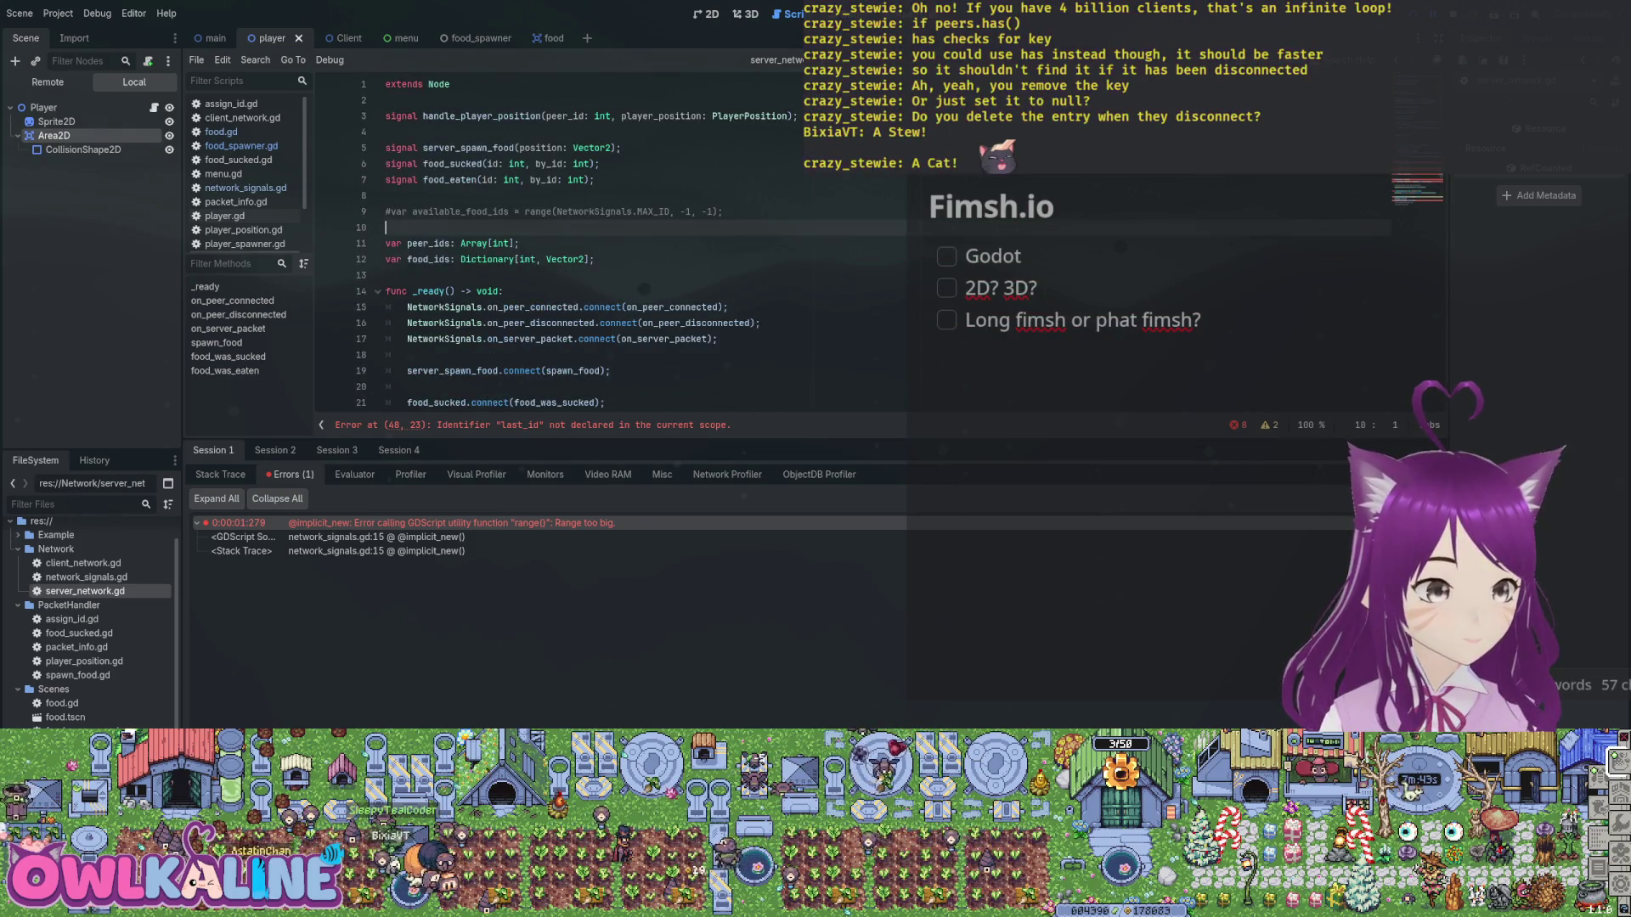
Declare 'var last_id: int;' among the top-level variables.
key(Return)
key(Down)
key(Down)
key(Down)
key(Return)
text(var last_id: int;)
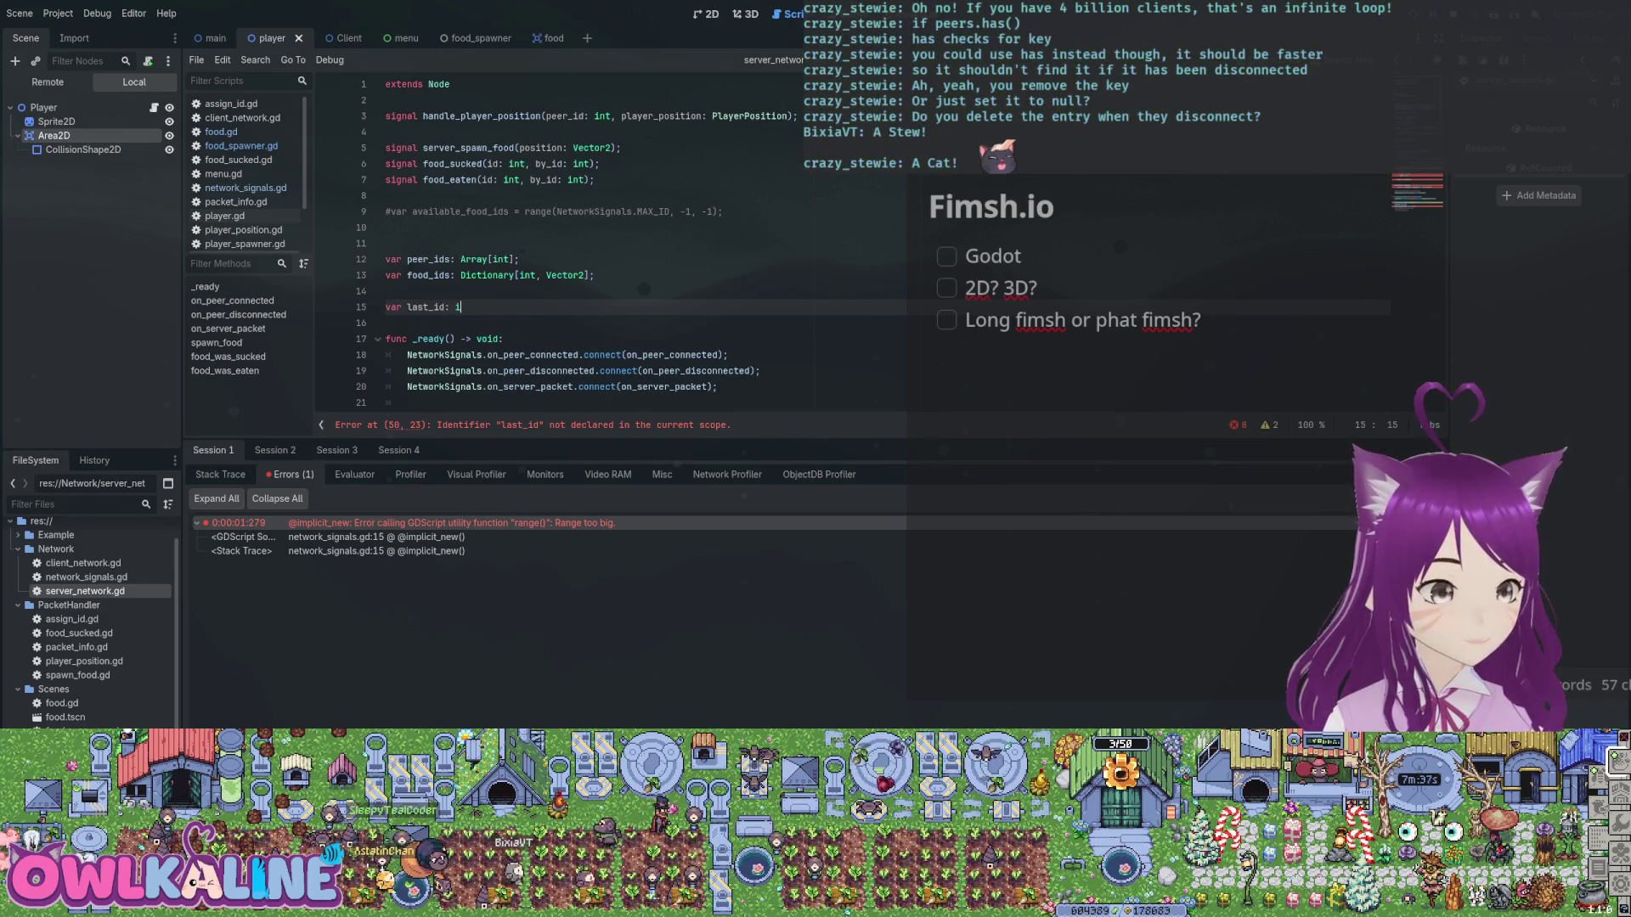
Prefix MAX_ID in spawn_food with NetworkSignals.
scroll(680, 246, down, 15)
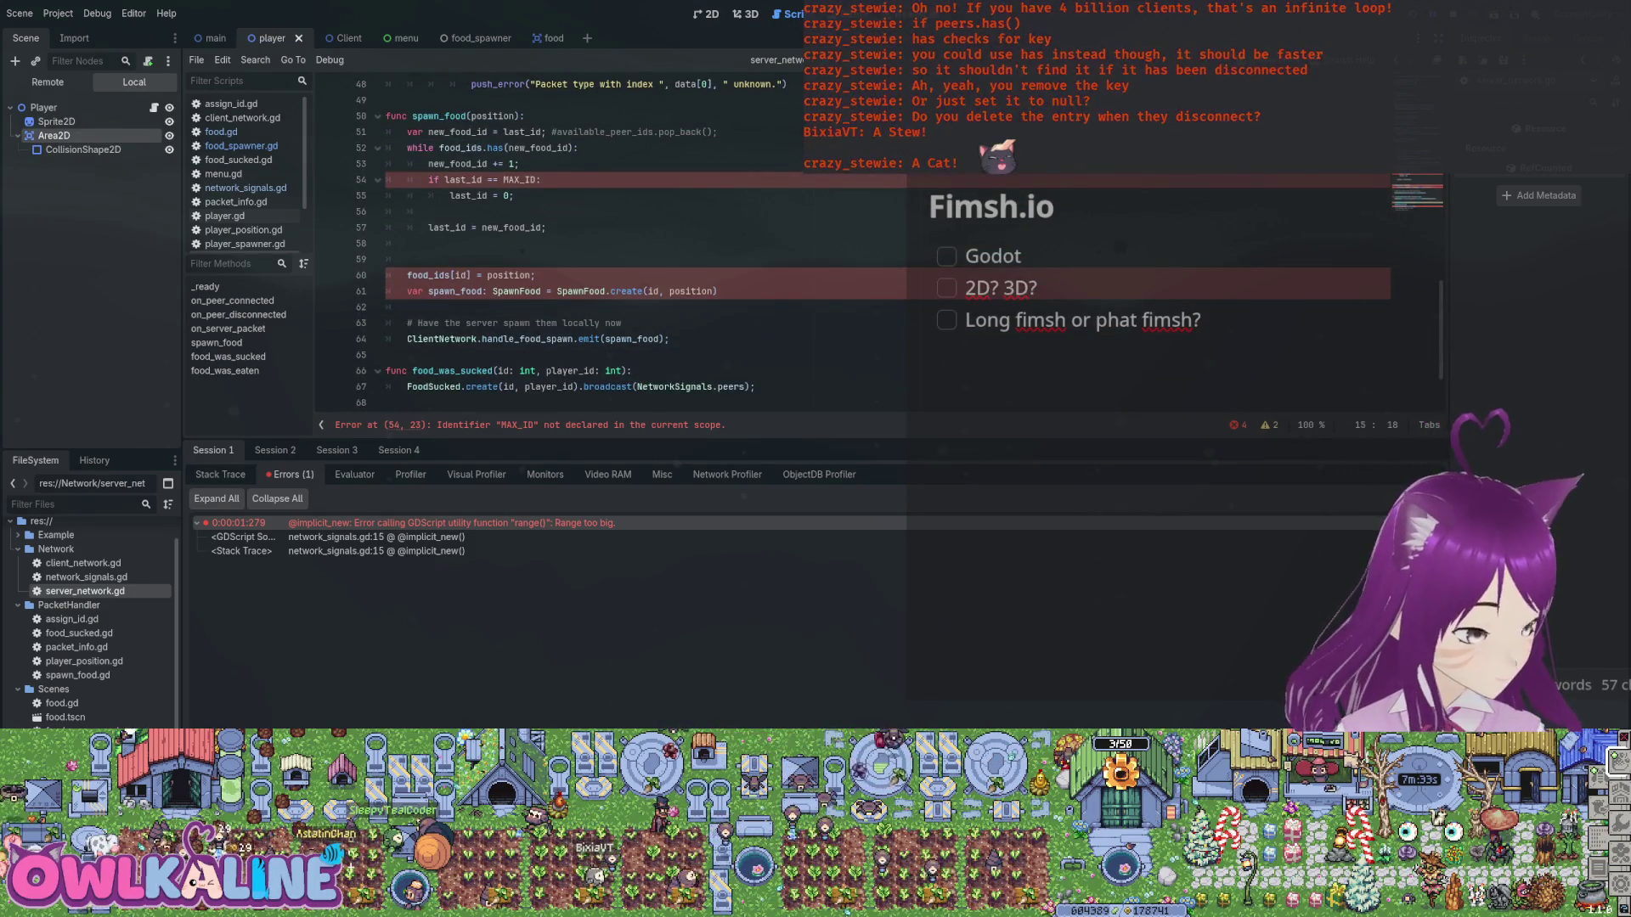
click(503, 179)
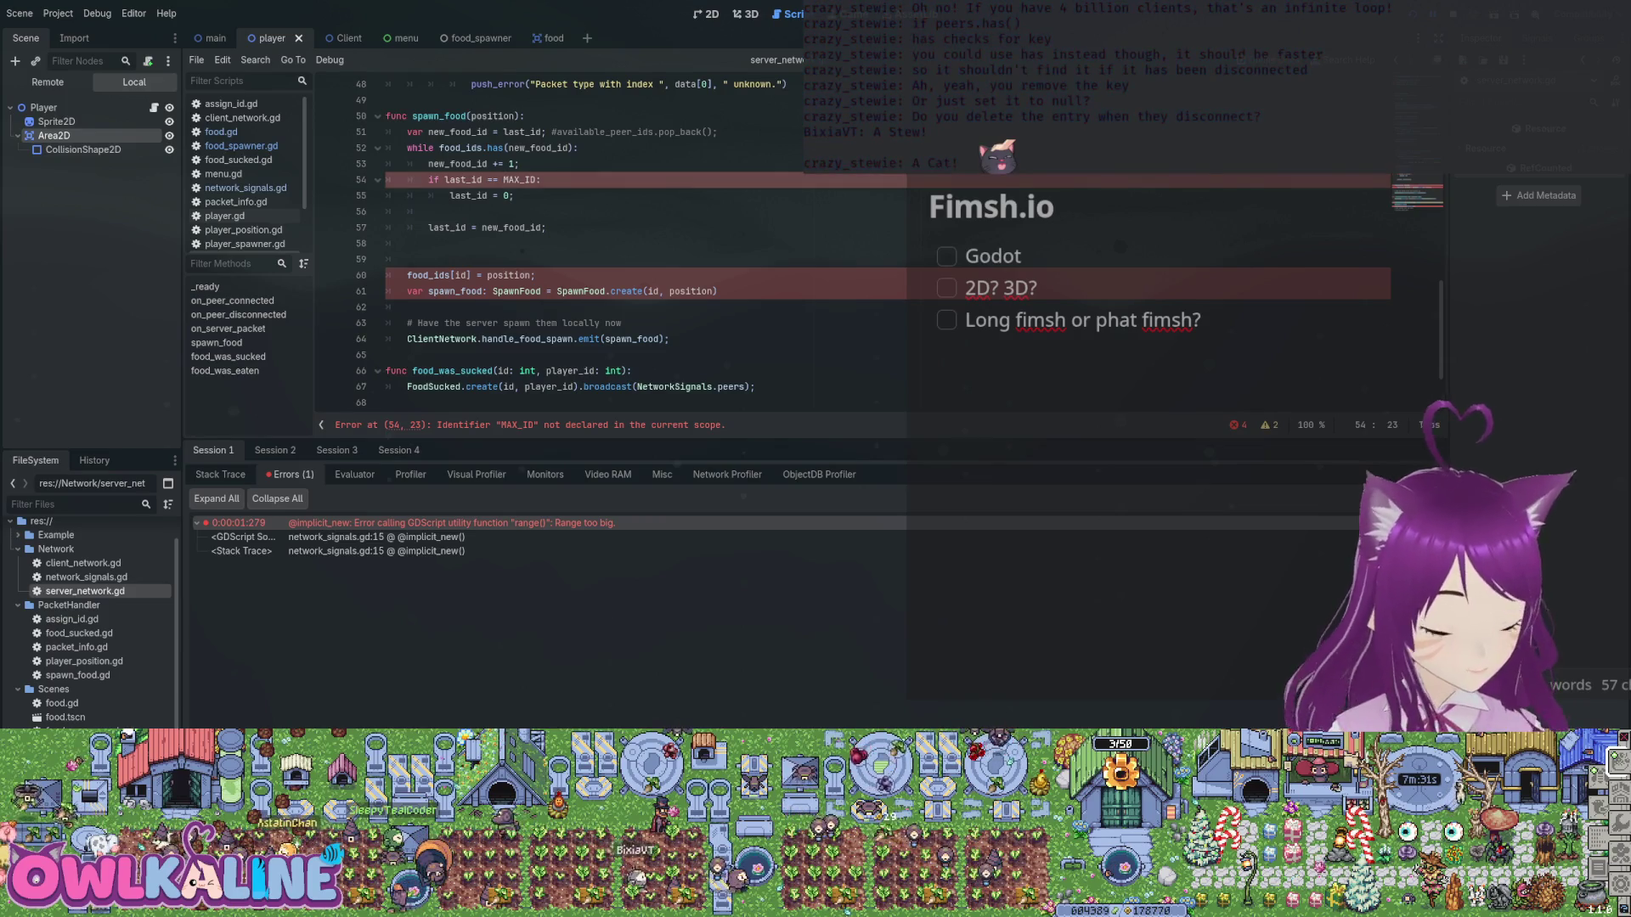
text(Nextw)
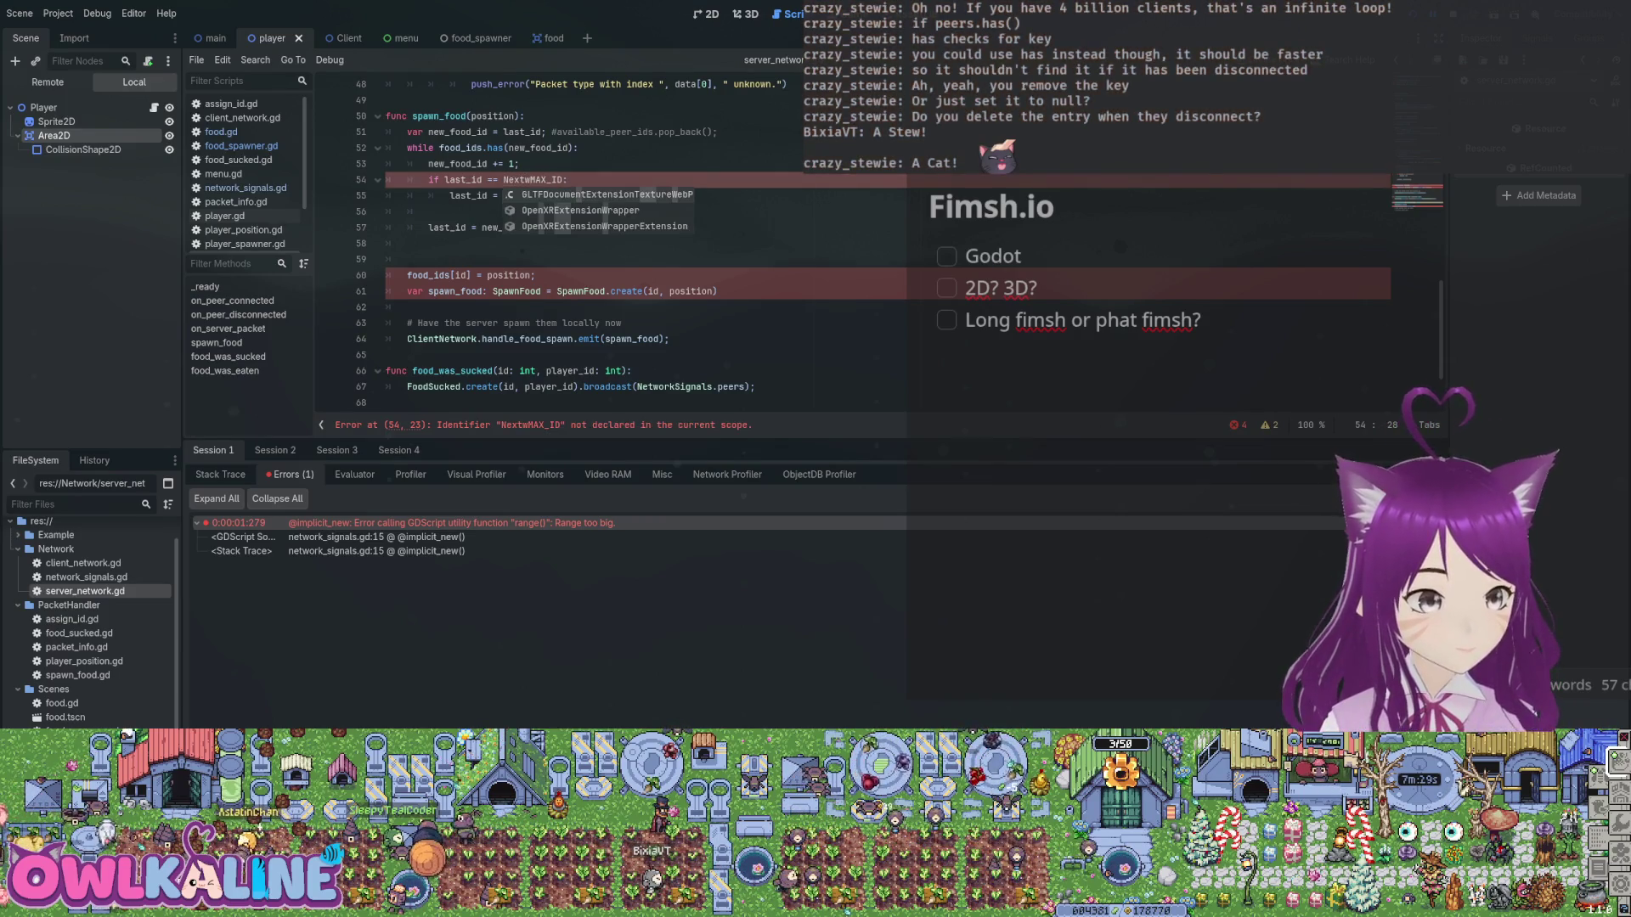
key(BackSpace)
key(BackSpace)
key(BackSpace)
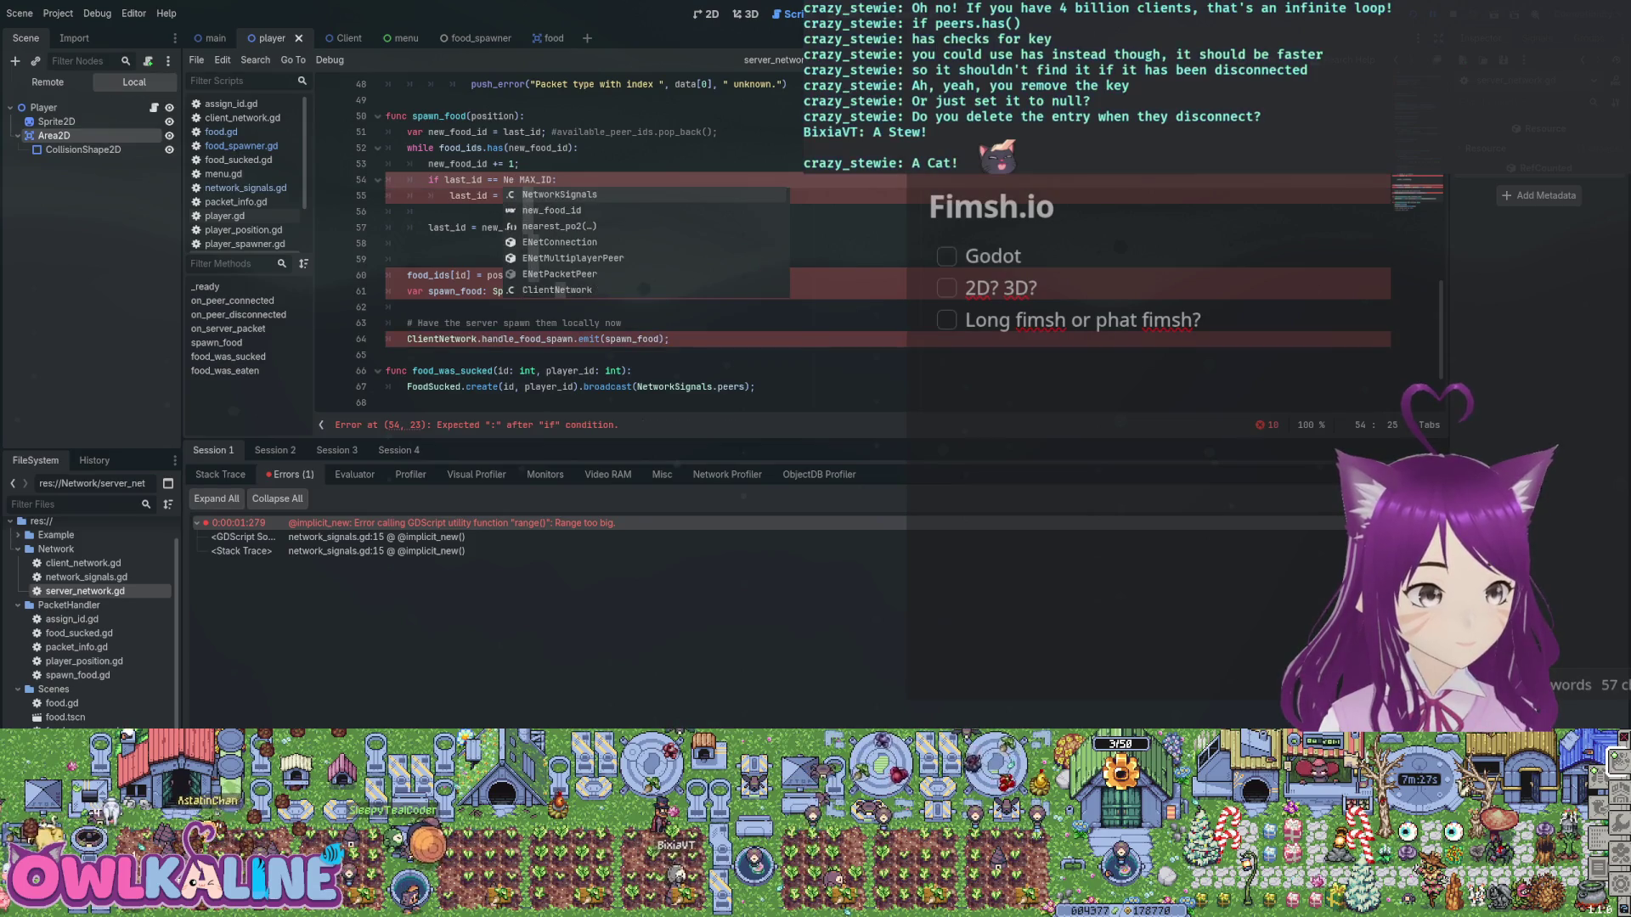
key(Return)
text(.)
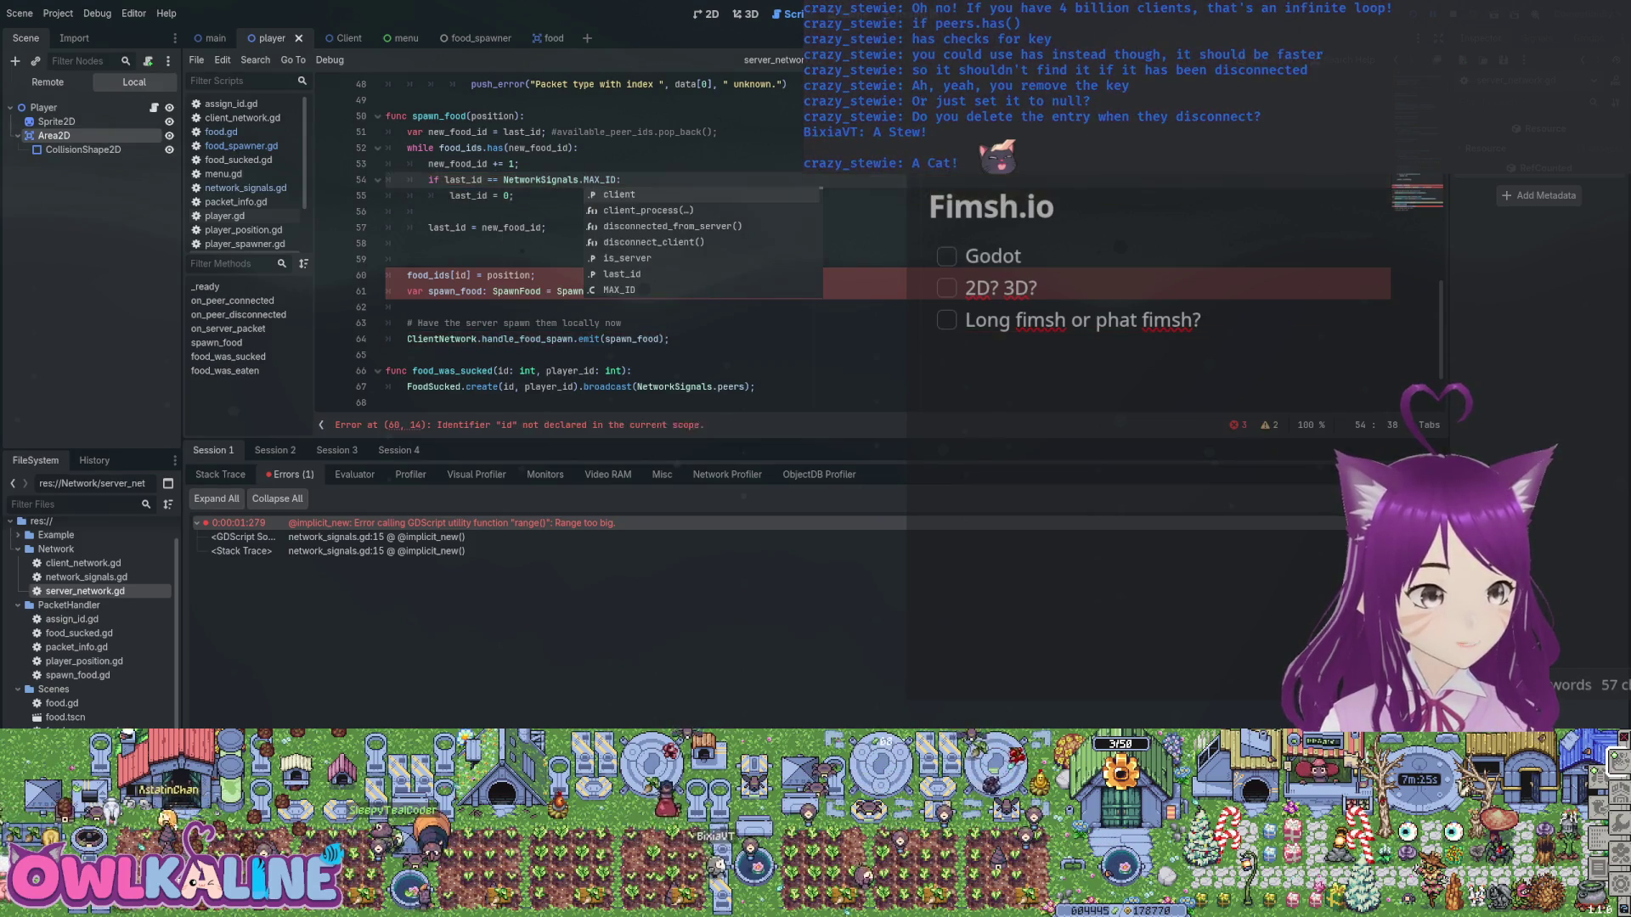
key(Escape)
Remove the empty line and store the position in food_ids[new_food_id].
click(546, 227)
click(408, 259)
key(ctrl+shift+k)
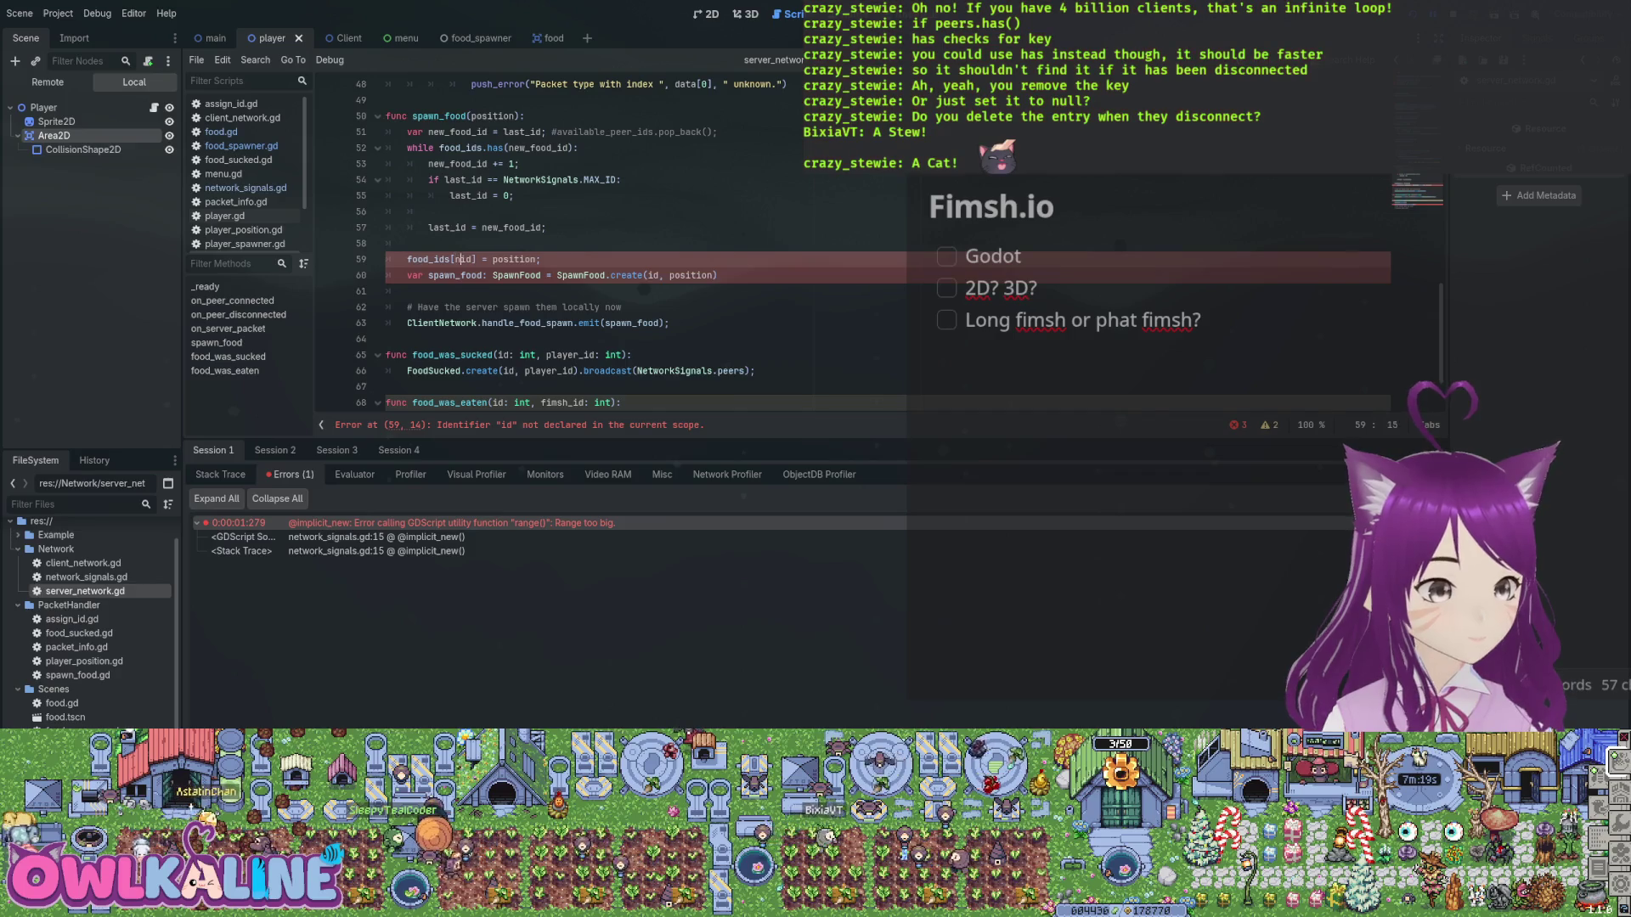
text(ne_food)
key(Return)
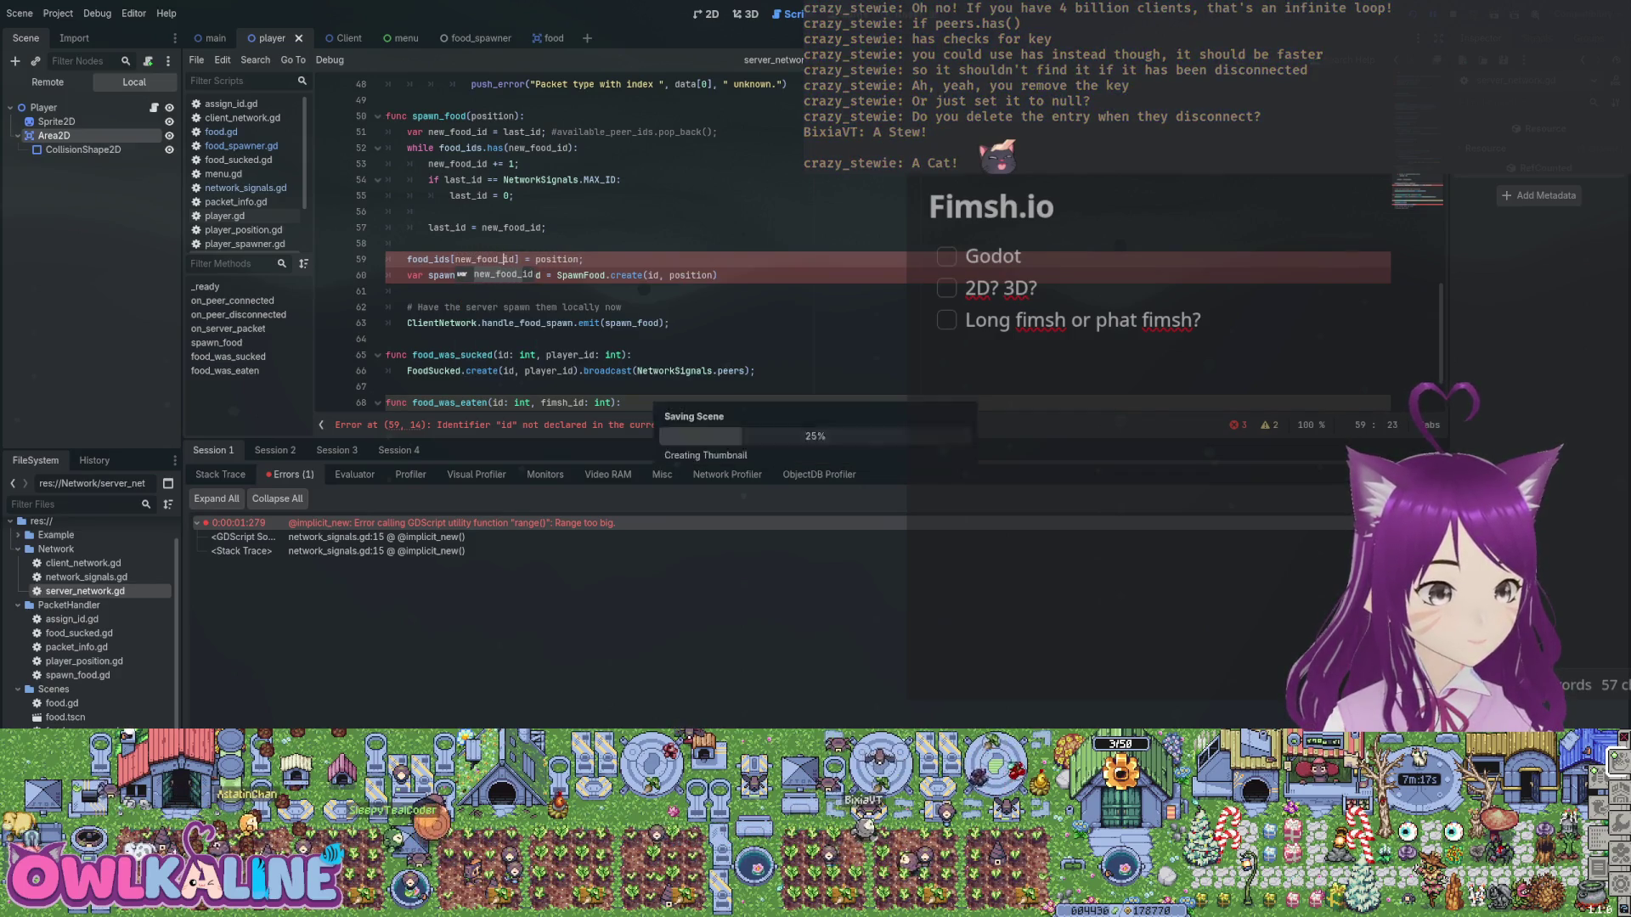
click(546, 228)
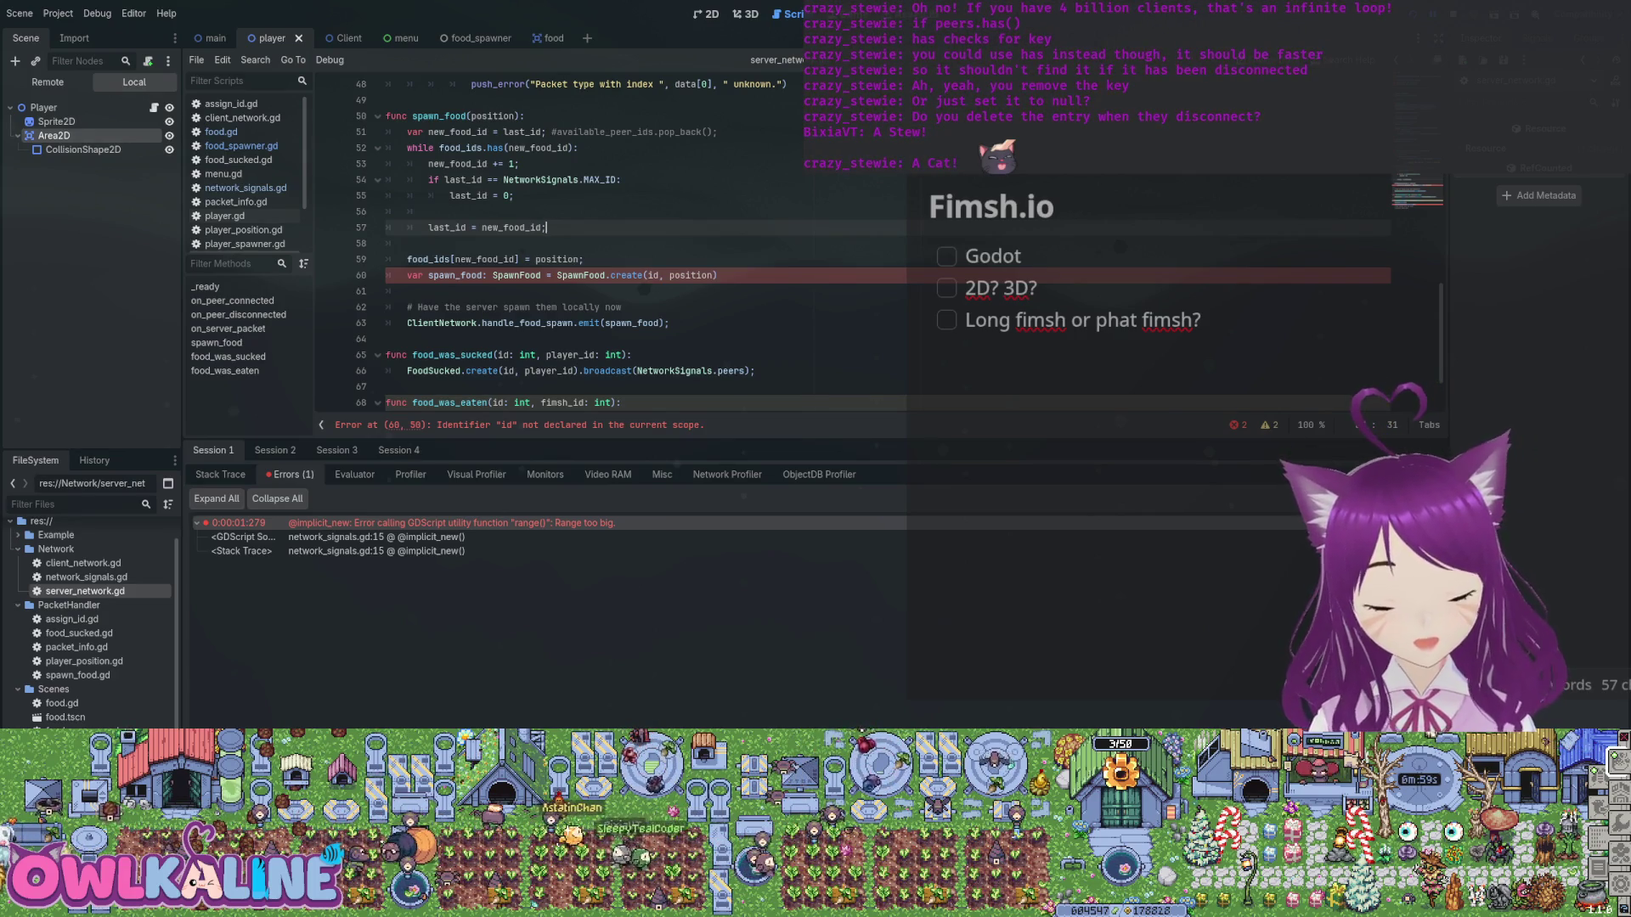
Change the SpawnFood.create call to pass new_food_id instead of id.
click(583, 259)
key(Up)
key(Up)
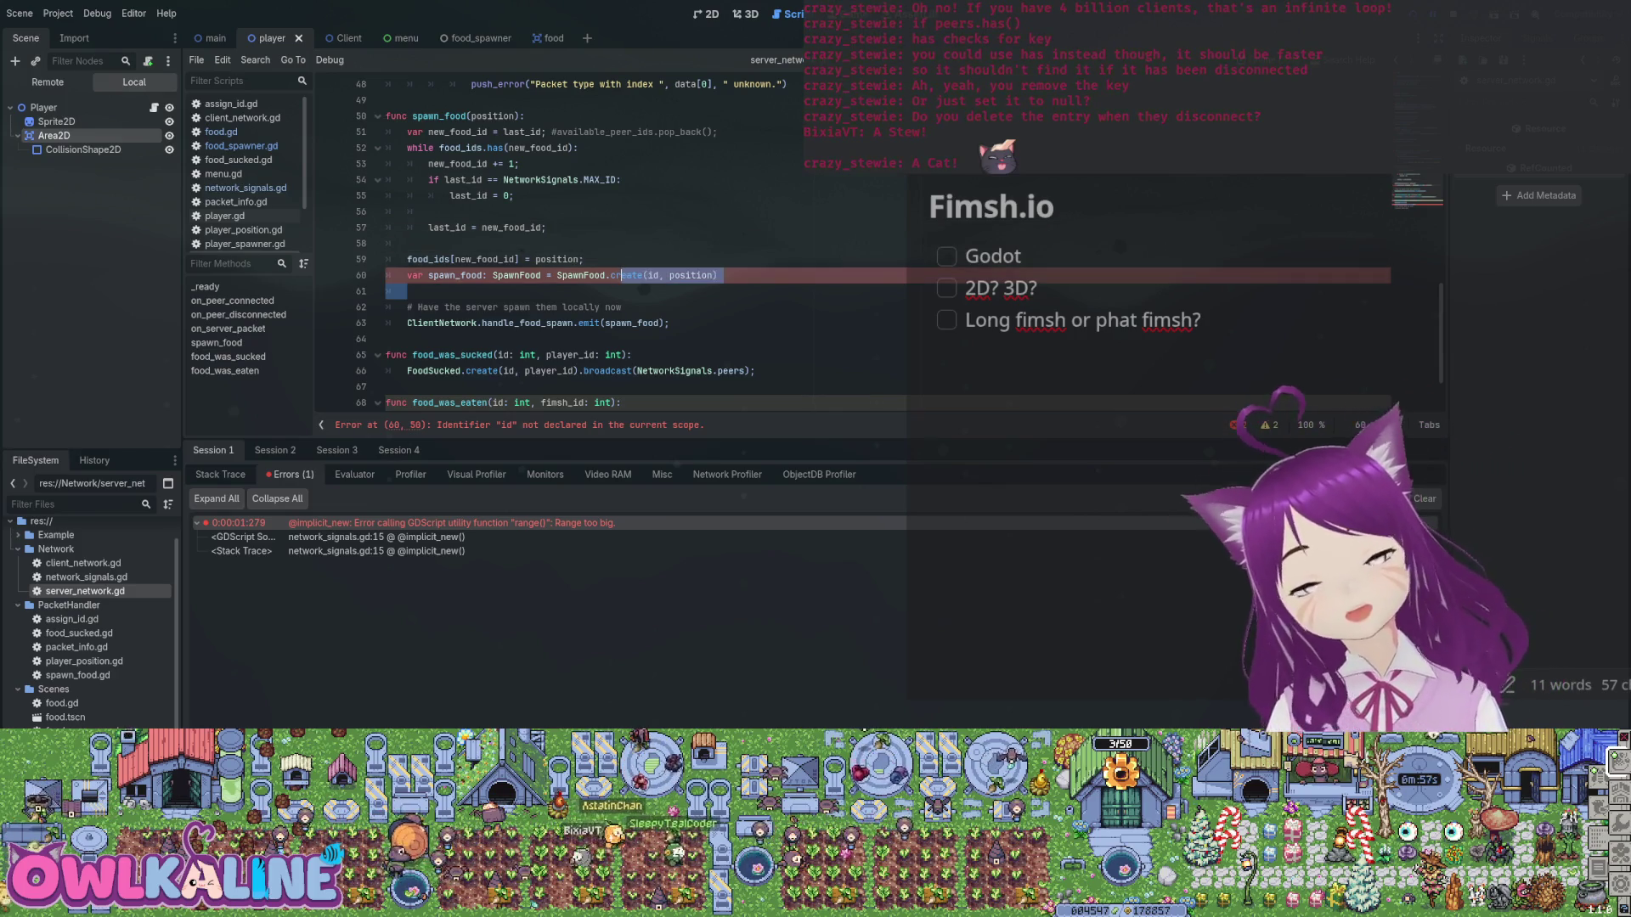
key(shift+Right)
key(shift+Right)
key(Right)
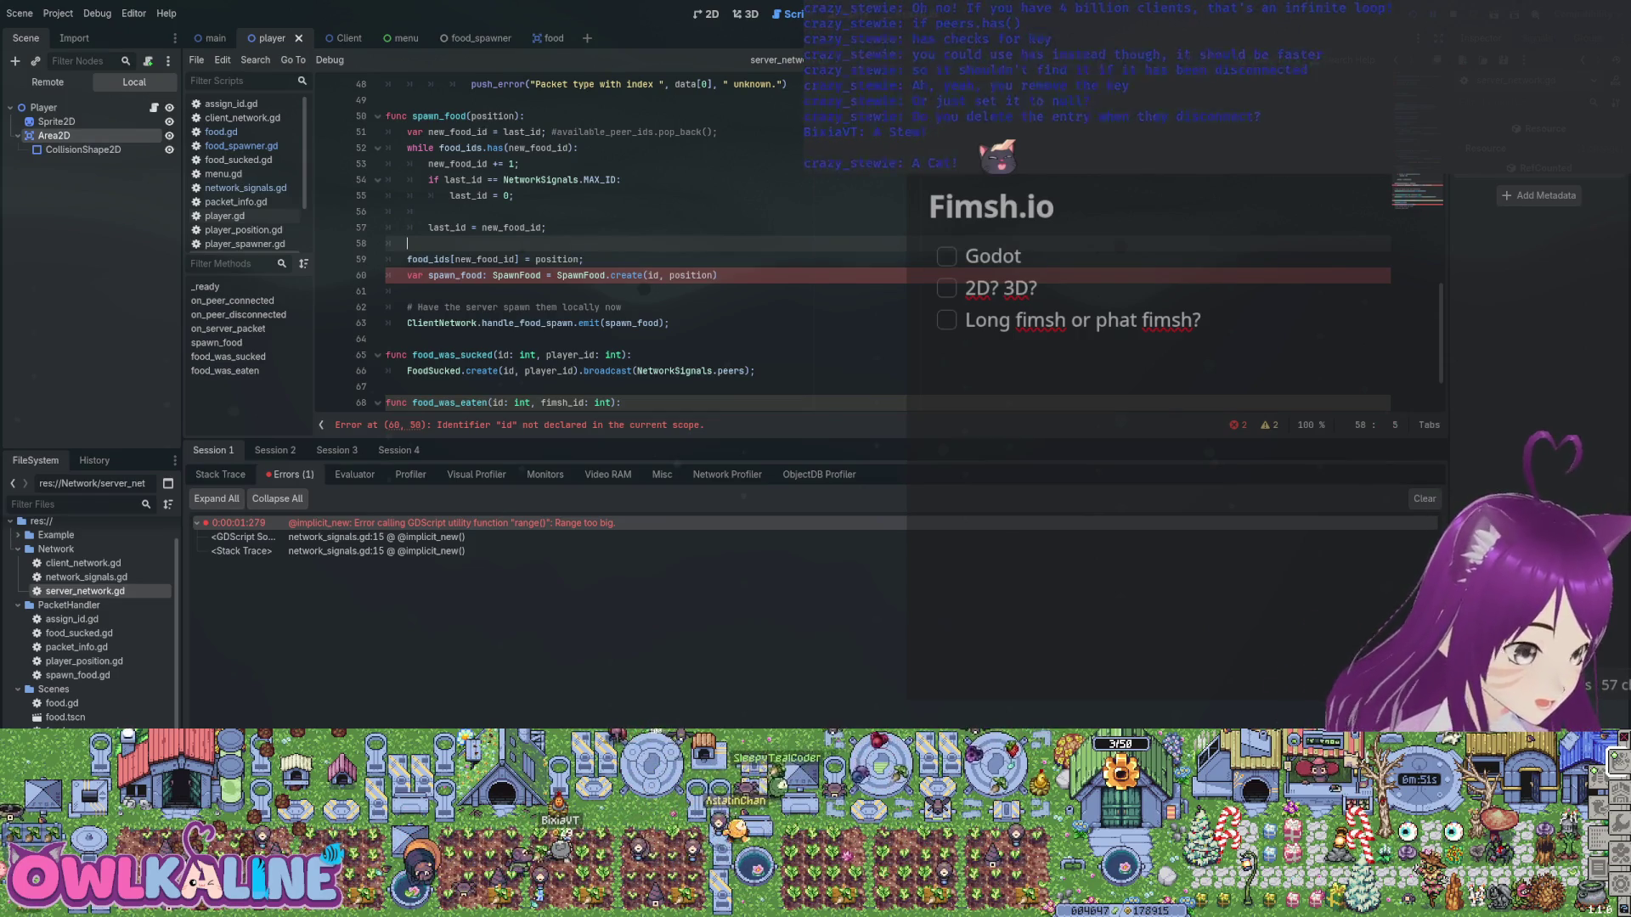
click(647, 275)
text(new_foo)
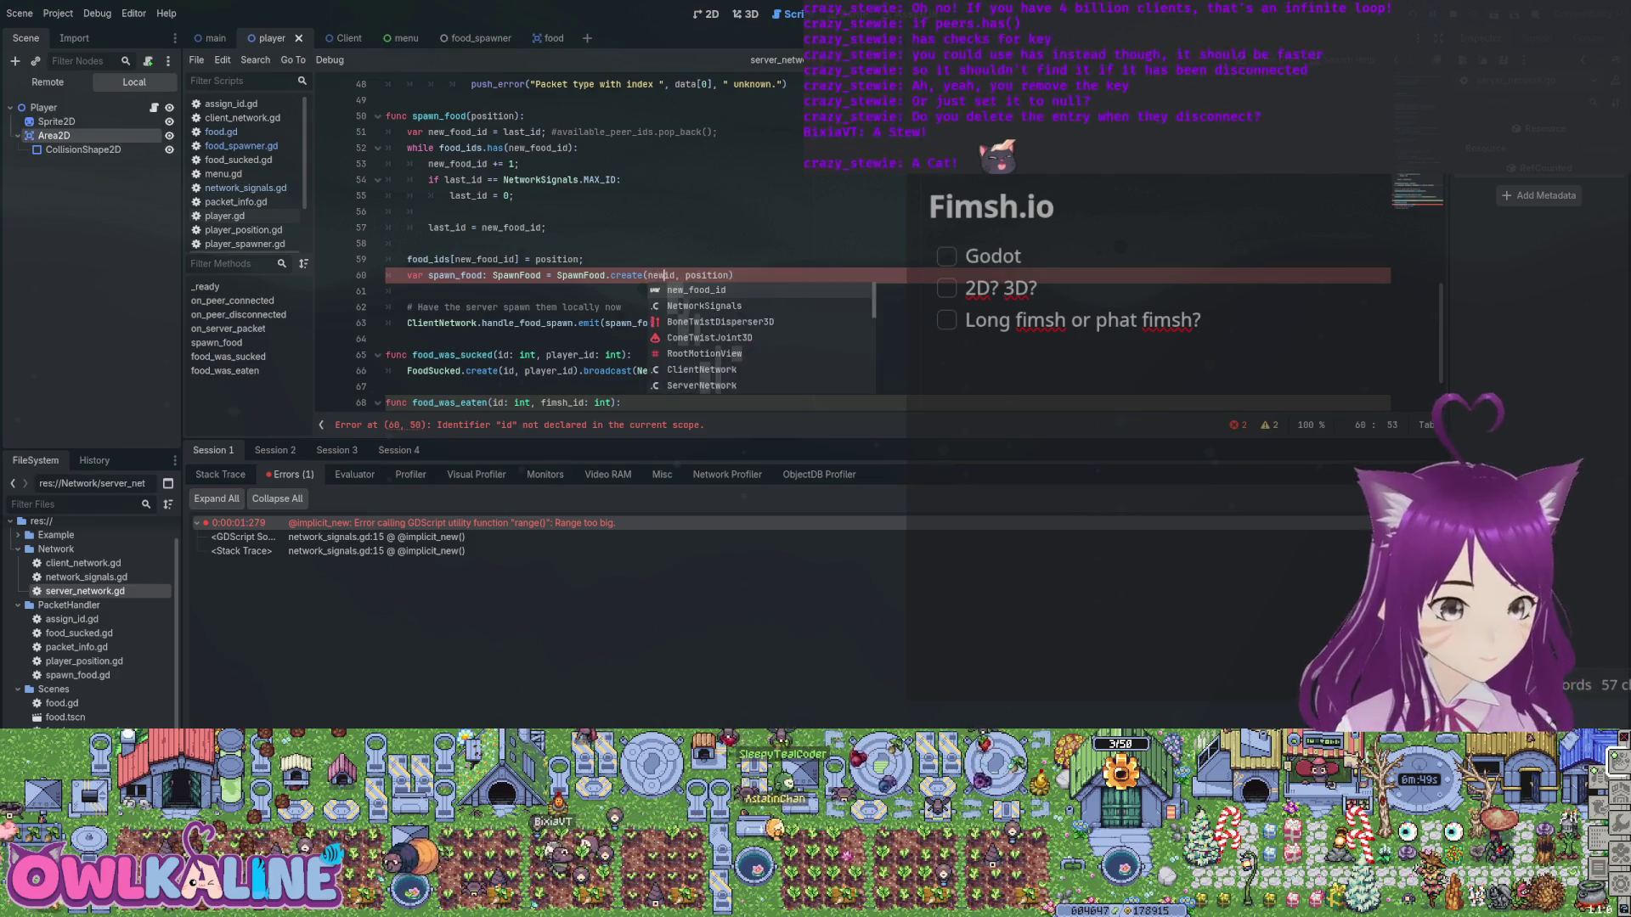
text(i)
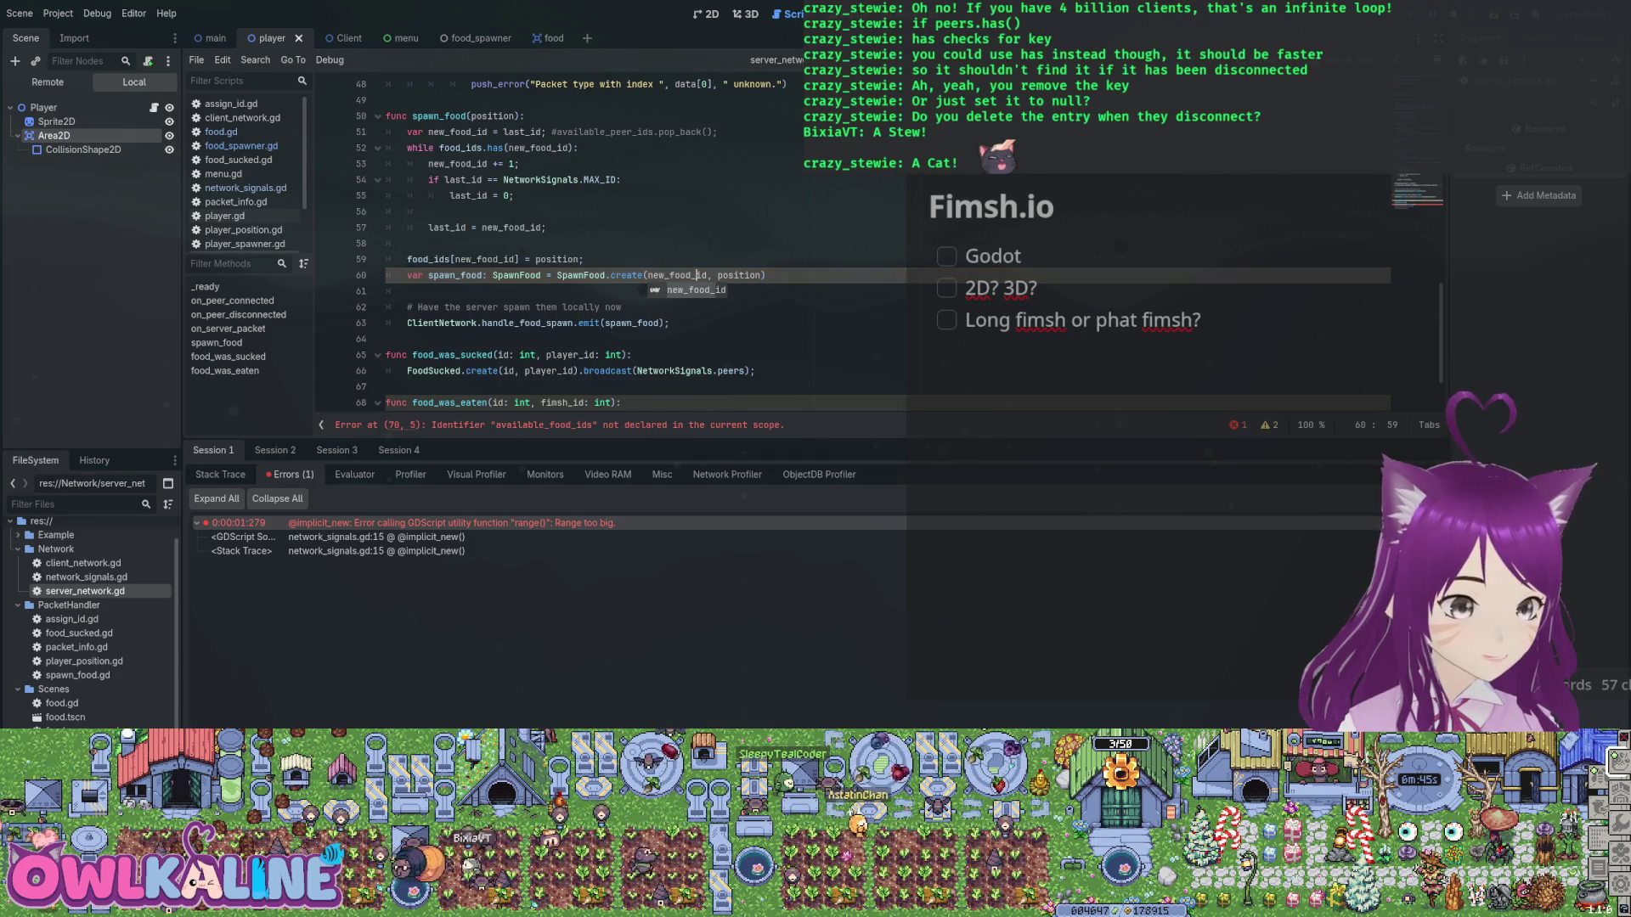
click(408, 243)
Comment out available_food_ids.push_back(id) in food_was_eaten.
scroll(764, 246, down, 2)
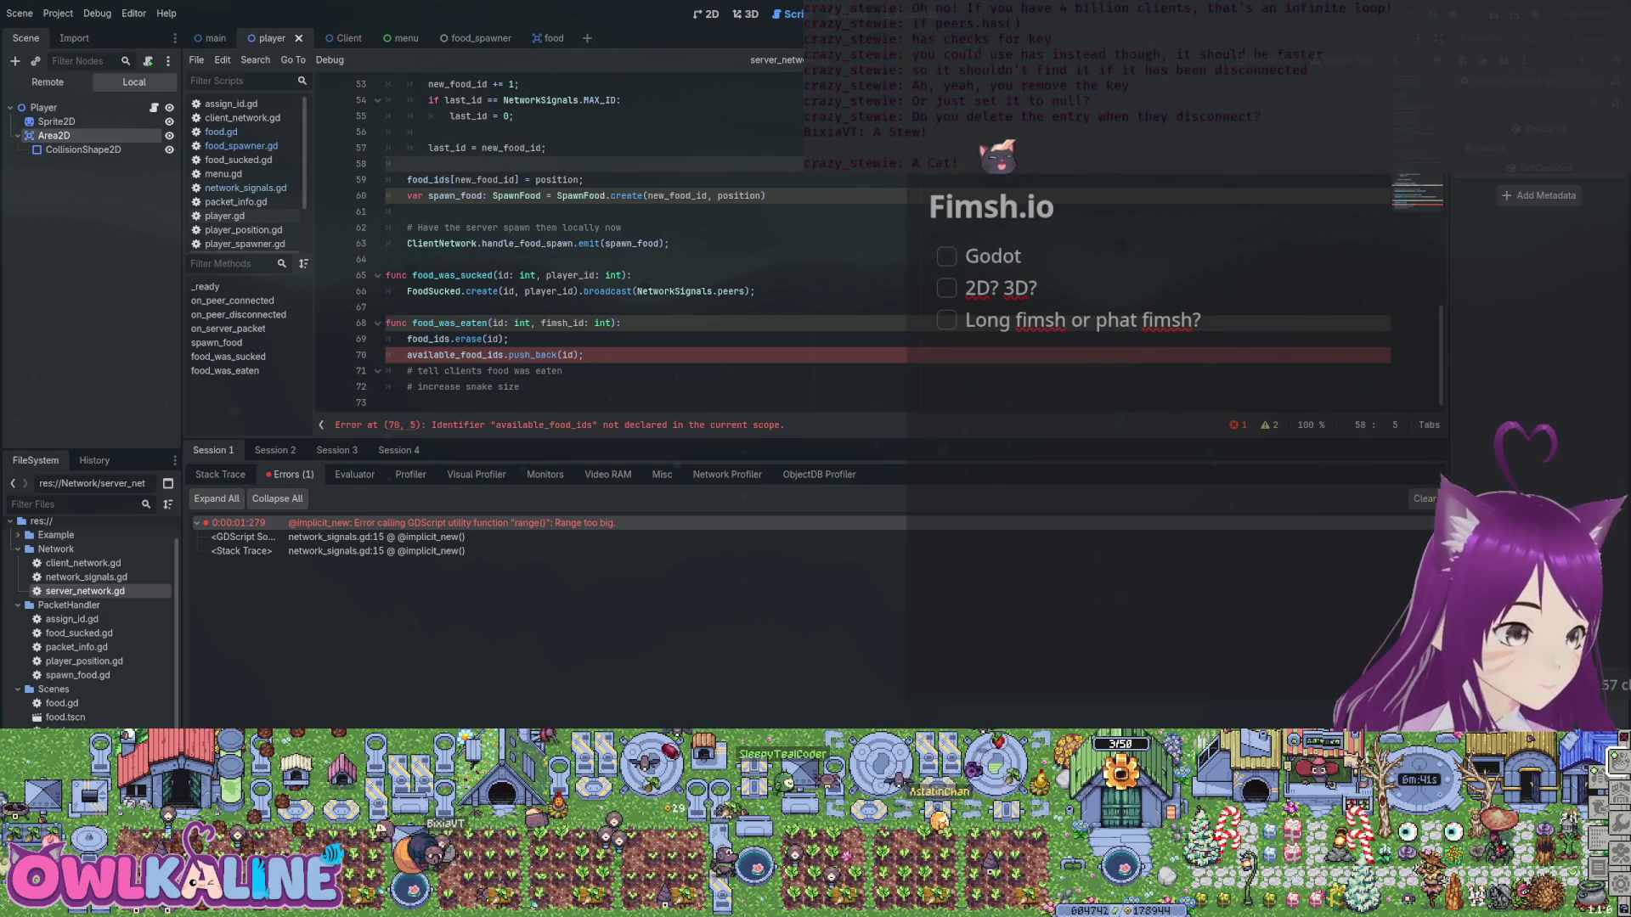
click(408, 355)
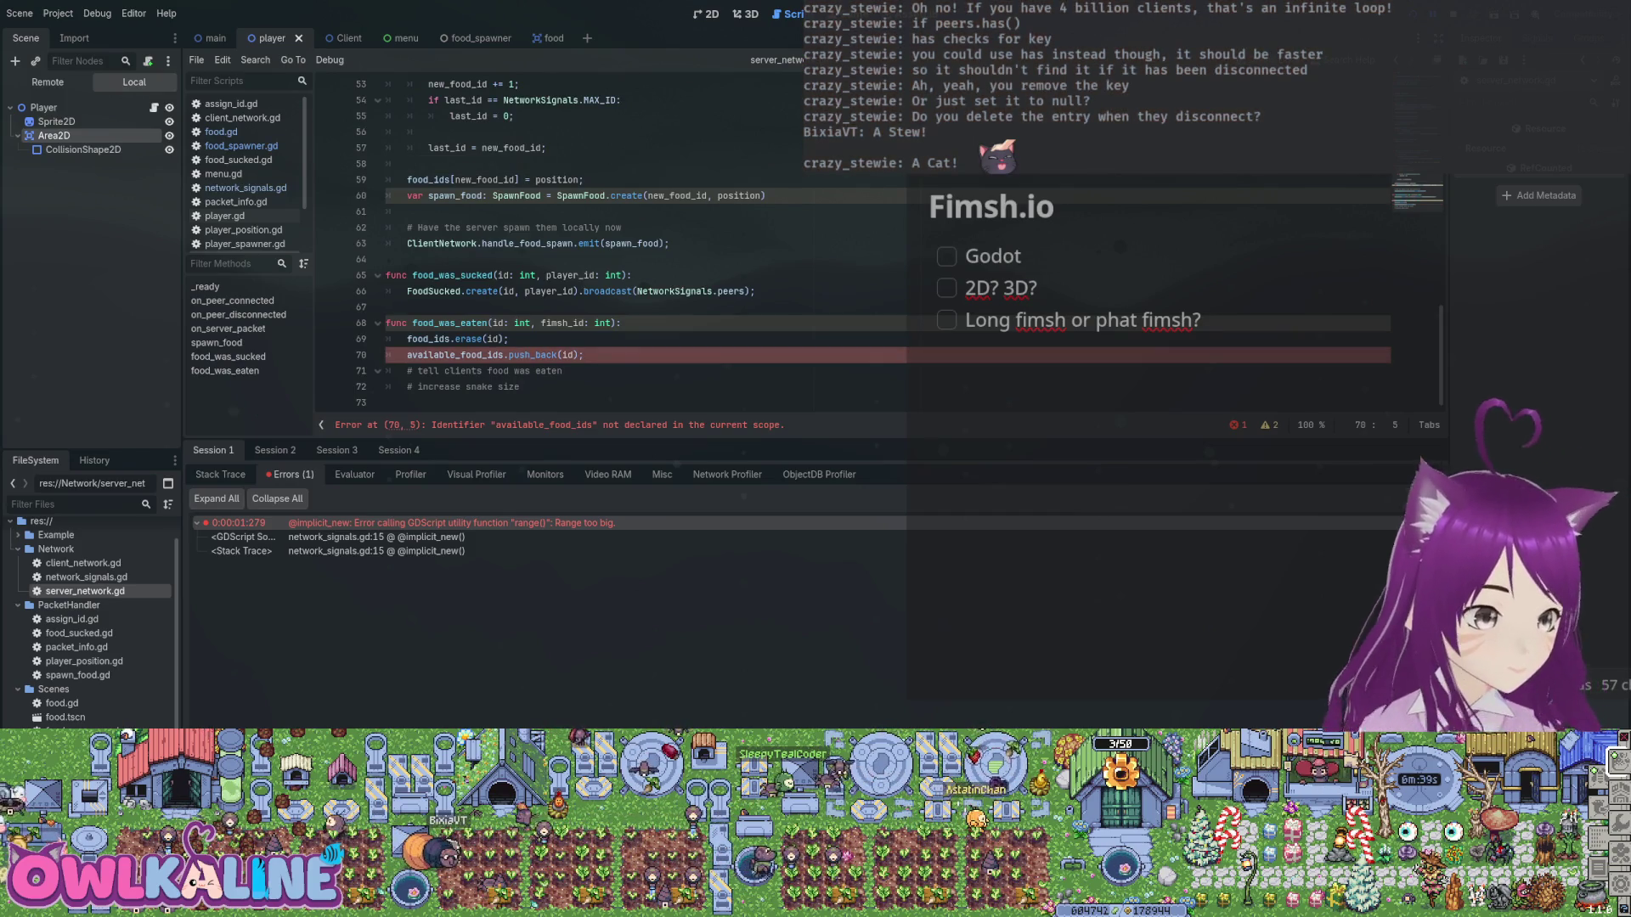
text(#)
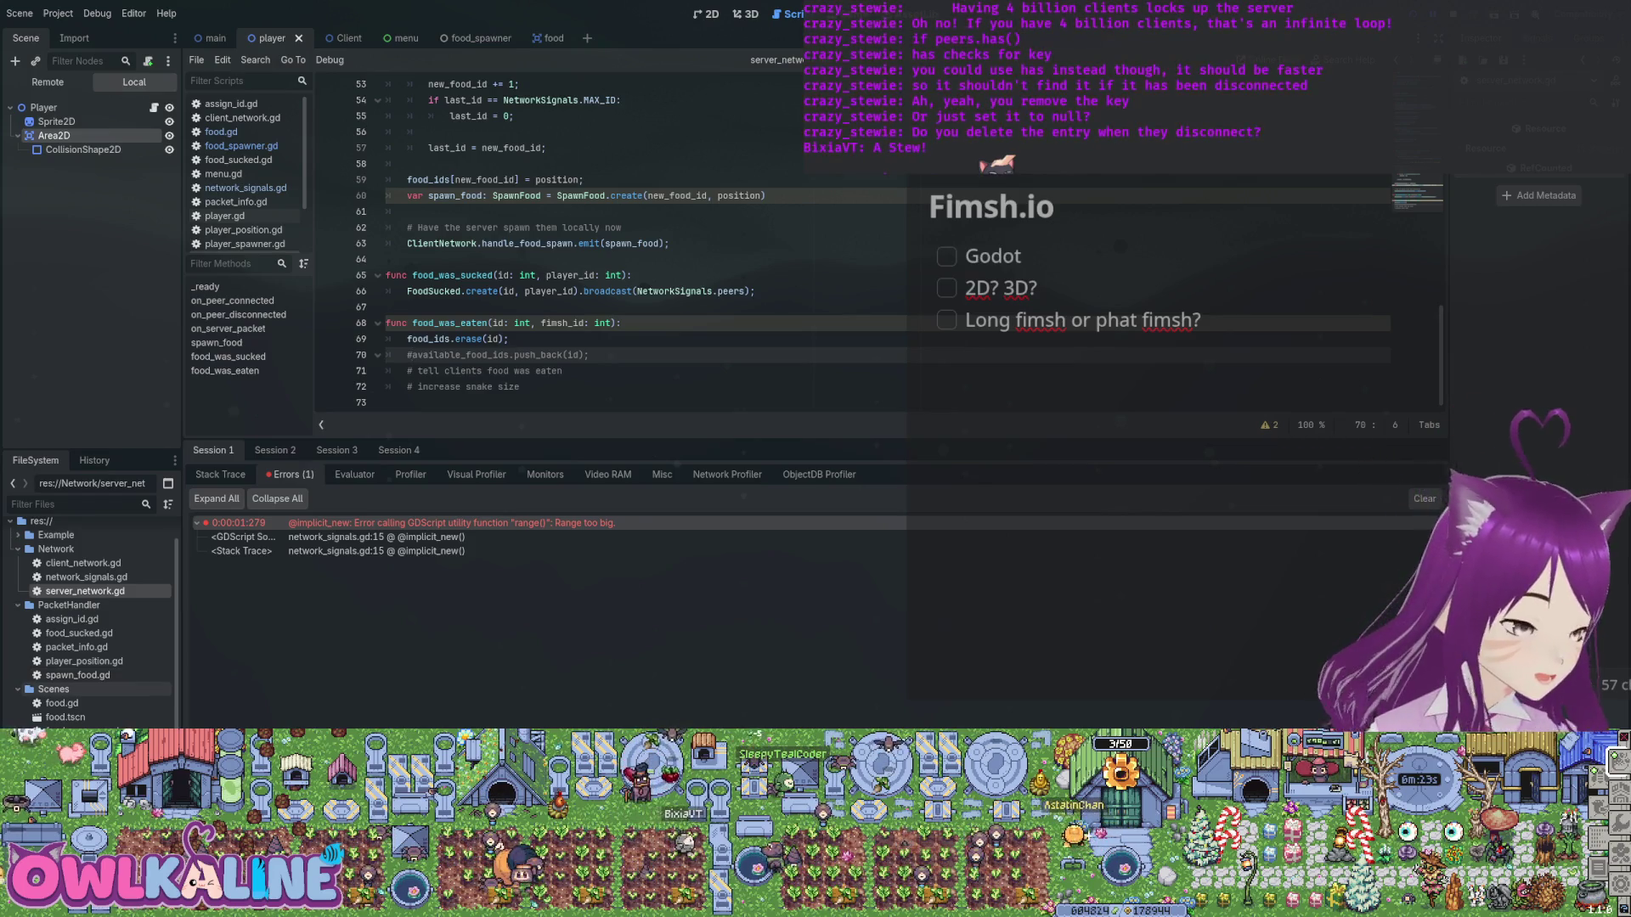
Look through spawn_food.gd, player_position.gd and server_network.gd, then open network_signals.gd.
click(77, 675)
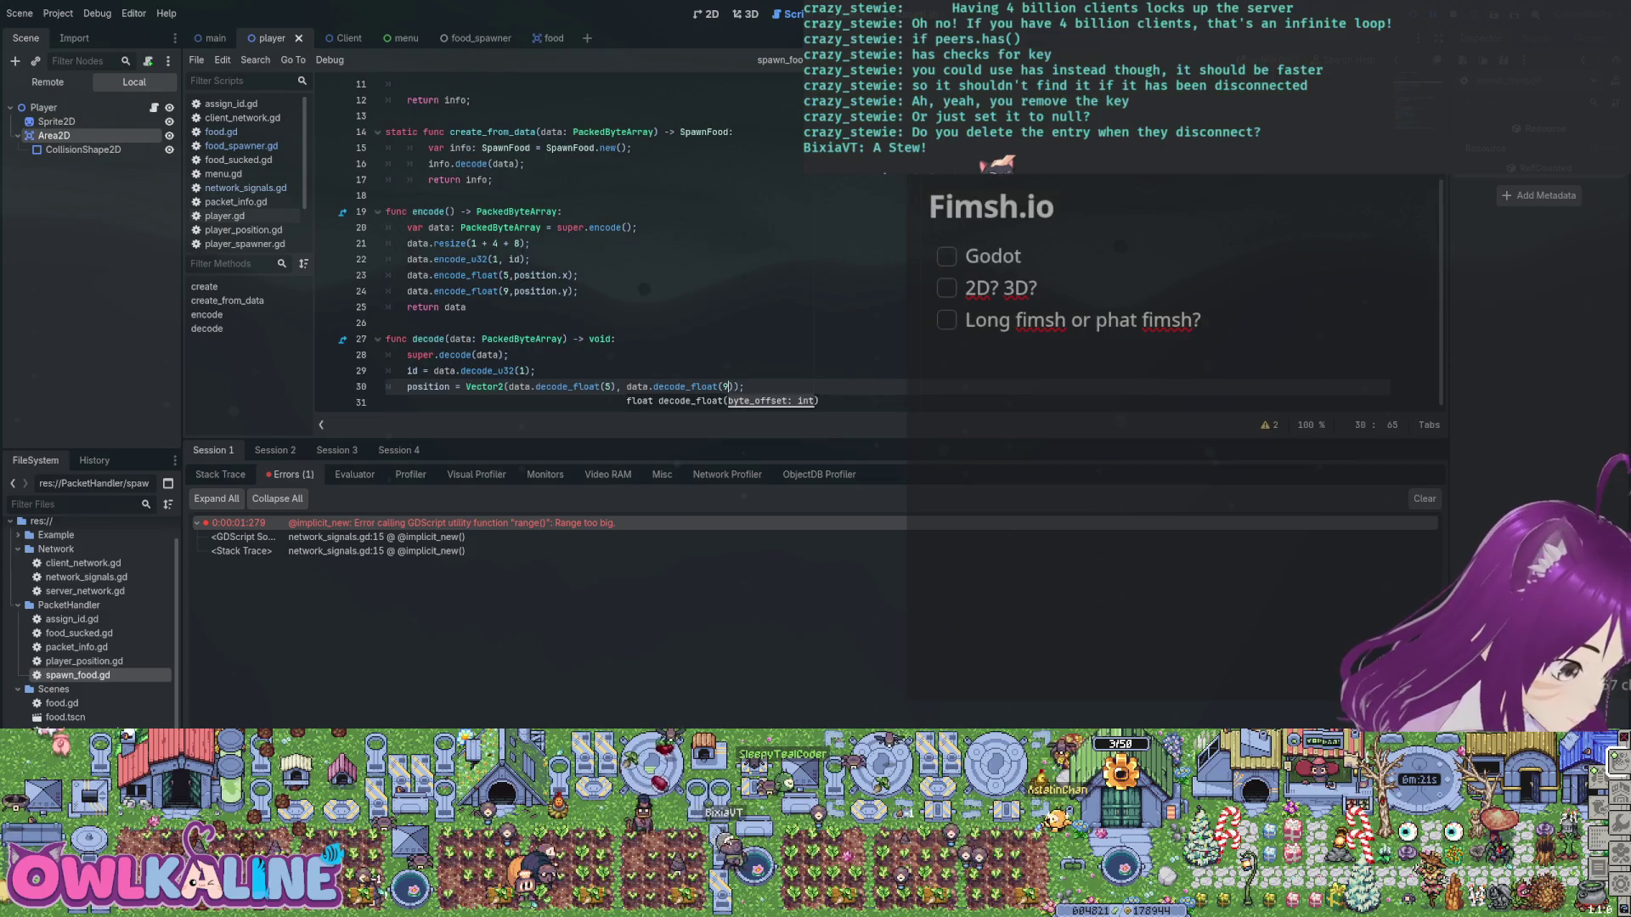
click(84, 660)
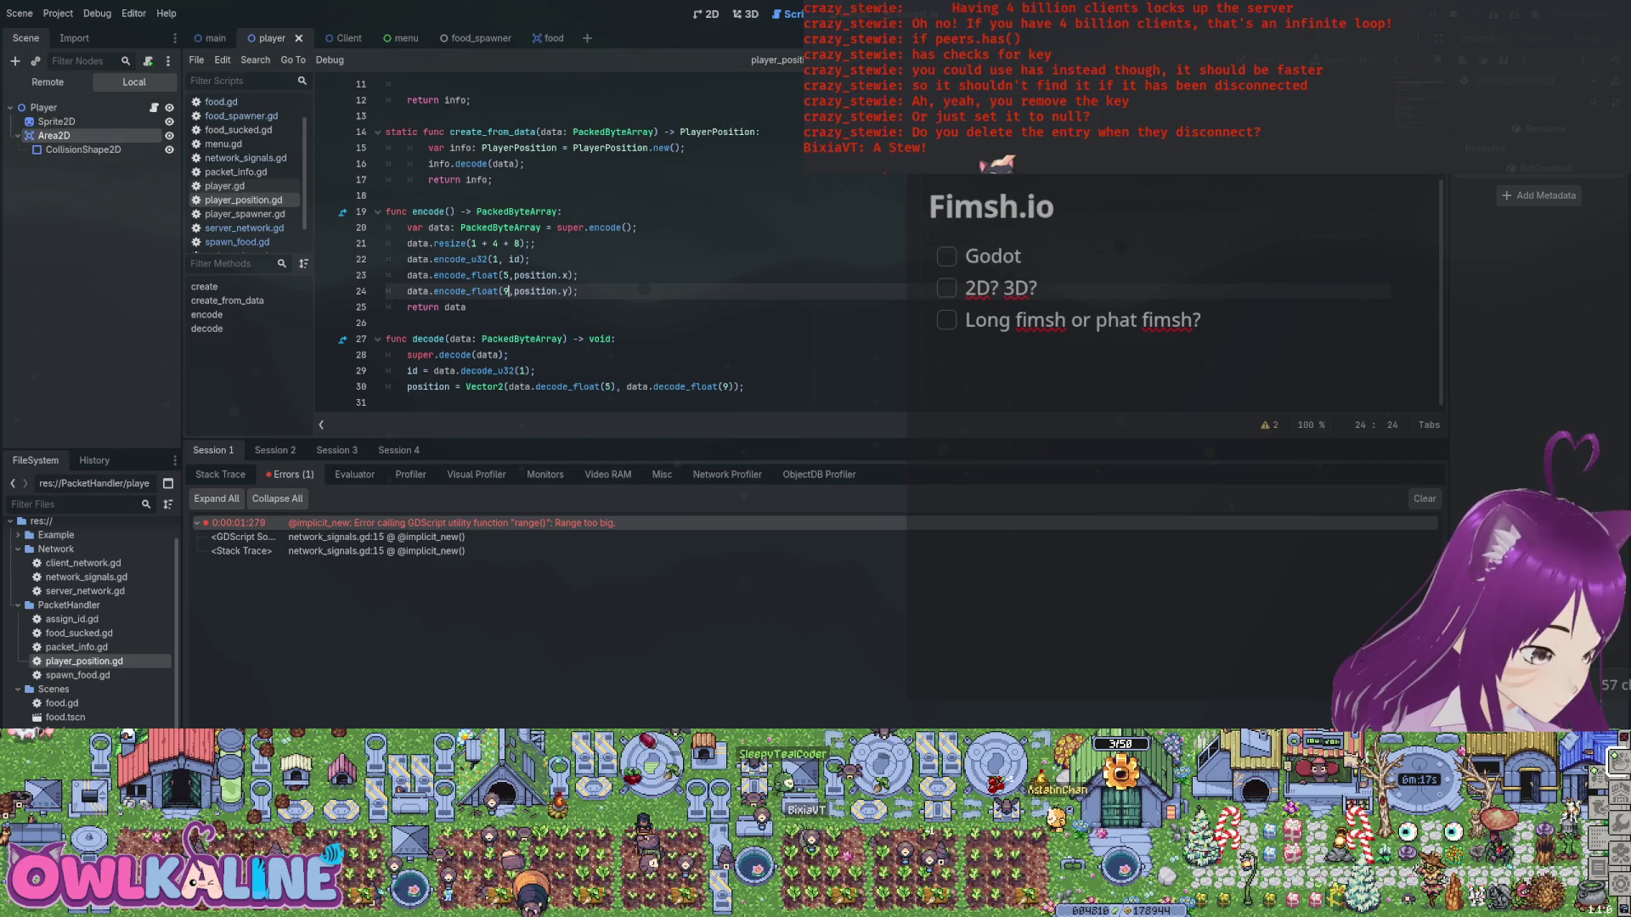
click(85, 590)
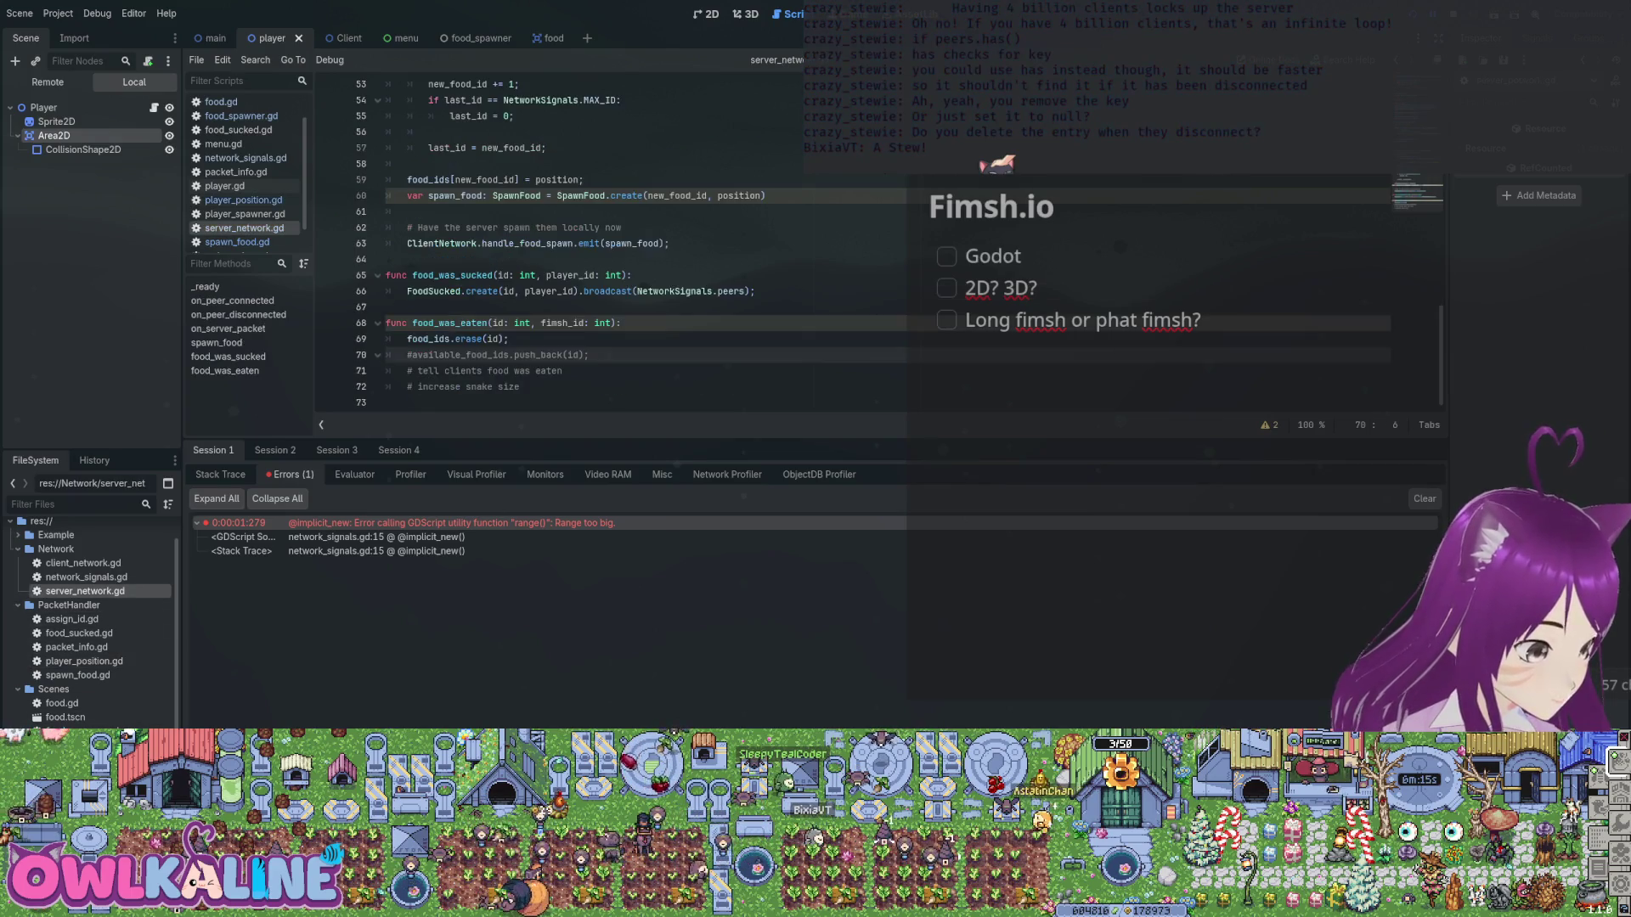
scroll(765, 246, up, 3)
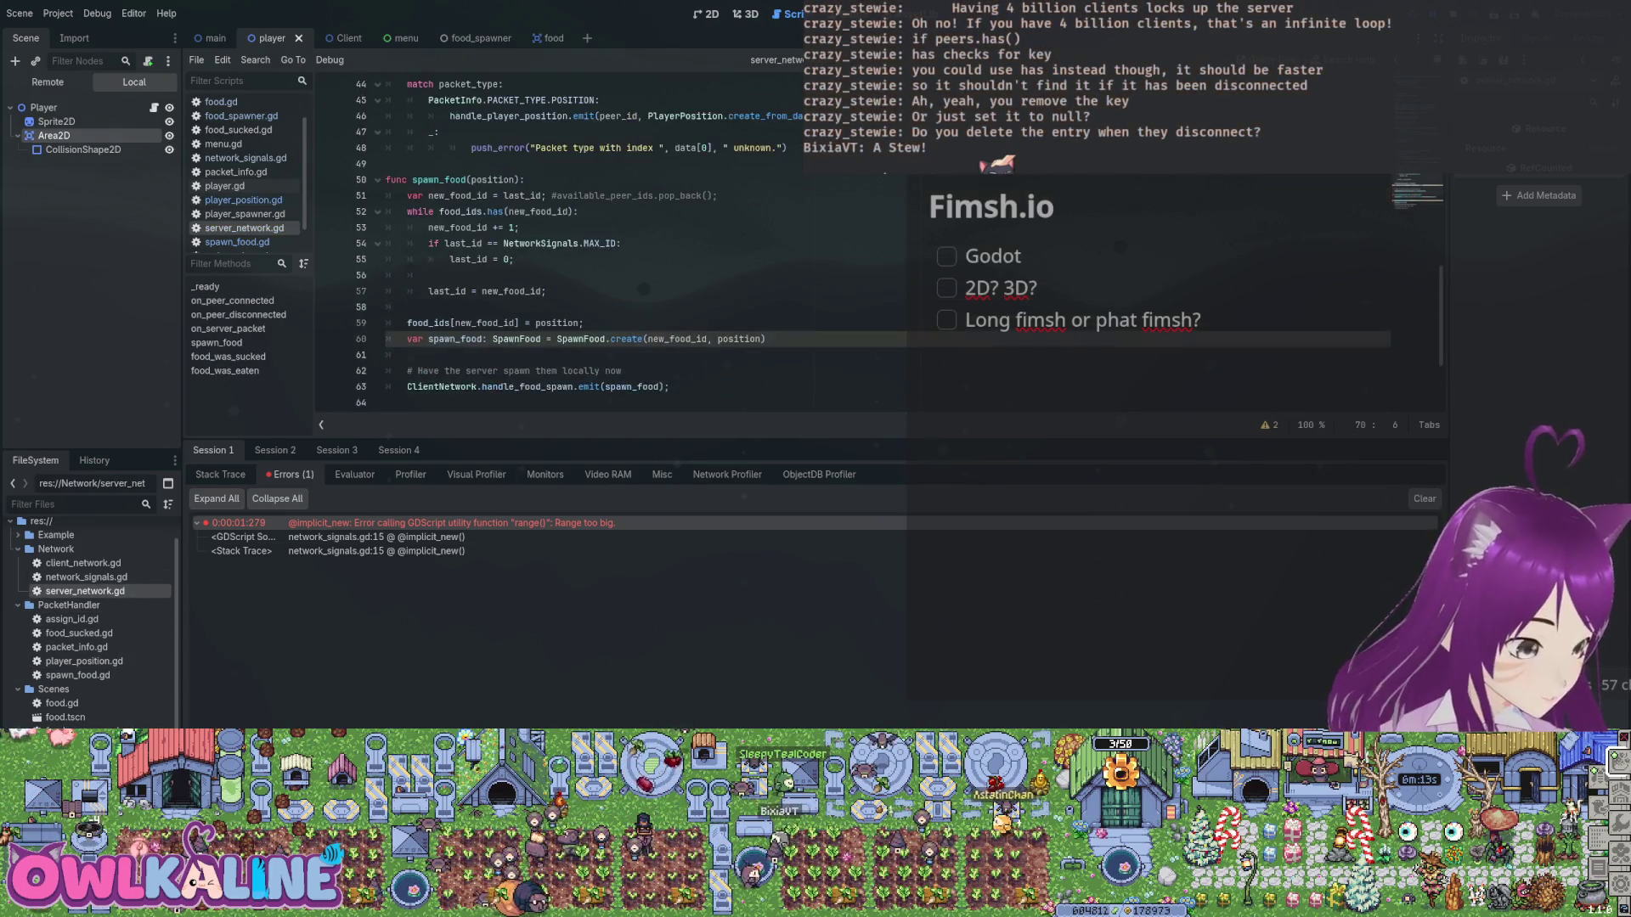
scroll(595, 246, down, 3)
scroll(595, 246, up, 3)
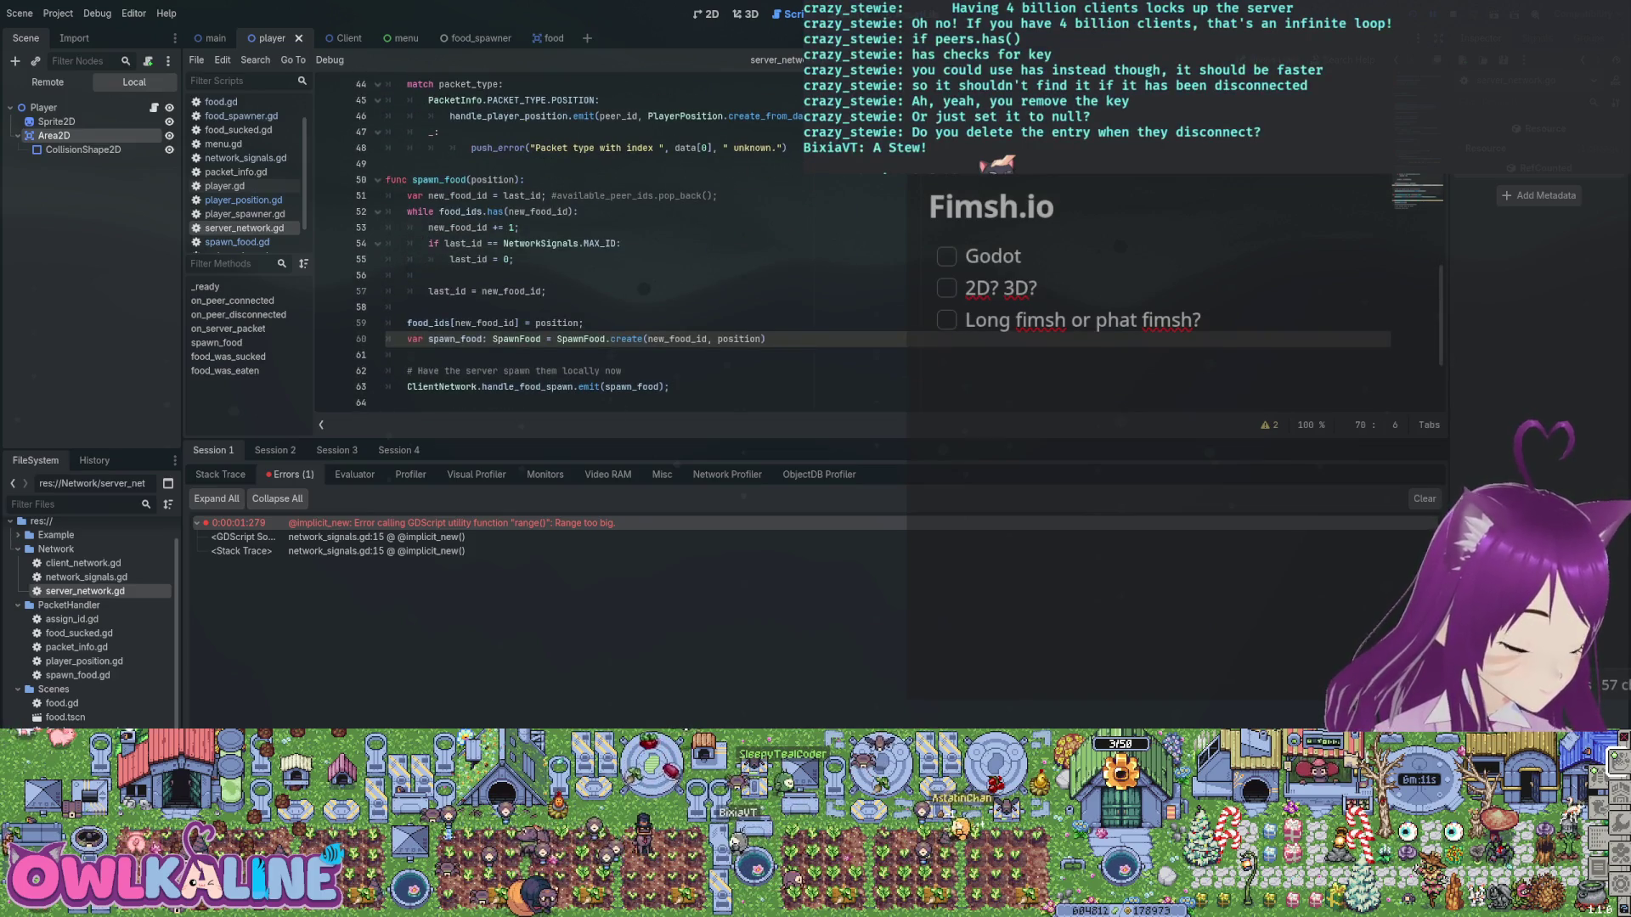
click(84, 577)
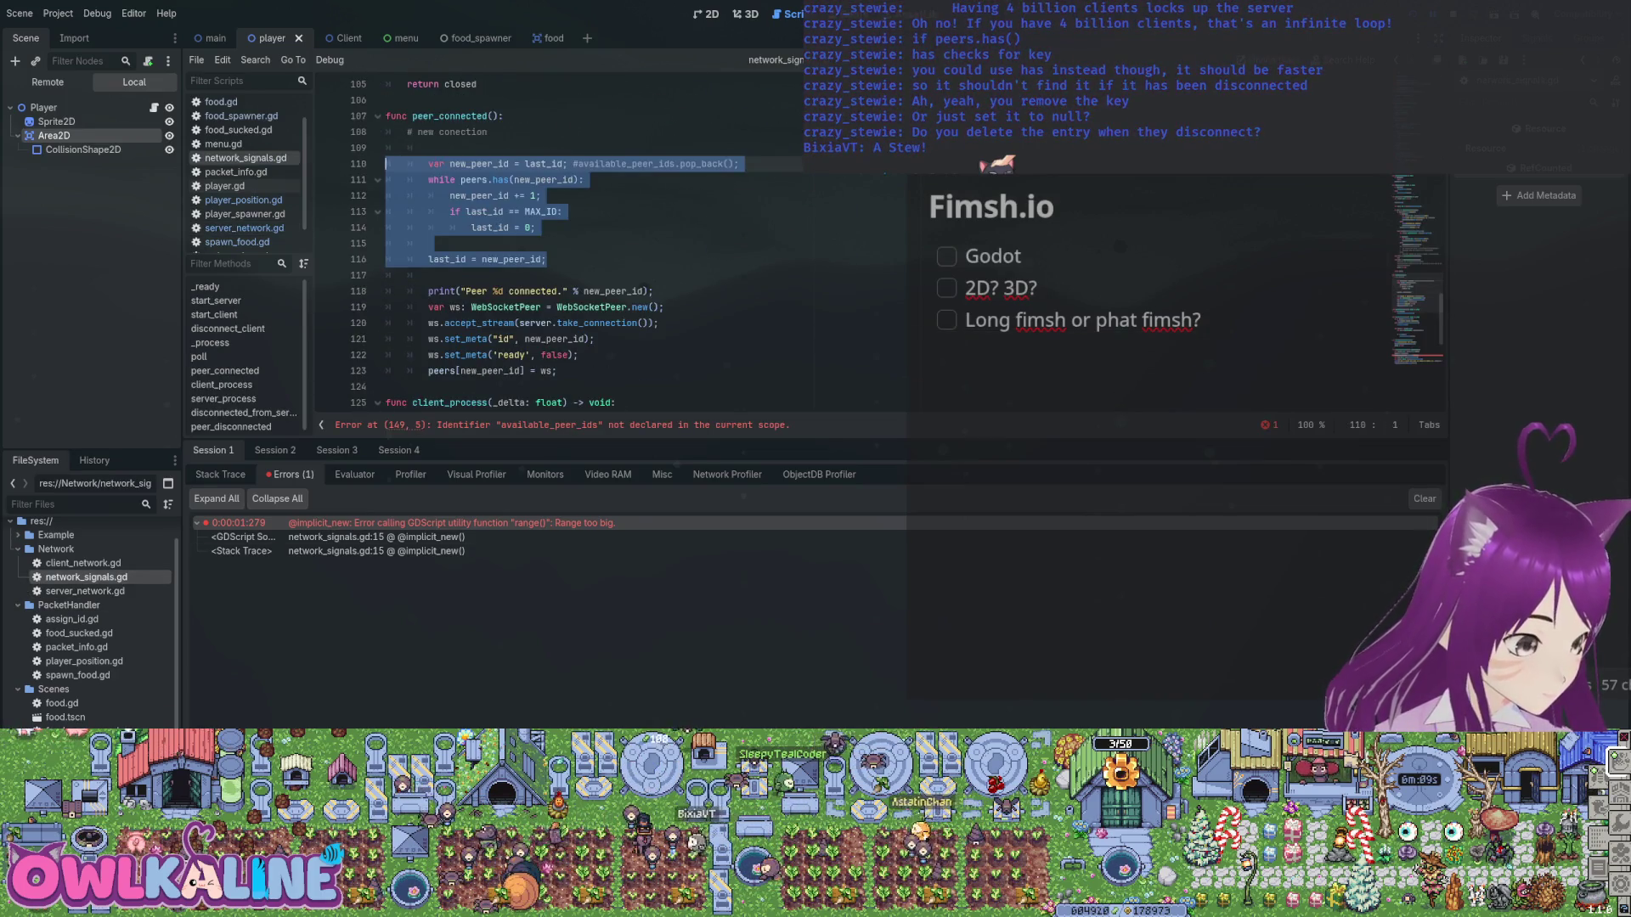
At the top of peer_connected, add 'if peers.size() >= MAX_ID-1:' with an indented 'return;'.
click(547, 259)
scroll(594, 255, up, 2)
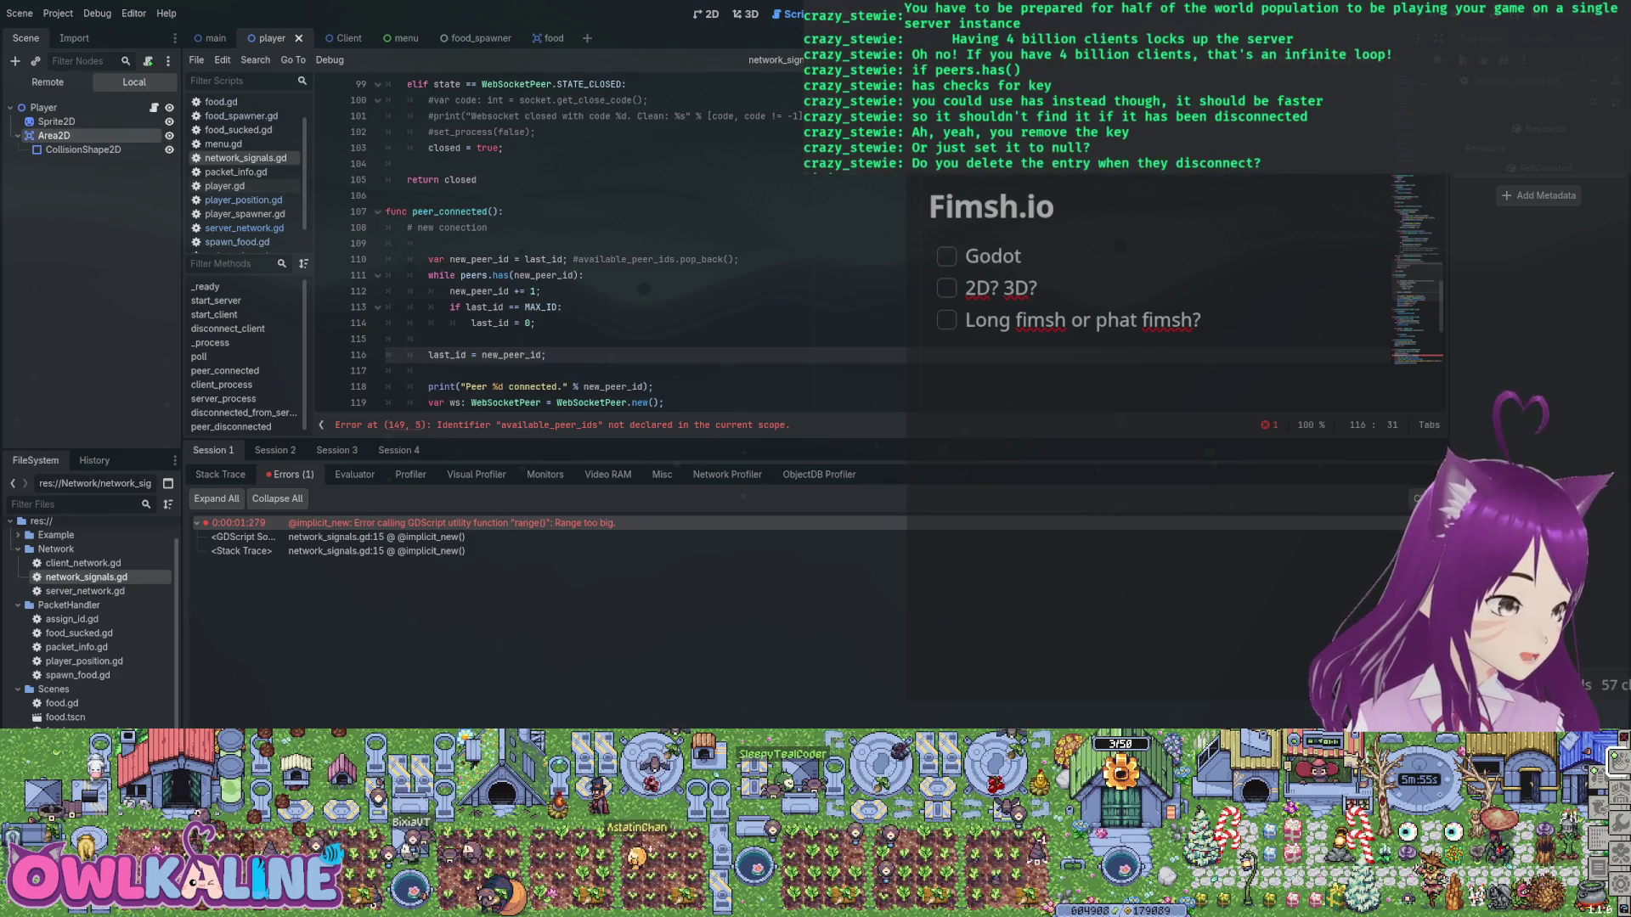
key(ctrl+shift+Tab)
key(Return)
text(if peers.size() >= M)
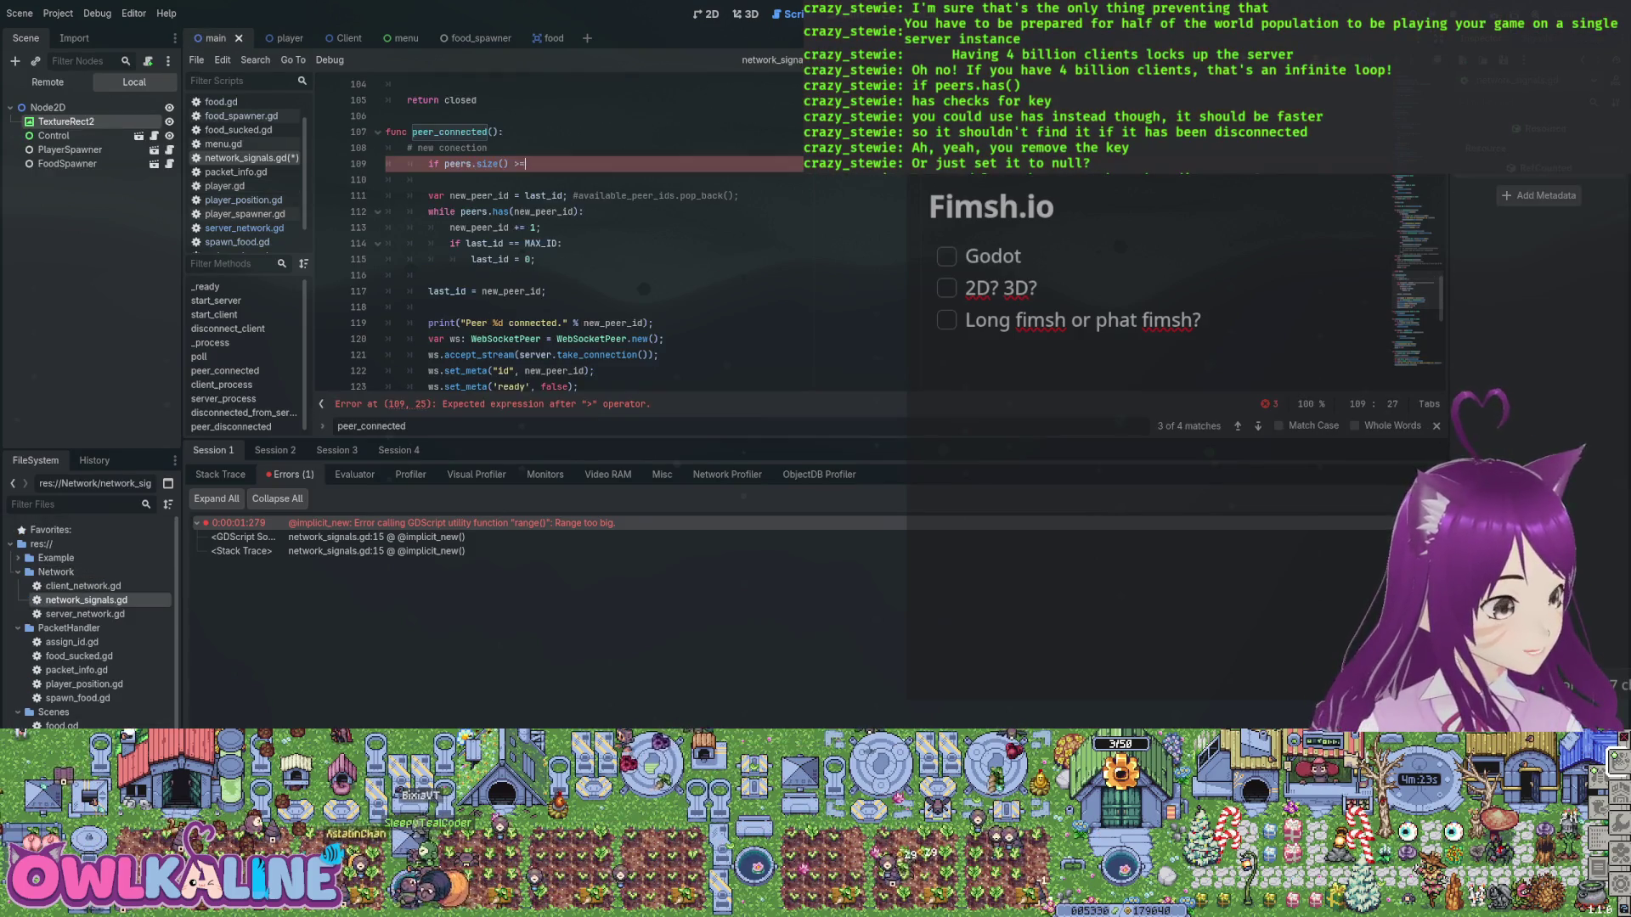
key(Return)
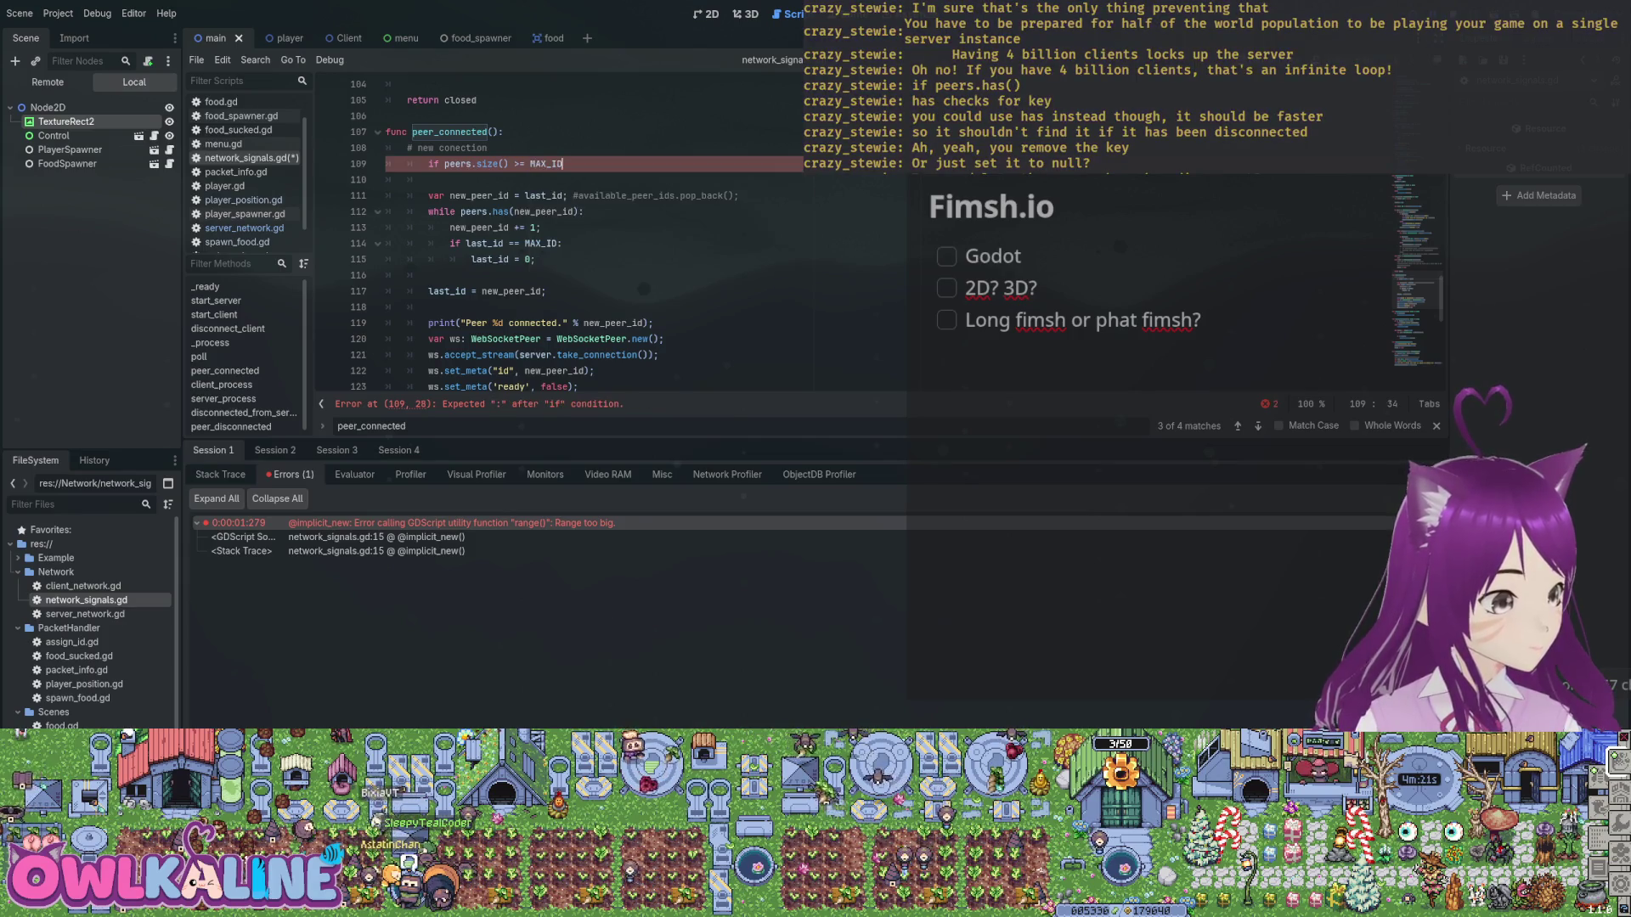
text(-1:)
key(Return)
text(re)
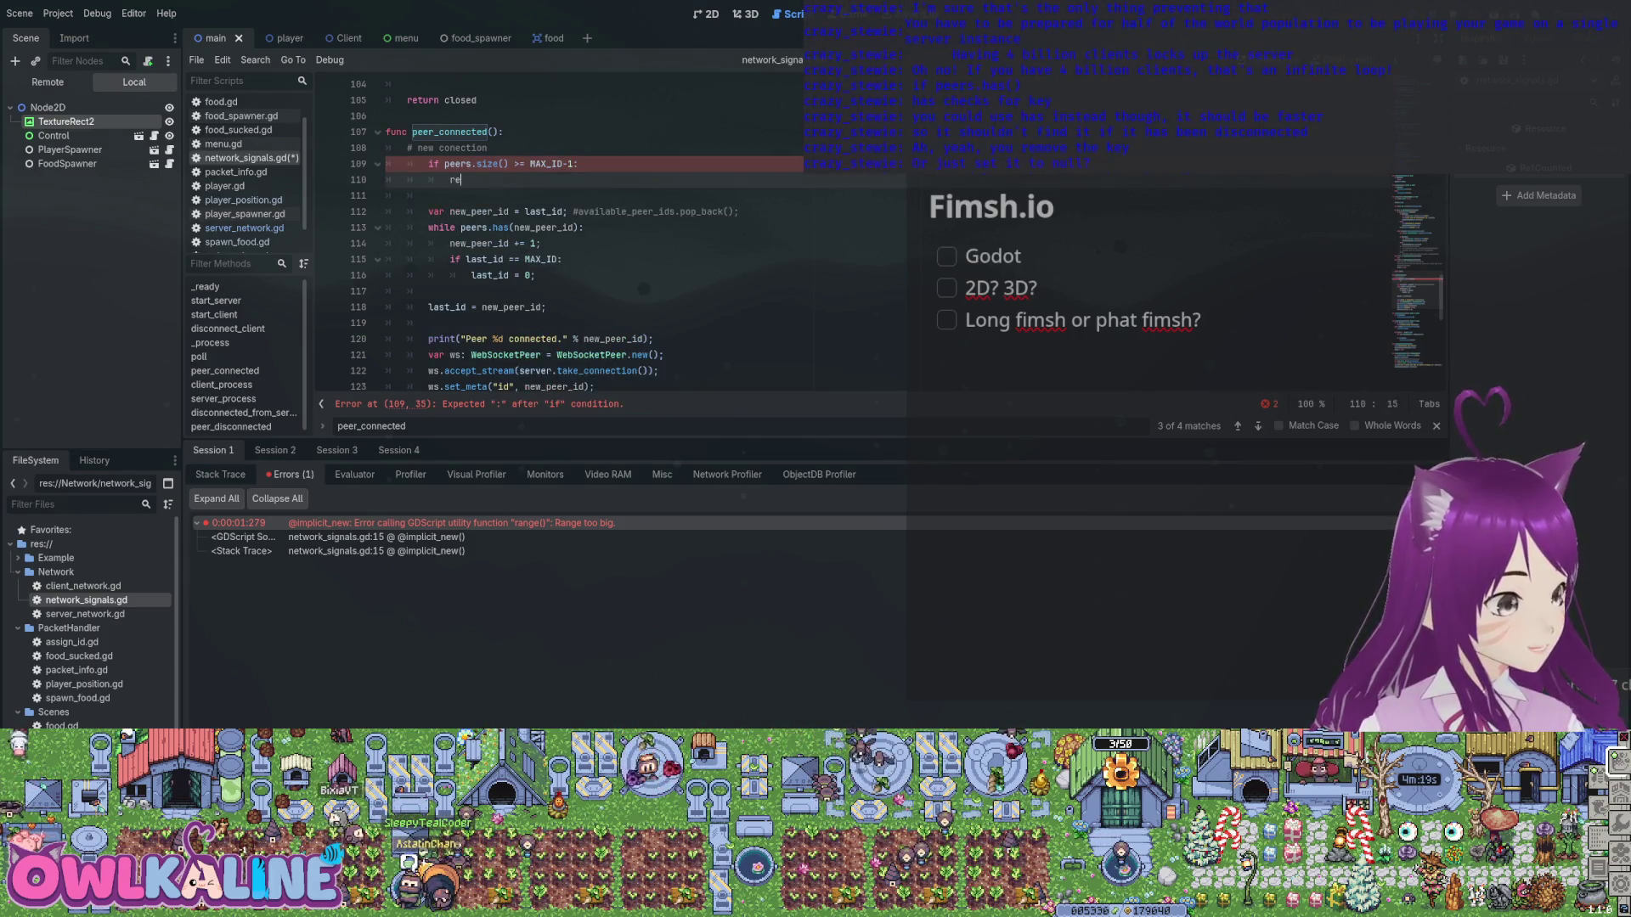
text(turn;)
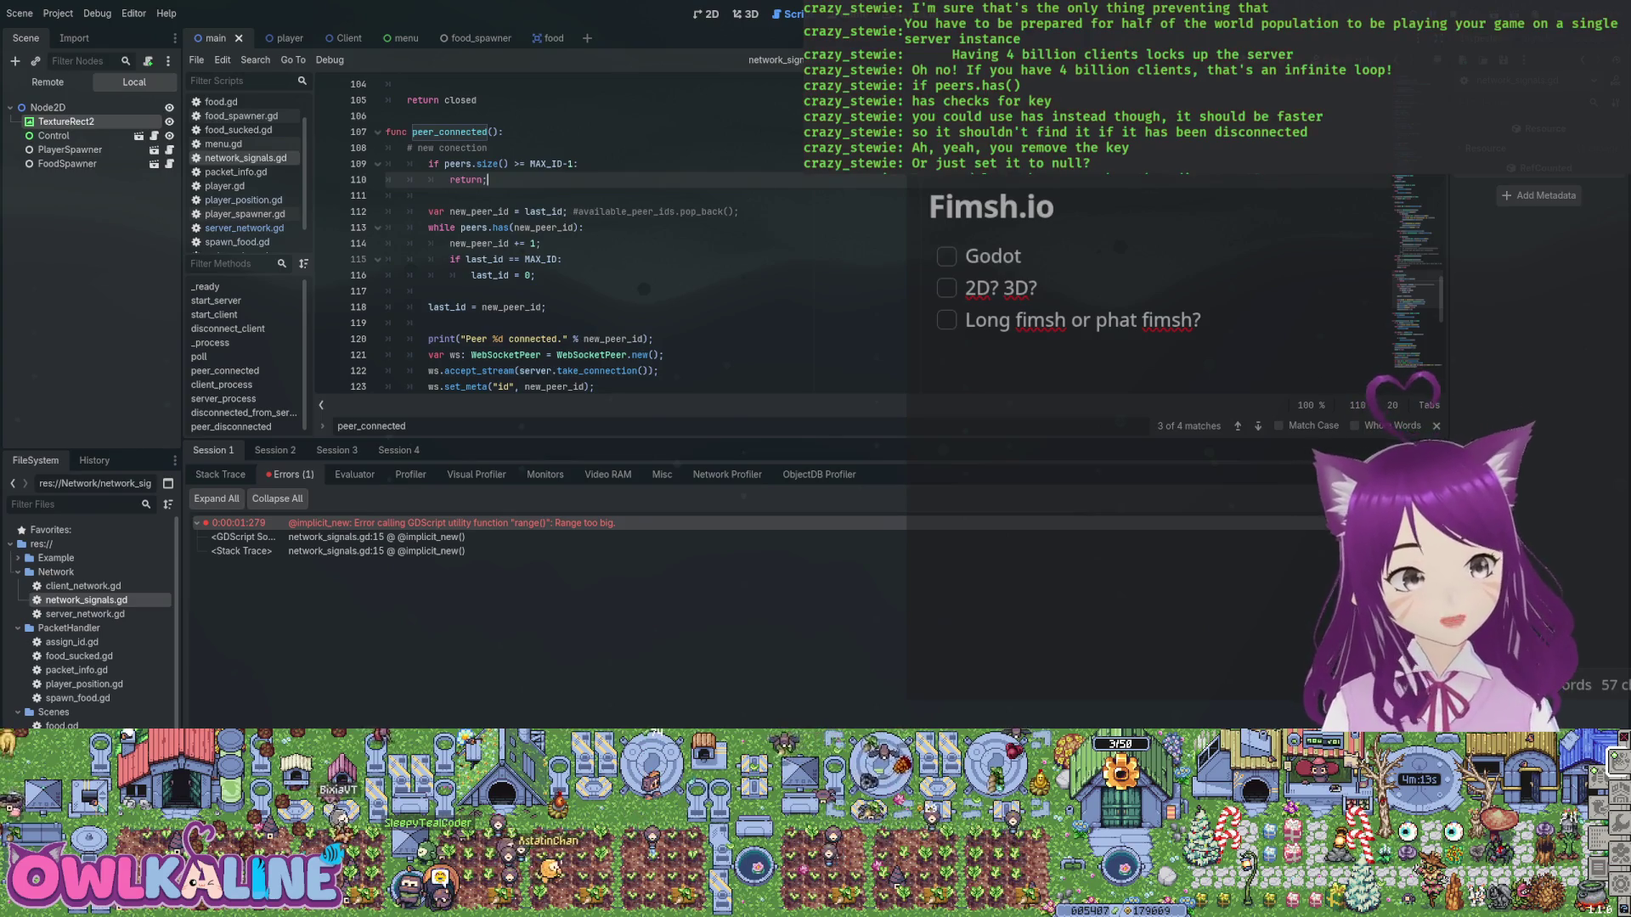
Check the new peer-limit lines, then move to the new_peer_id increment line.
key(shift+Up)
key(shift+Up)
key(shift+Home)
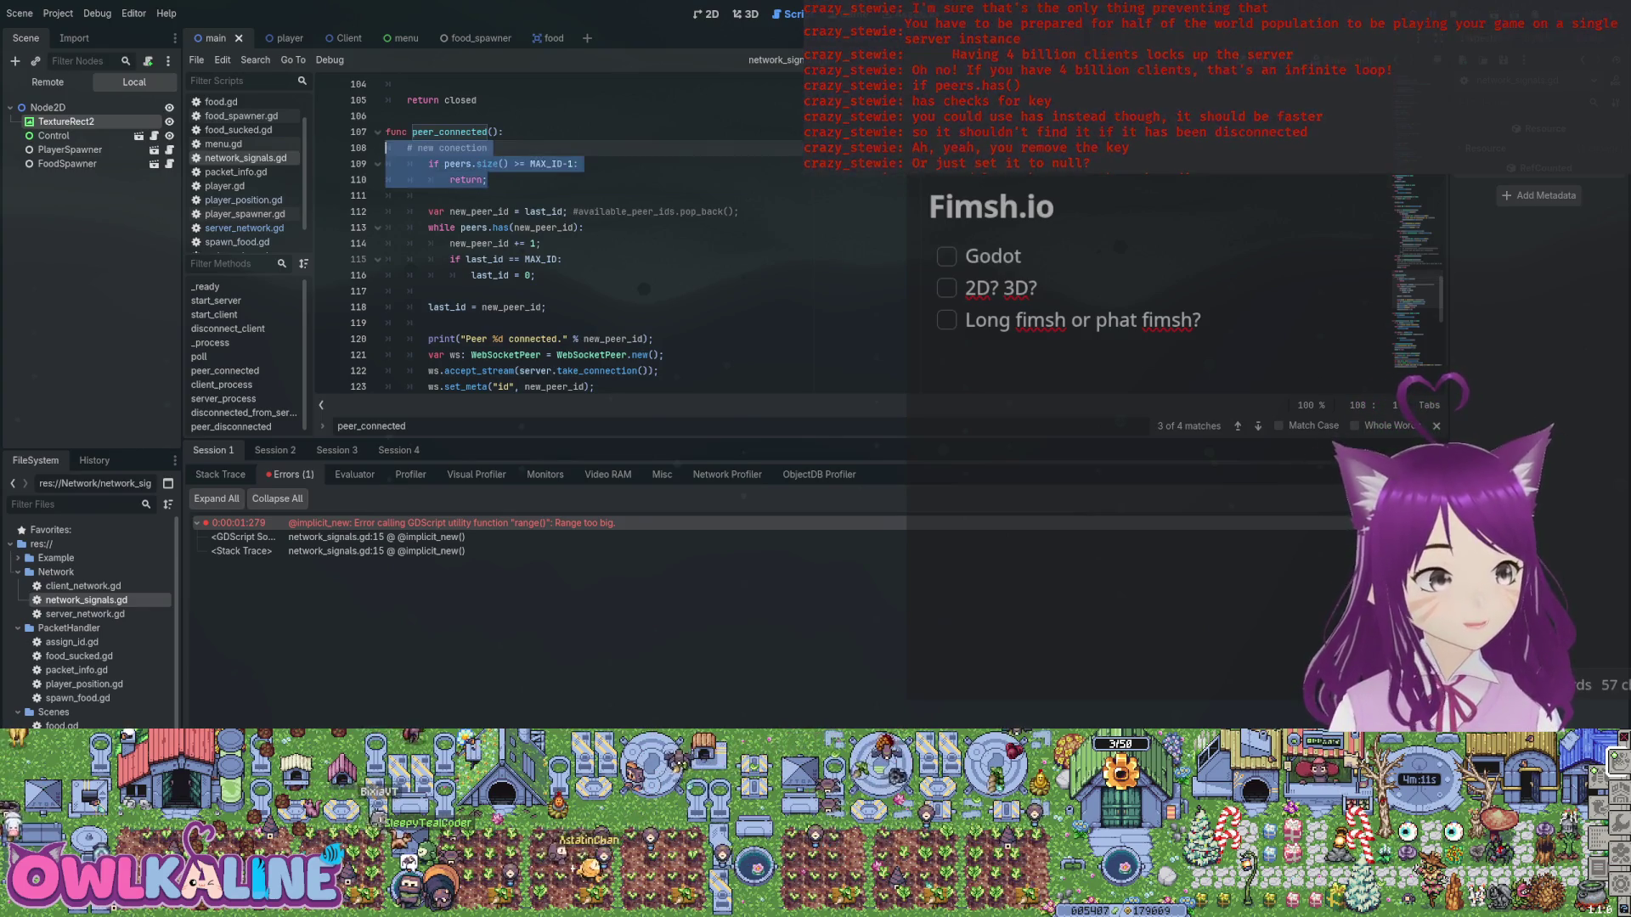
click(429, 196)
click(488, 179)
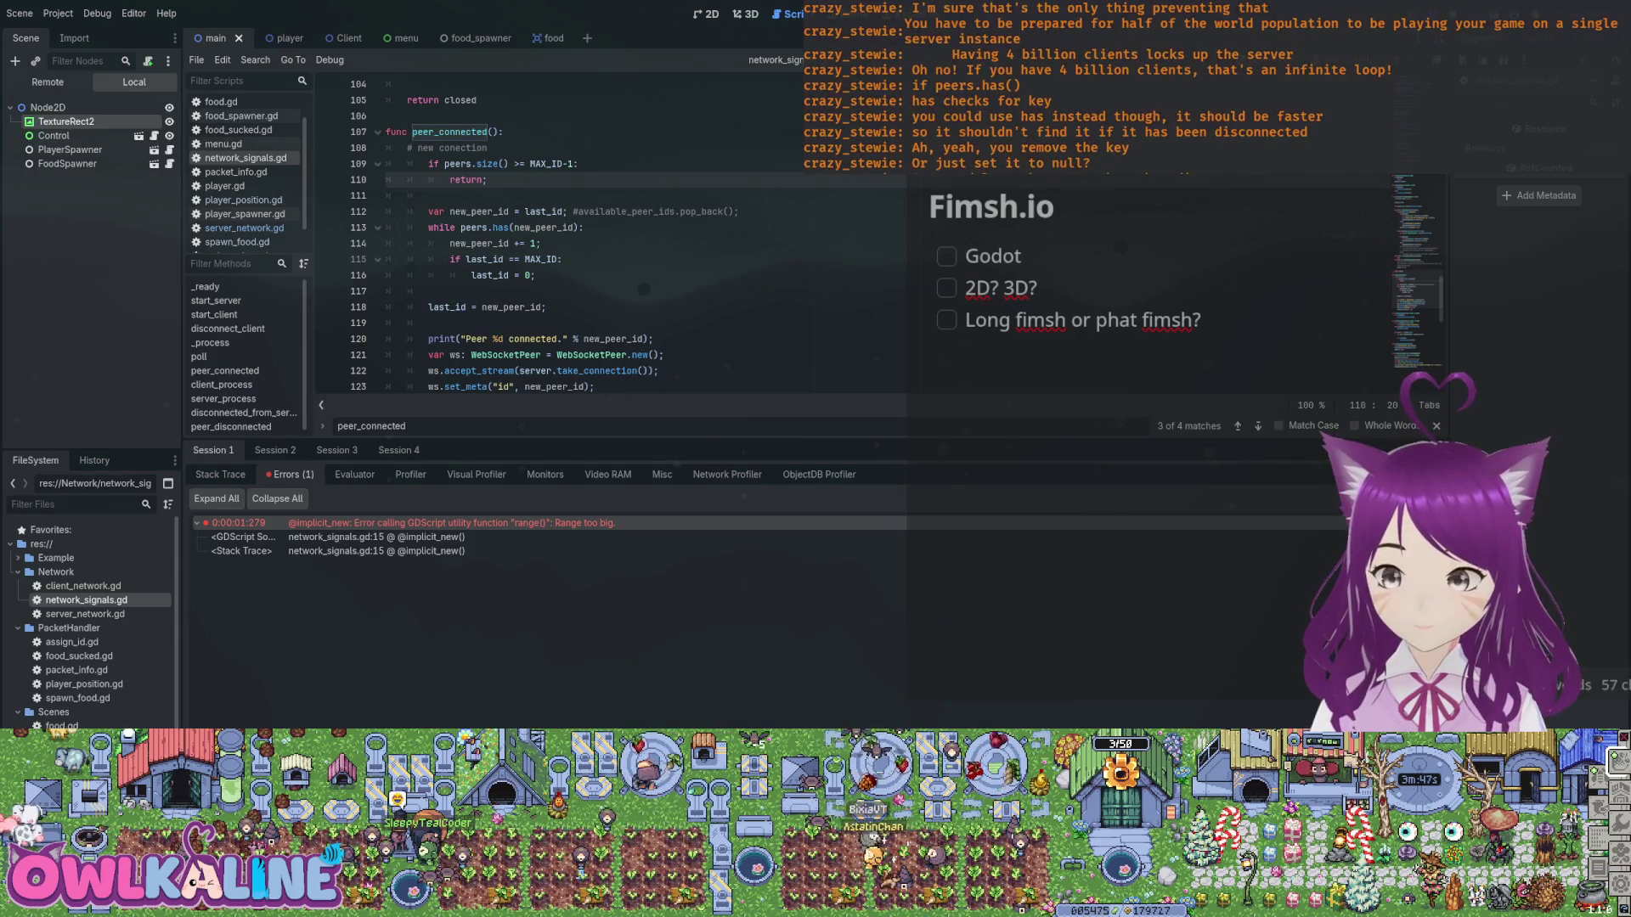
click(543, 243)
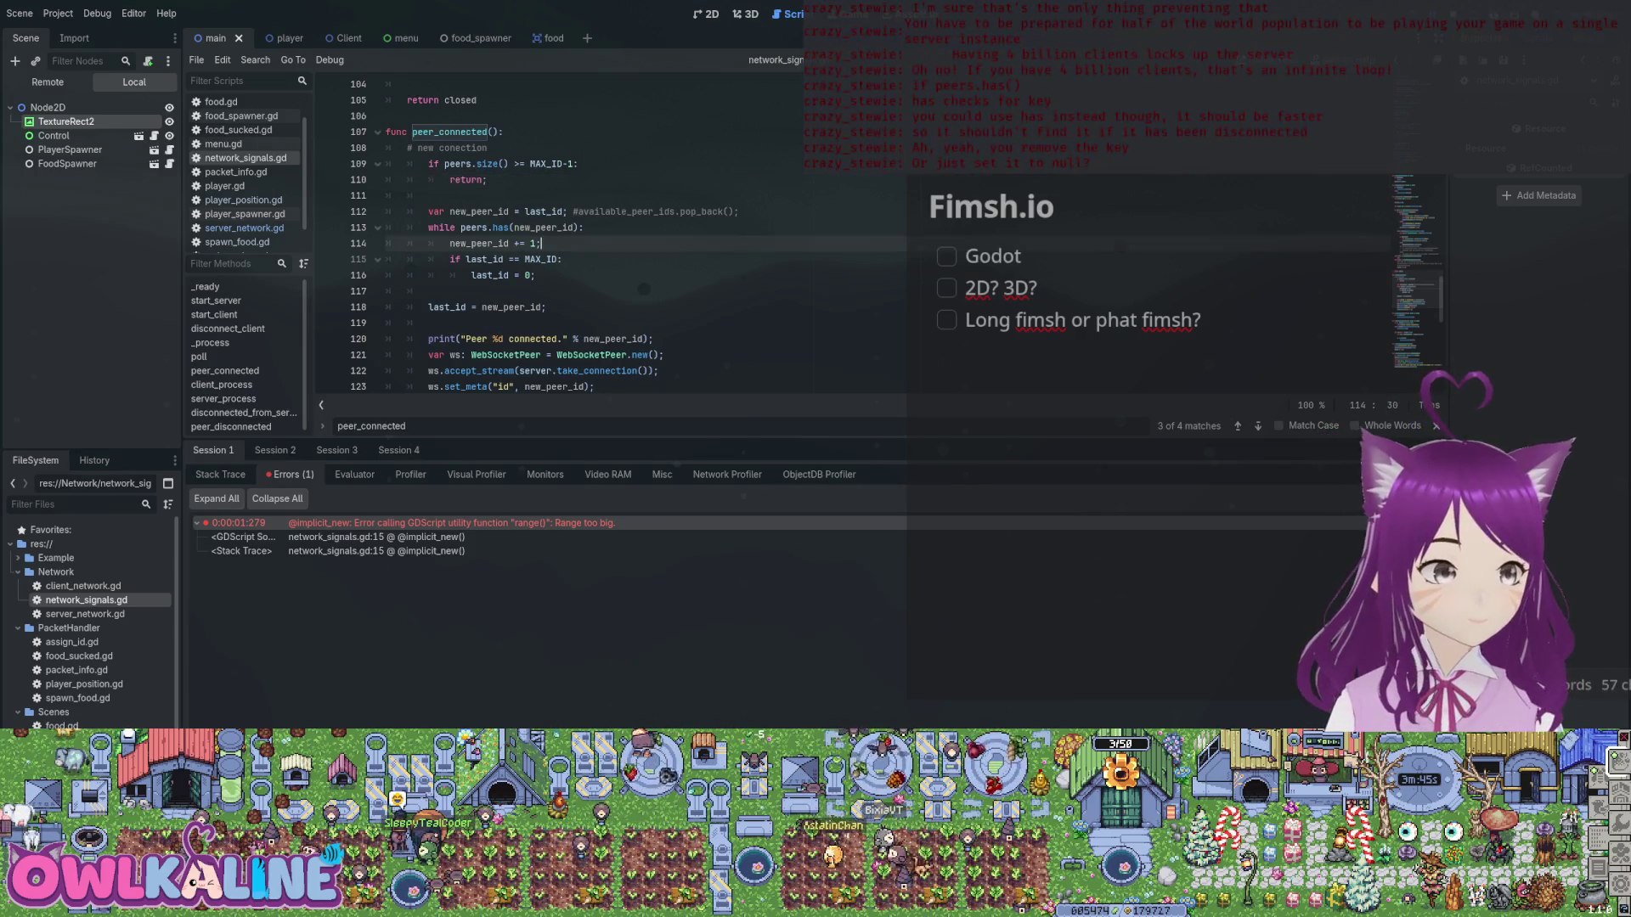
Review spawn_food.gd and food.gd, including food.gd's target_player setter.
scroll(94, 612, down, 1)
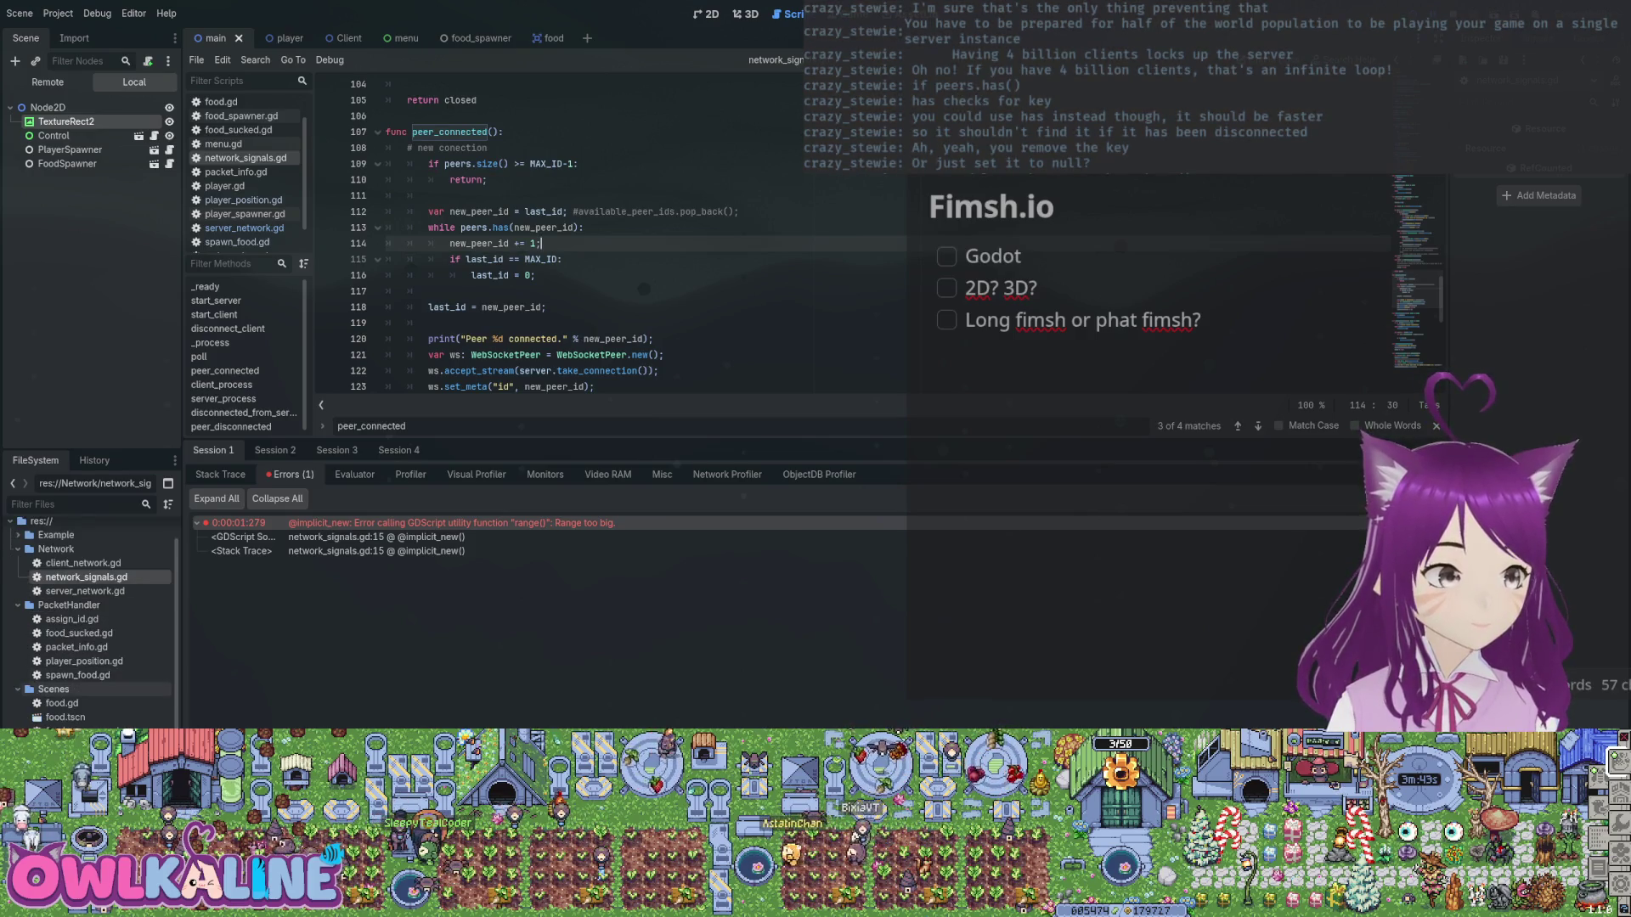
double_click(78, 674)
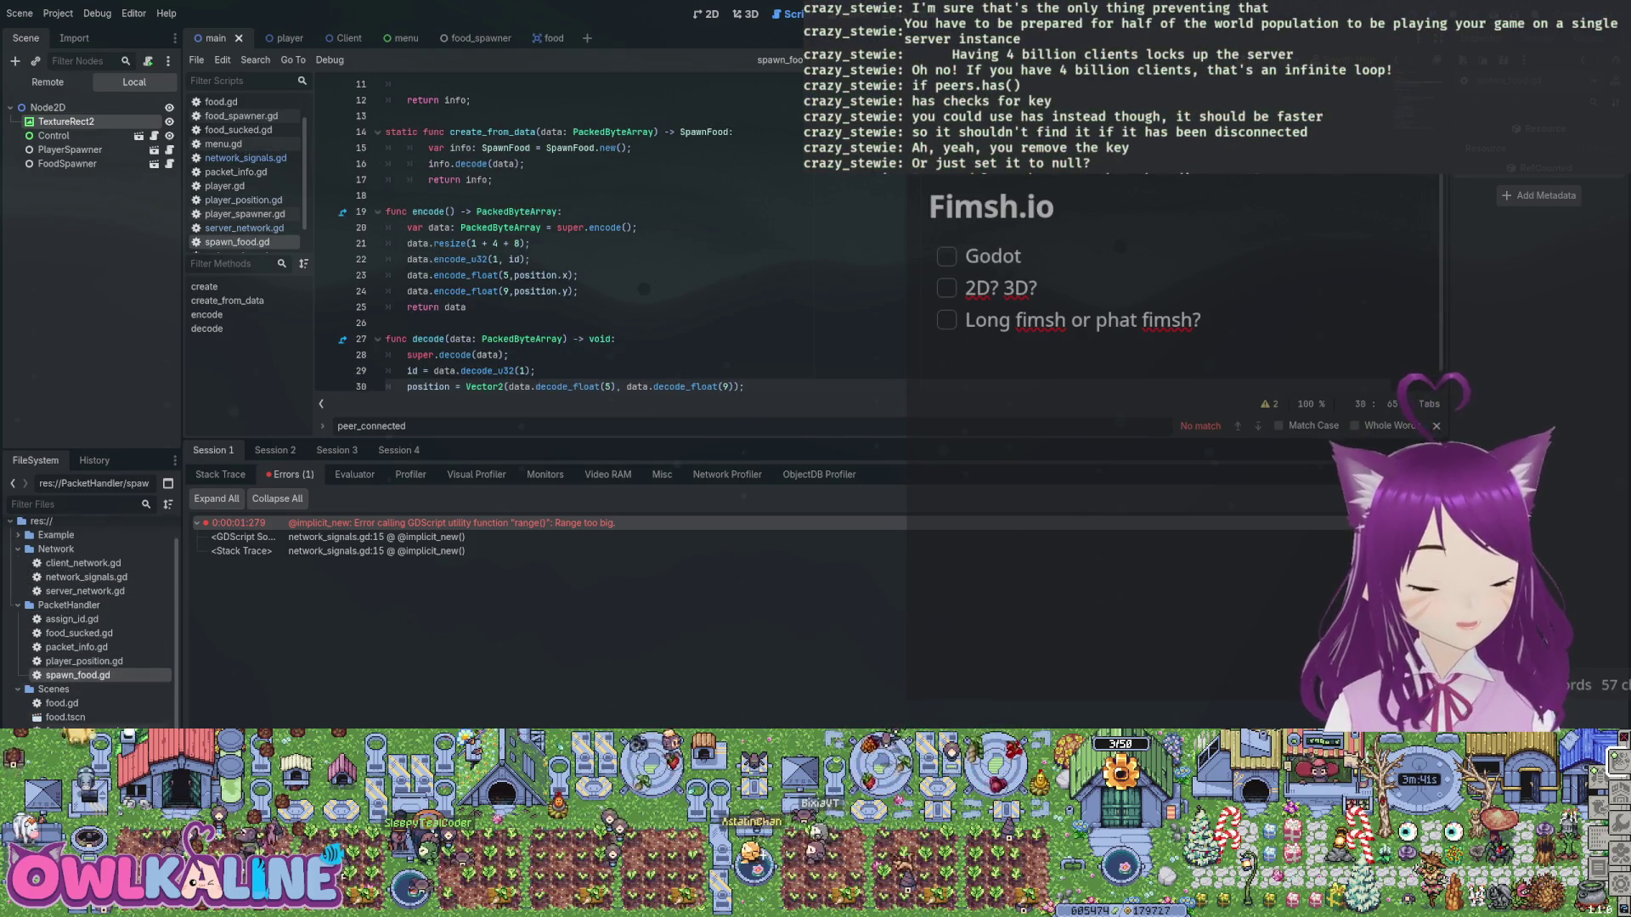
double_click(62, 703)
scroll(552, 238, down, 10)
scroll(552, 238, up, 10)
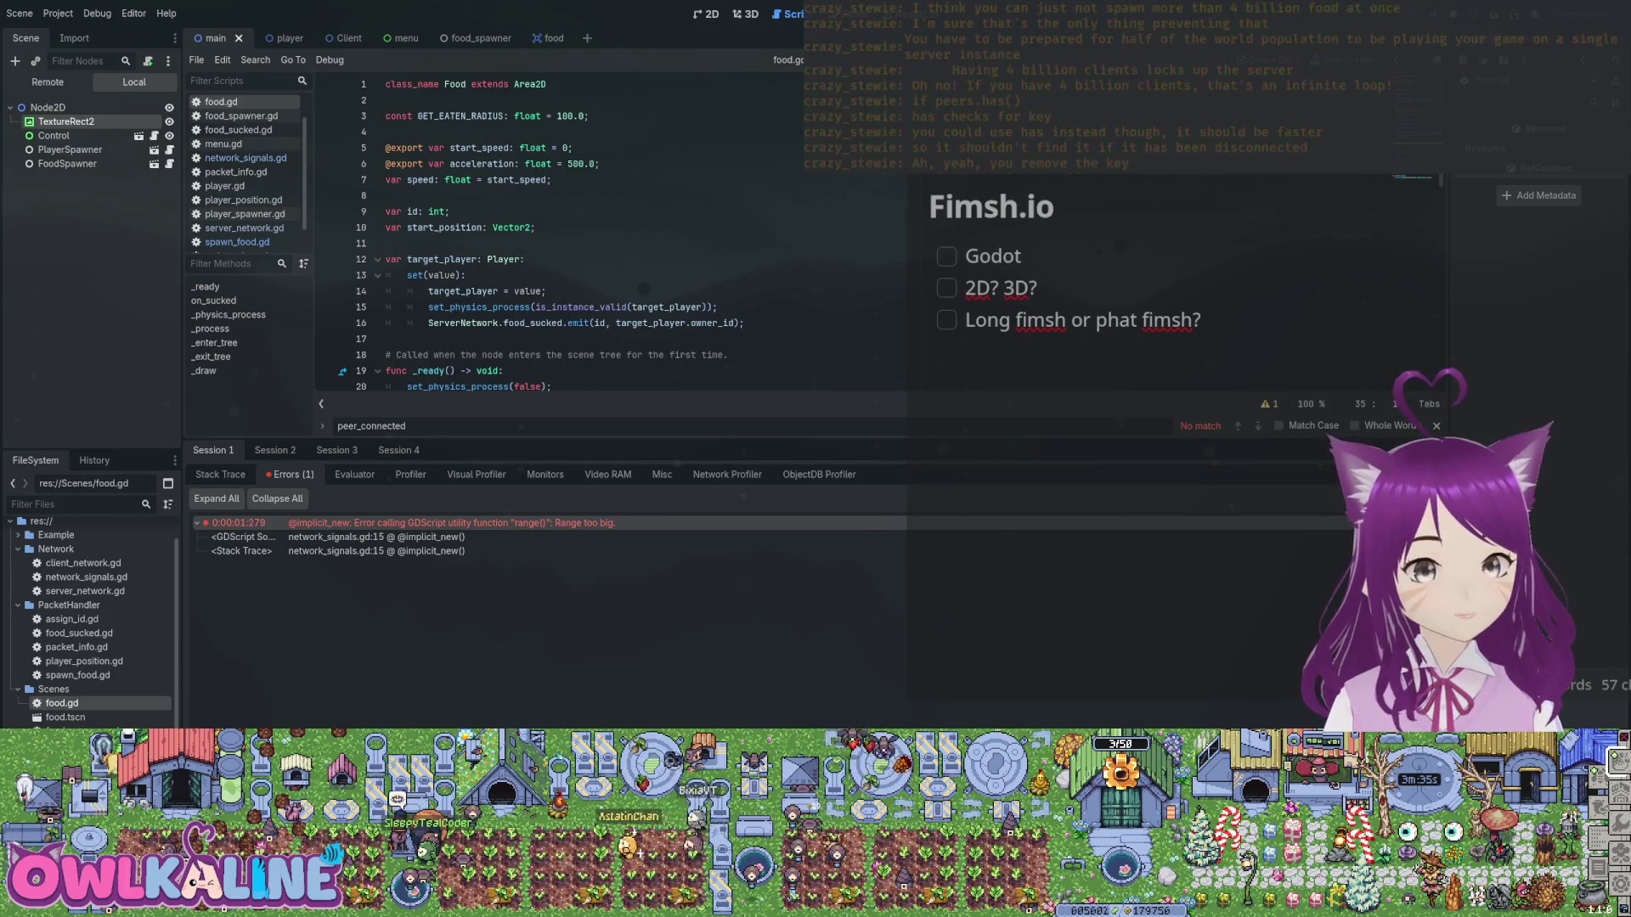
click(465, 275)
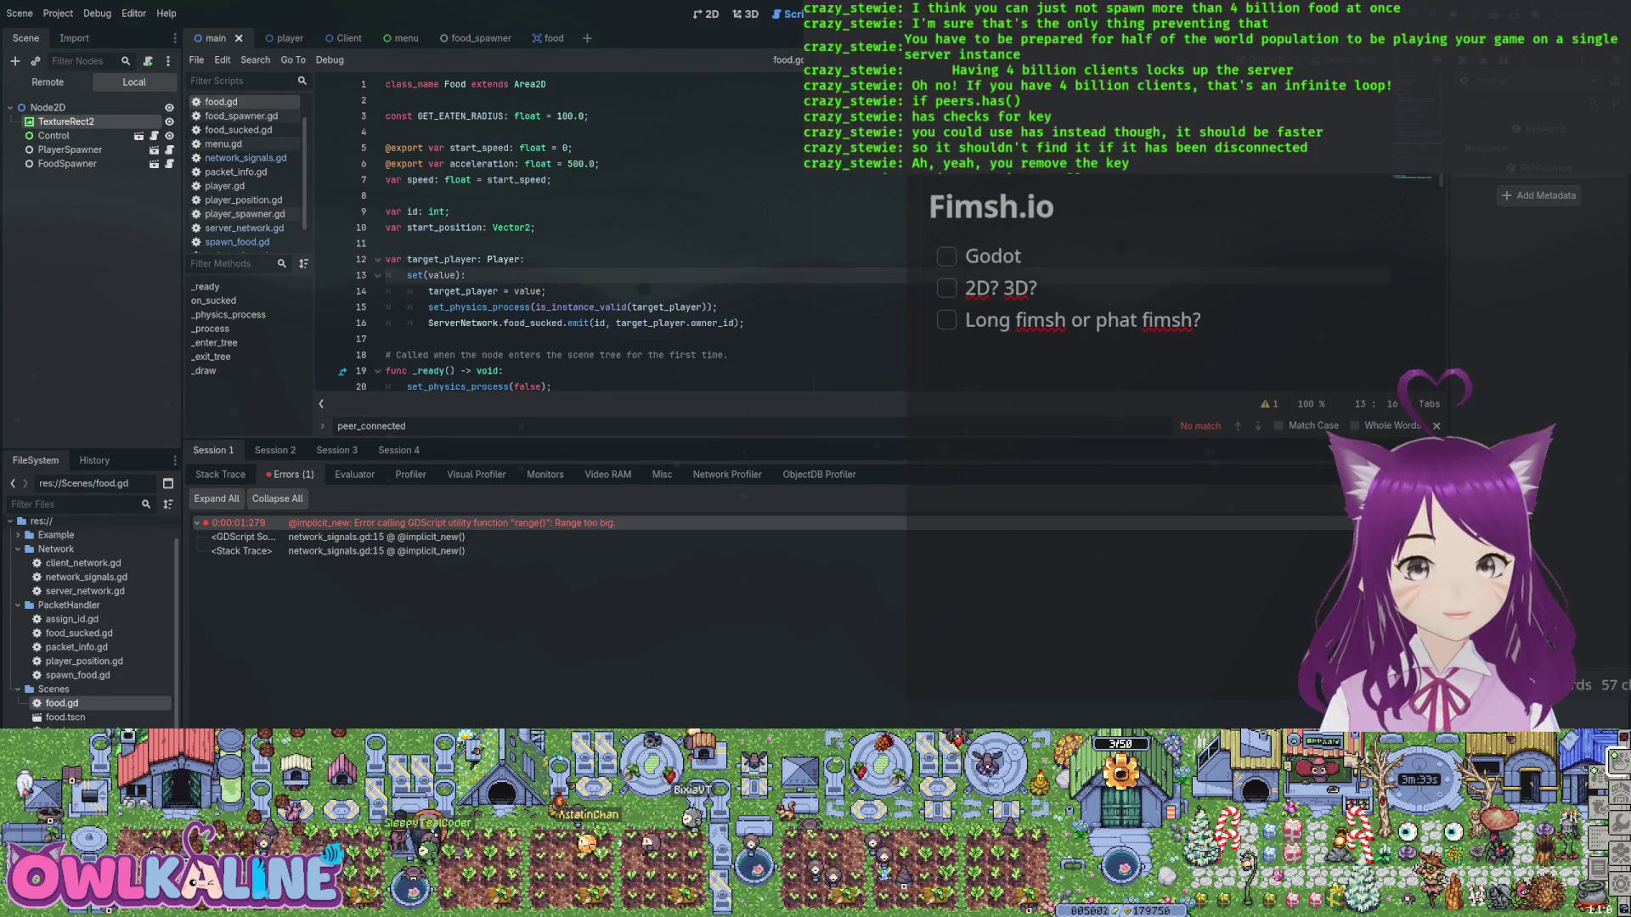
scroll(552, 238, down, 10)
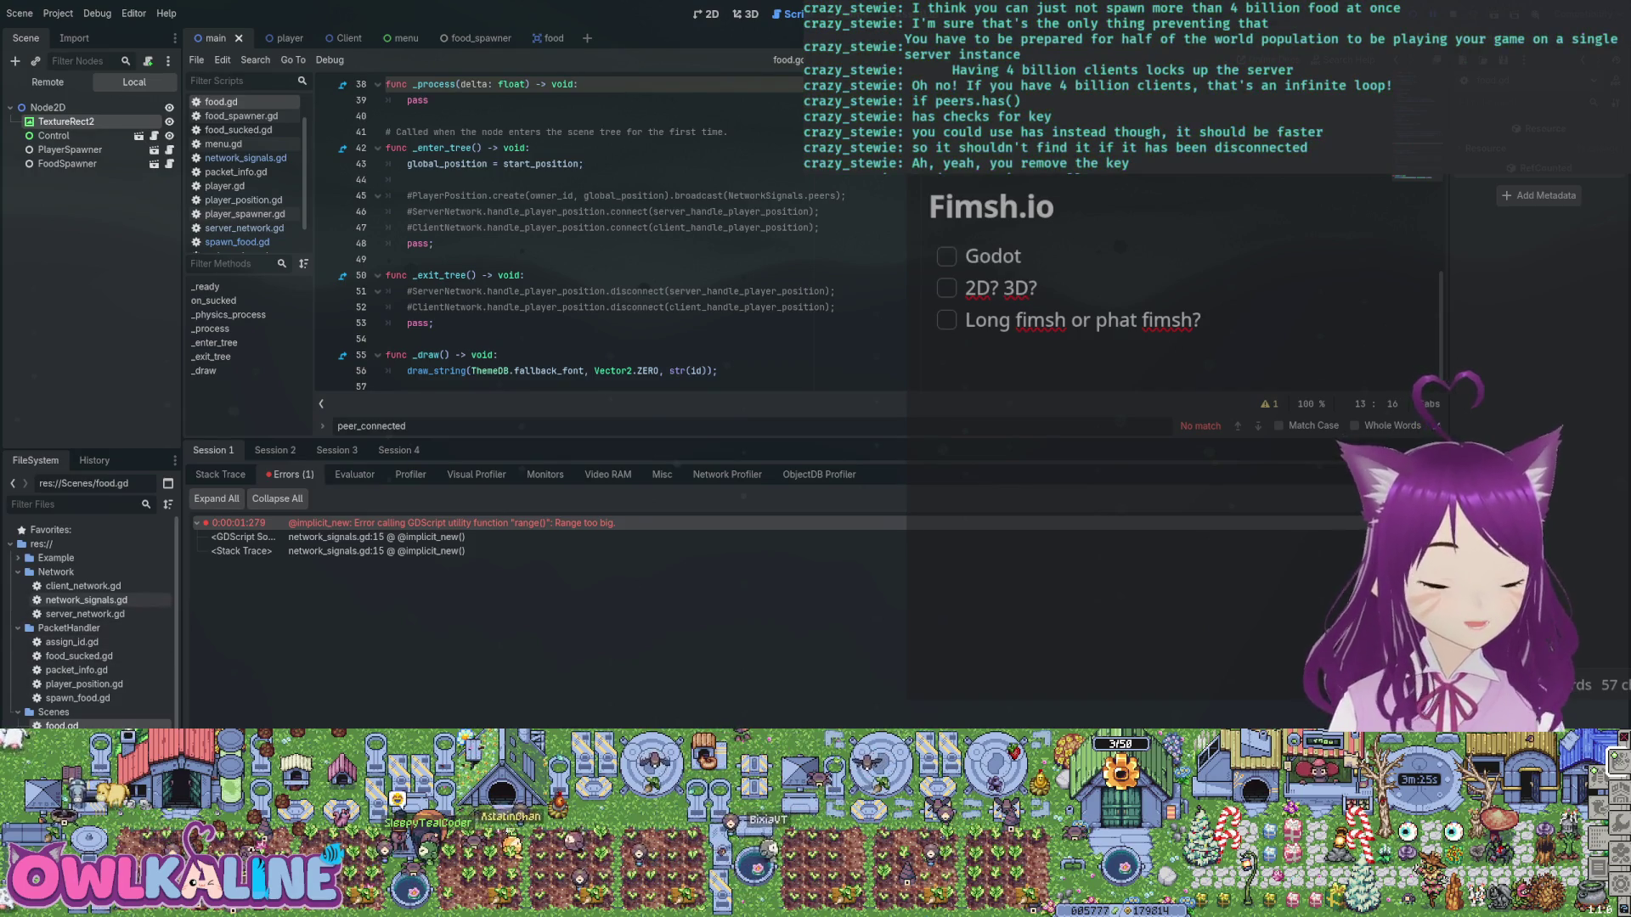
Review network_signals.gd, server_network.gd, food_sucked.gd and packet_info.gd, then run the project with F5.
double_click(85, 599)
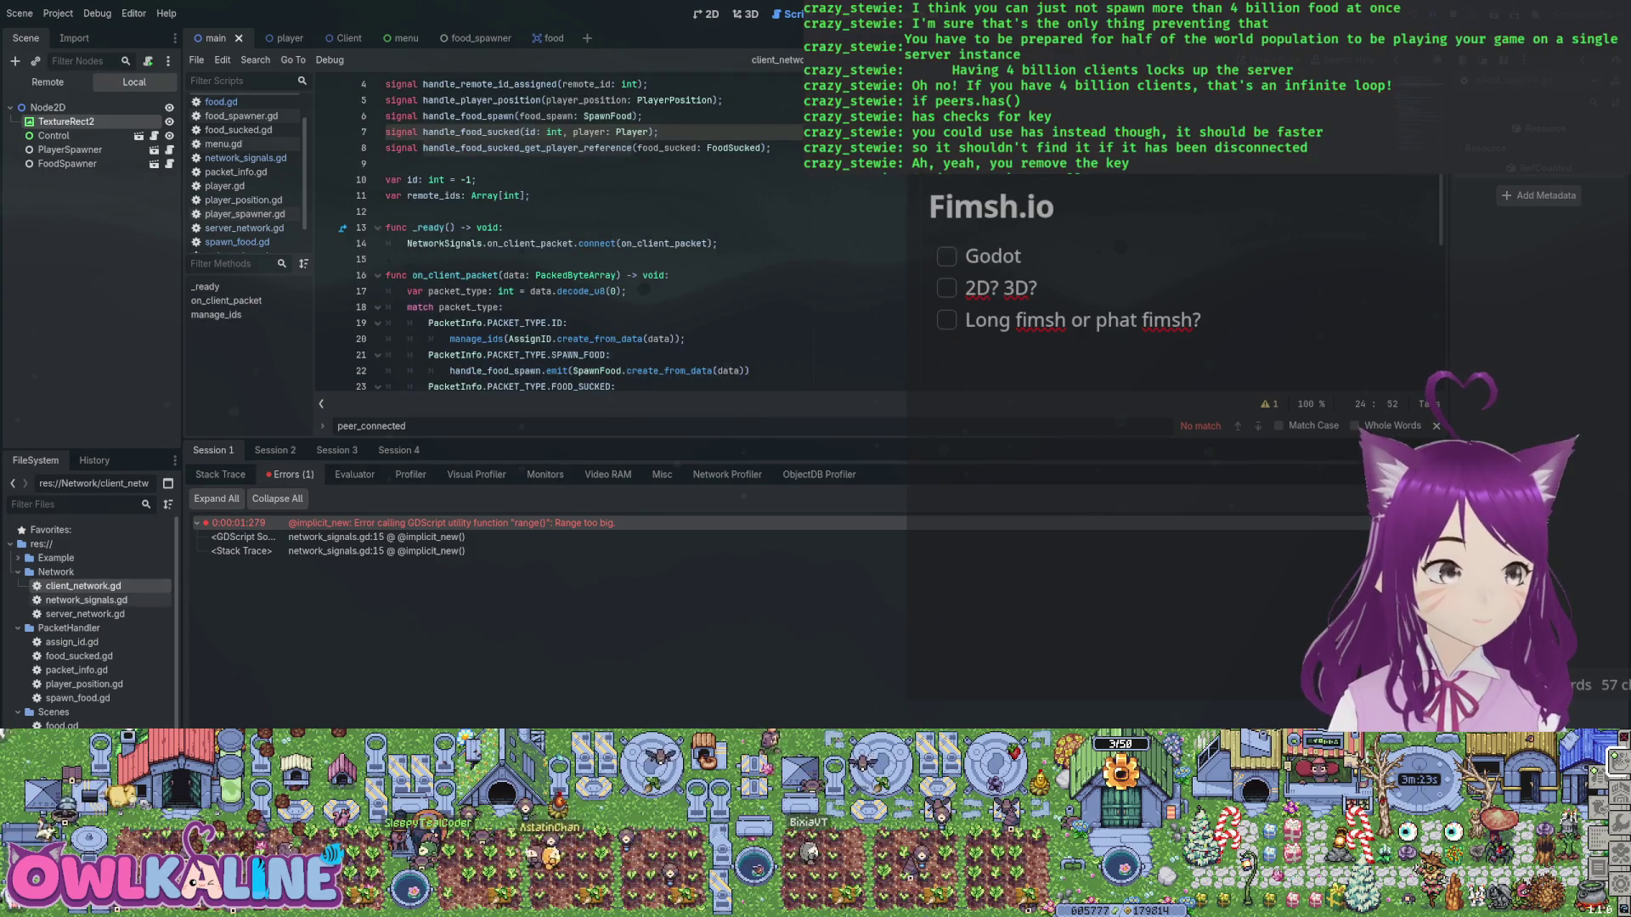
double_click(85, 613)
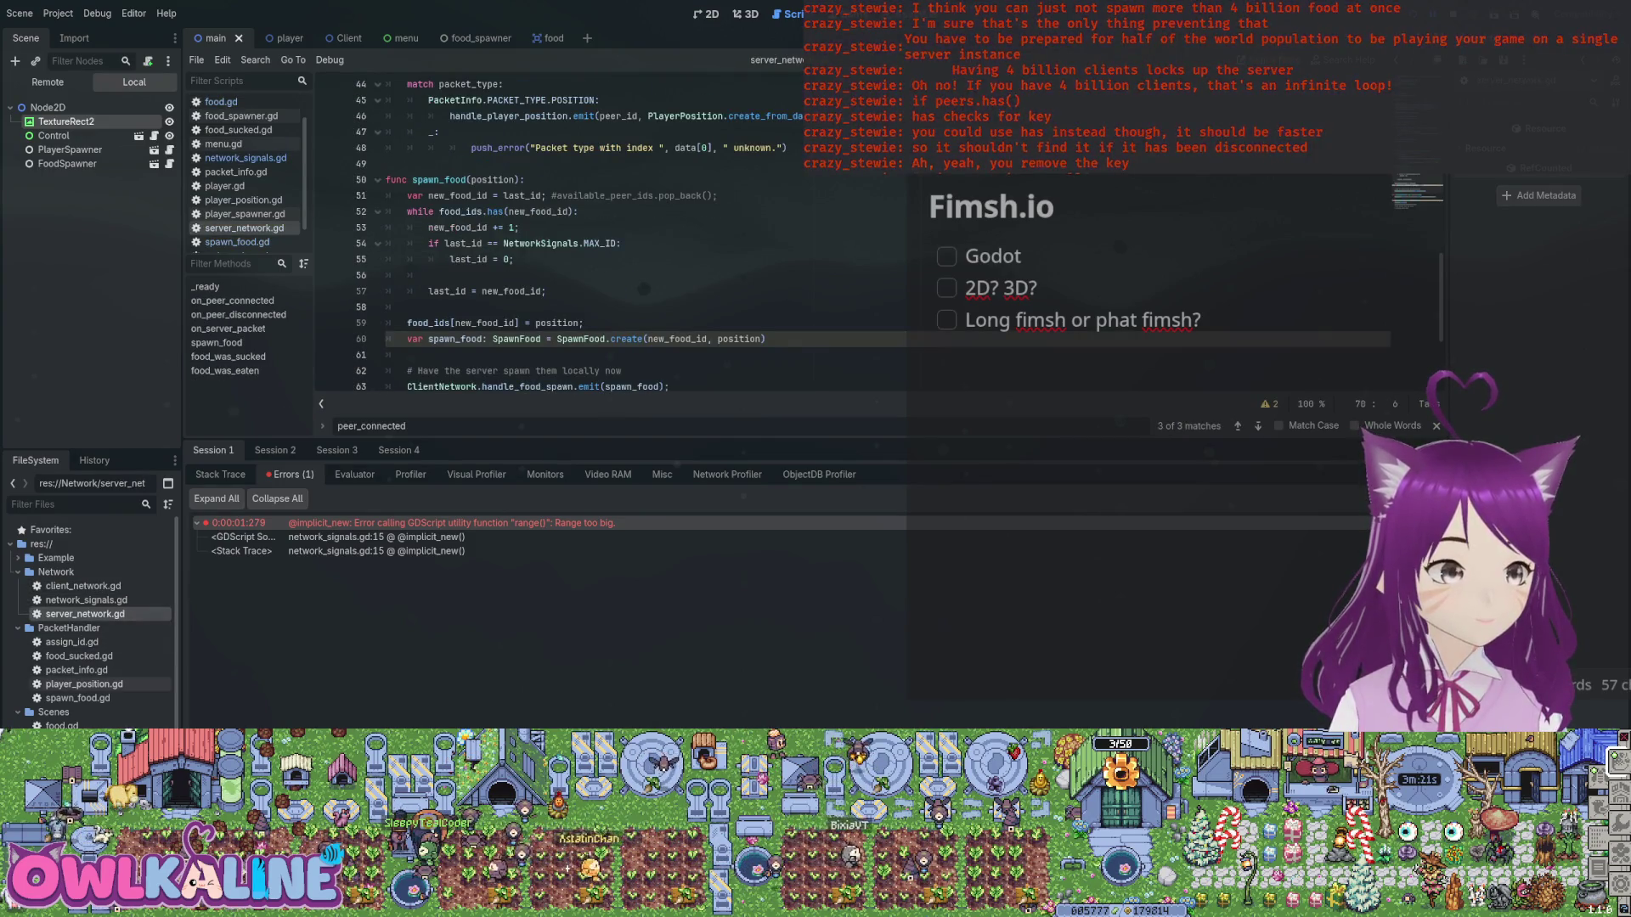
double_click(79, 656)
double_click(77, 670)
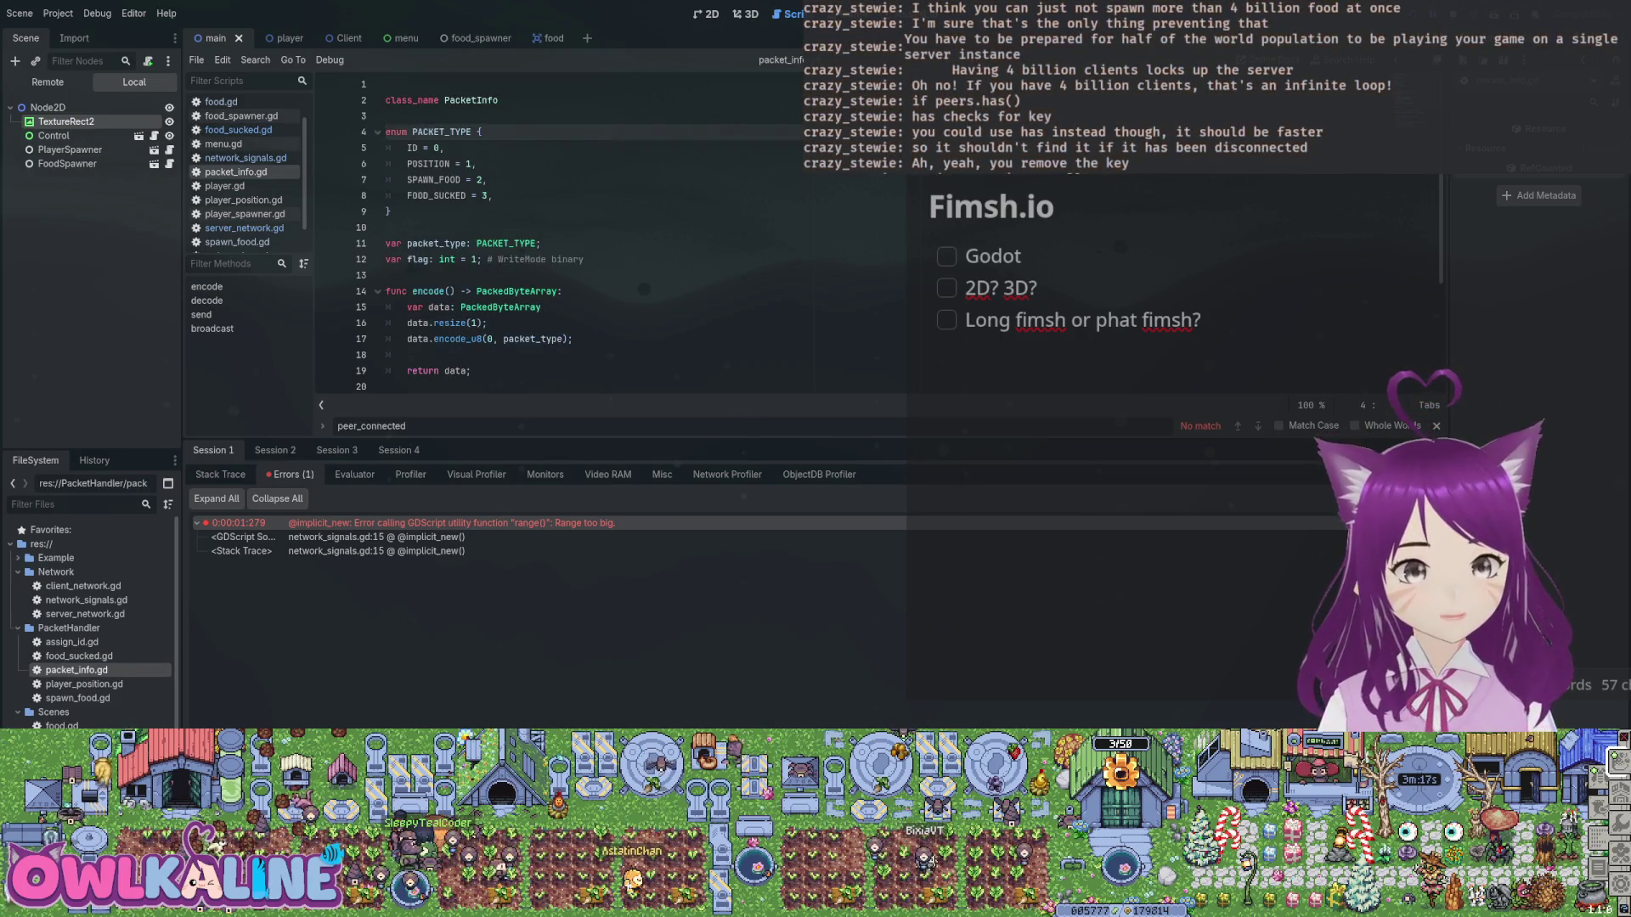
key(F5)
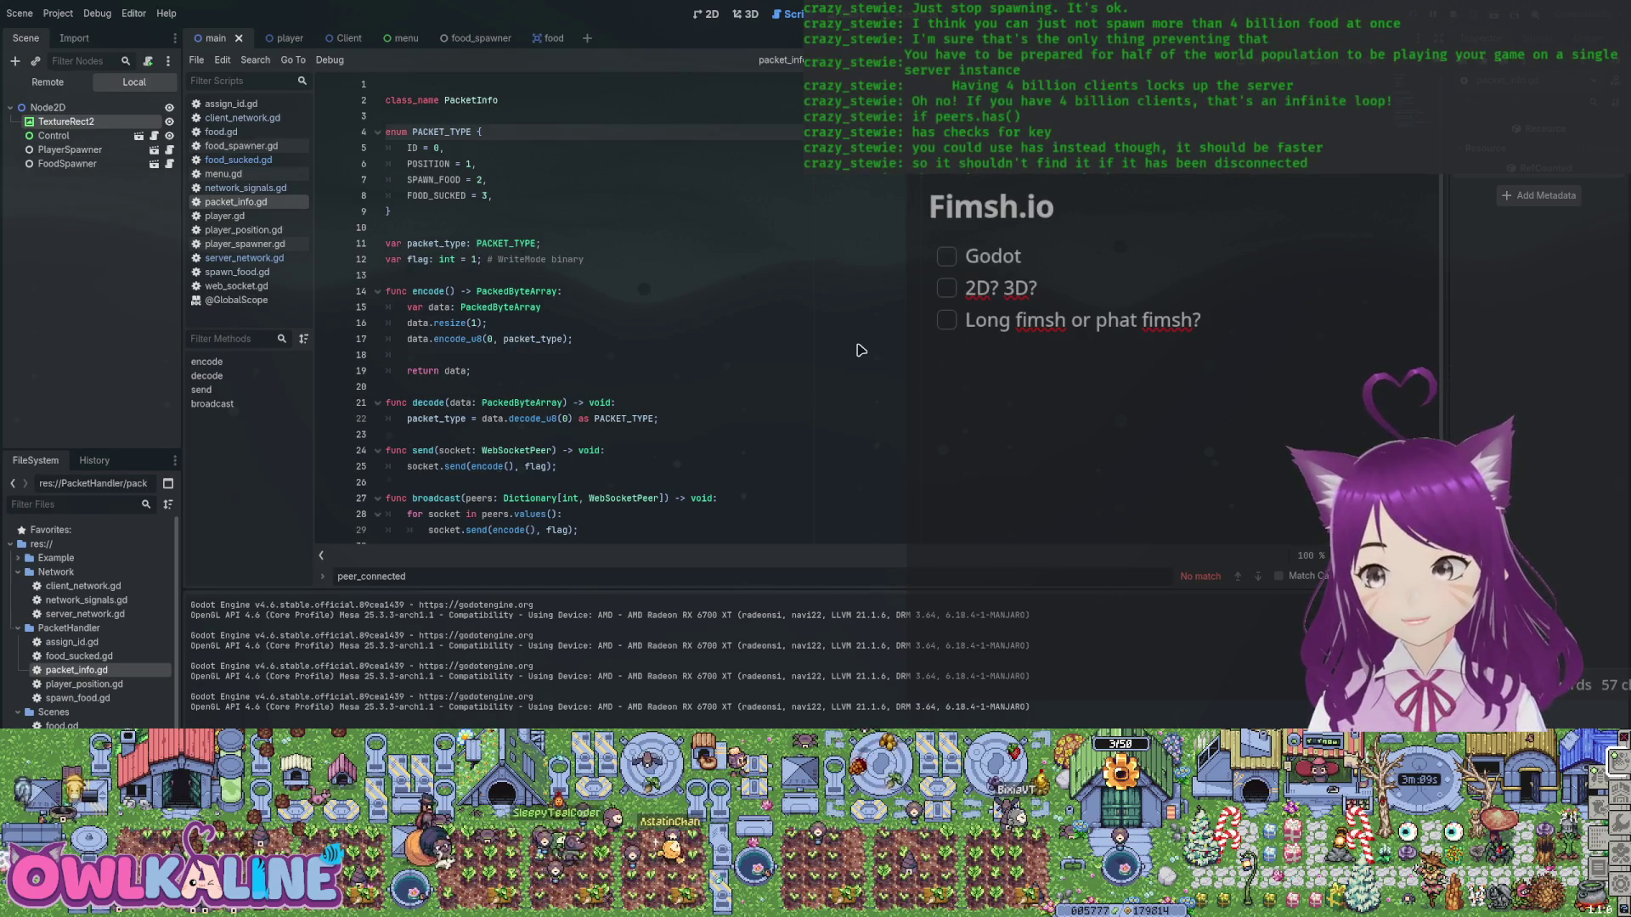
key(F5)
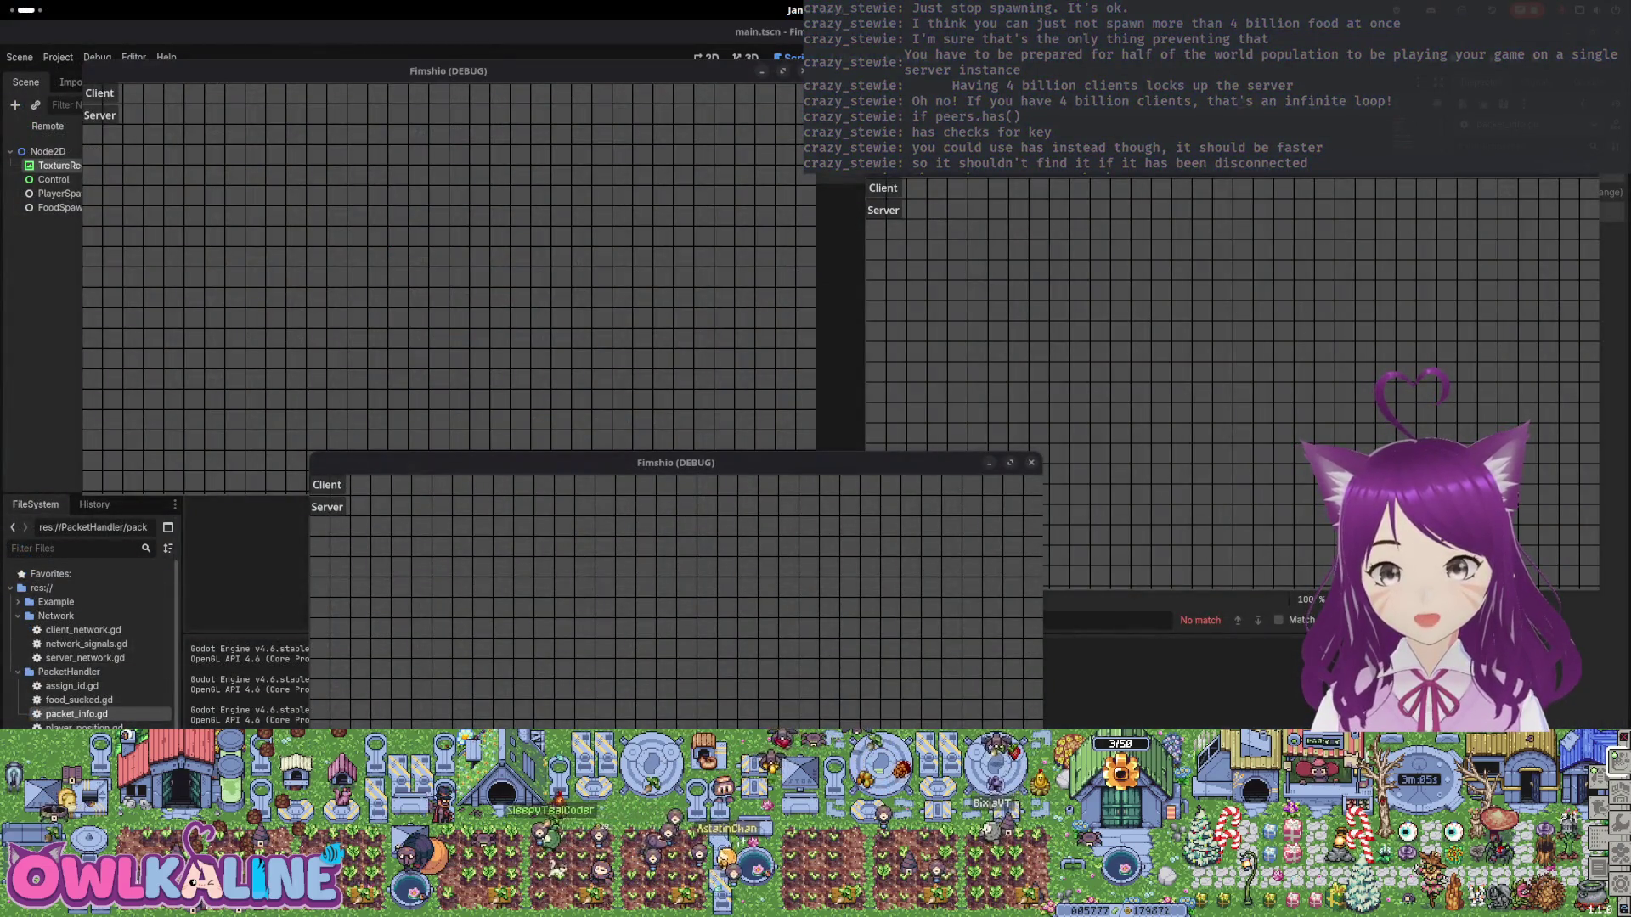
Start the game in the top-left window and connect two more debug windows as clients.
click(572, 302)
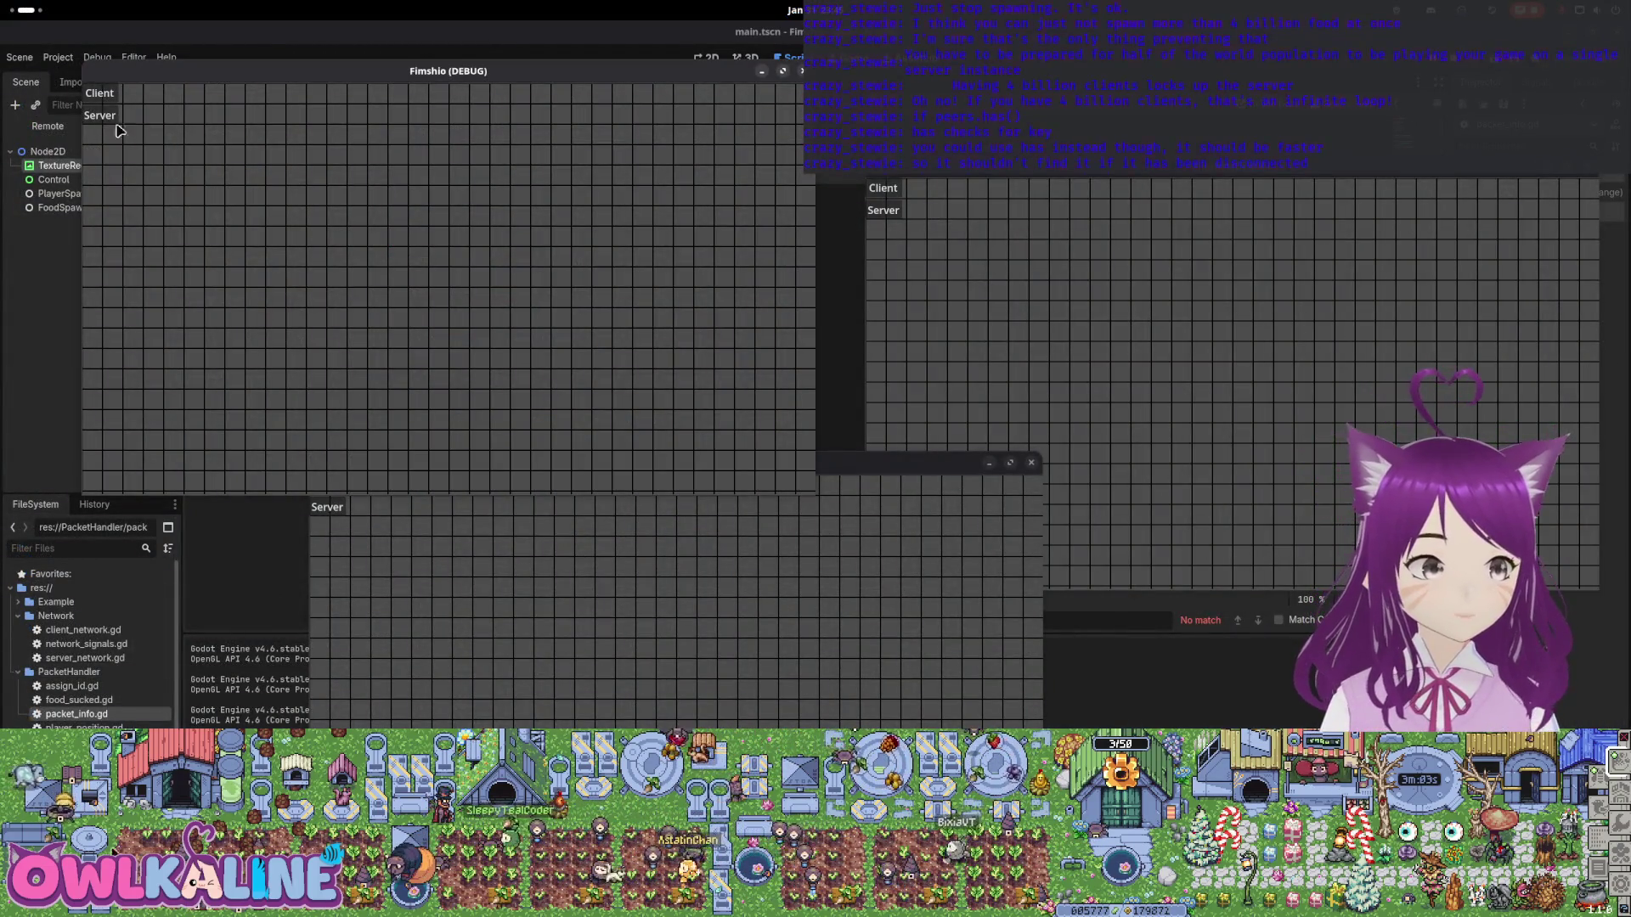
click(98, 99)
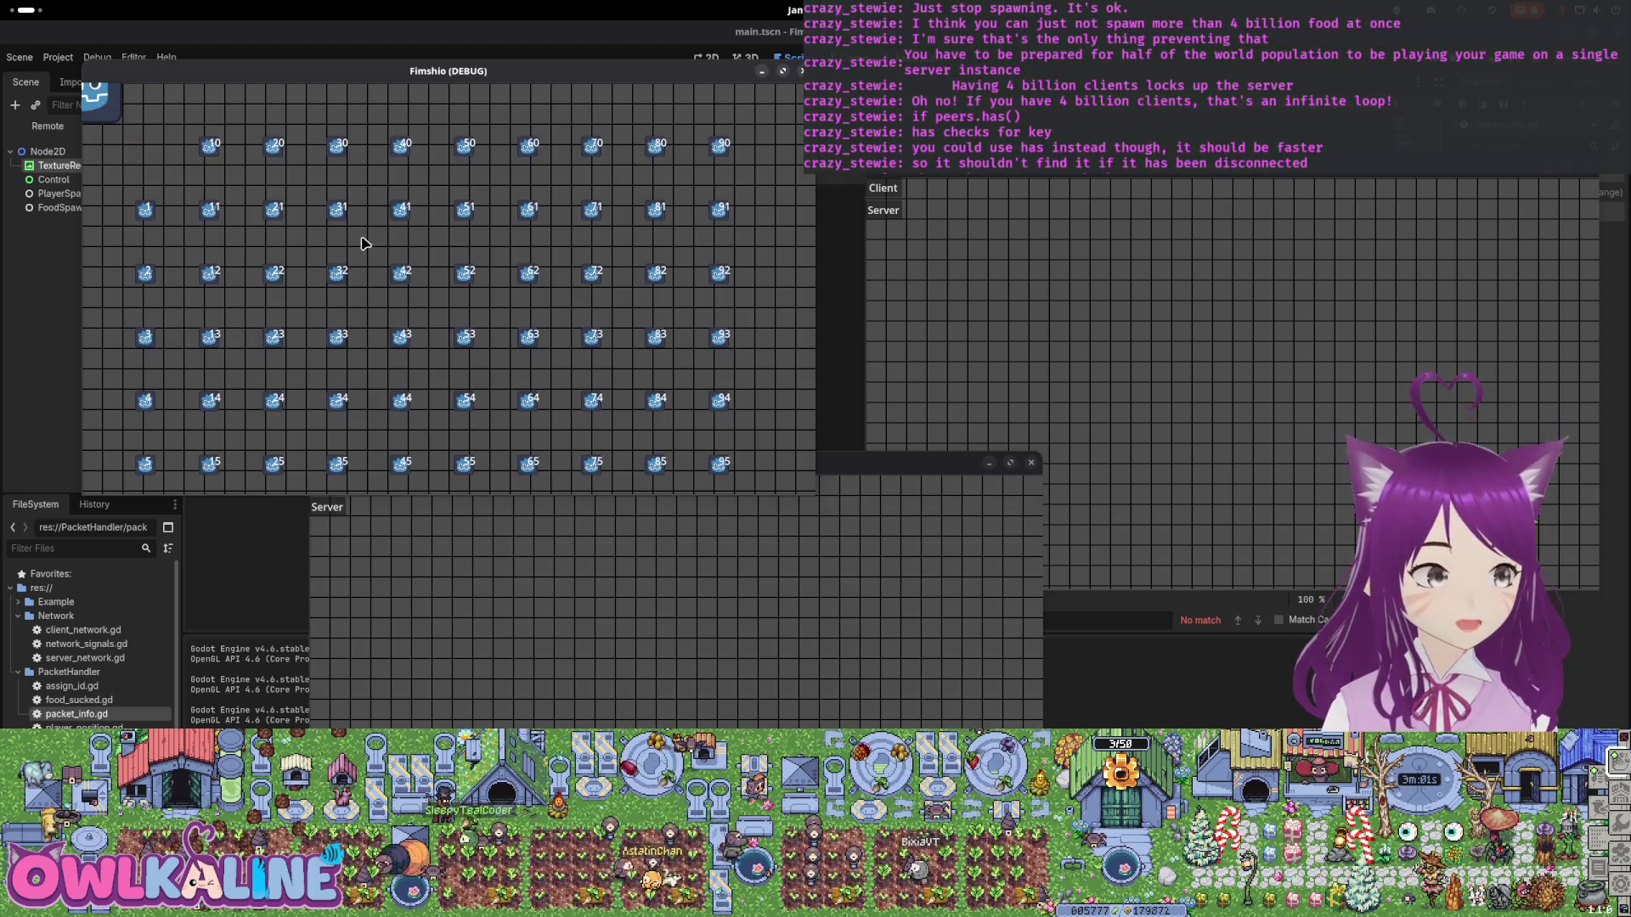
key(Right)
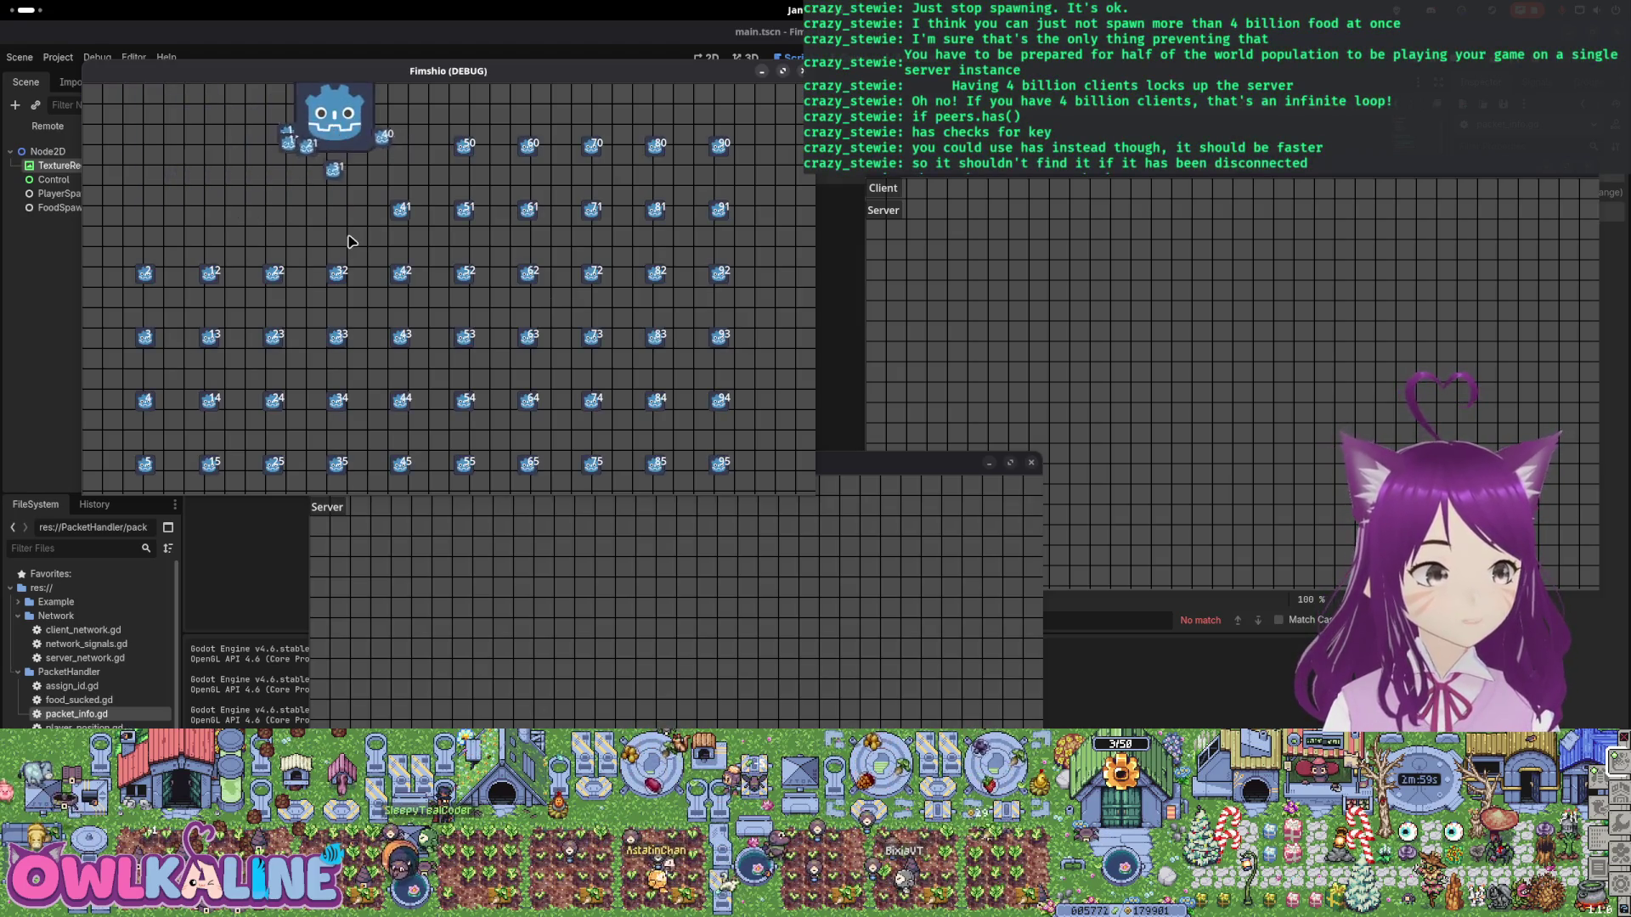
click(862, 190)
key(Down)
key(Right)
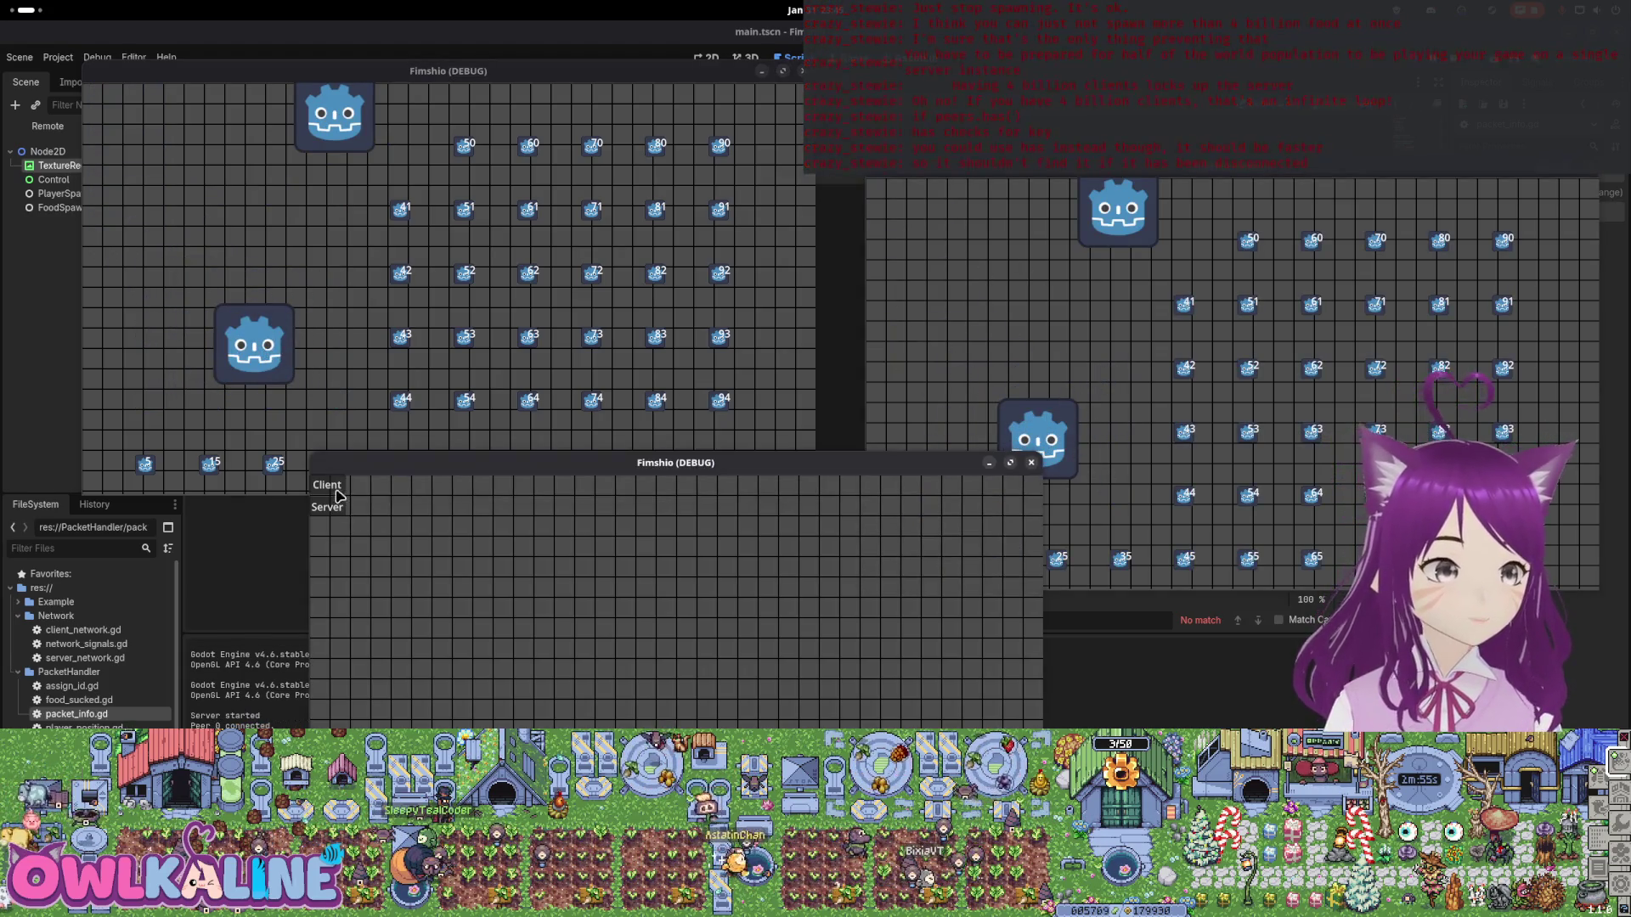
click(326, 492)
key(Down)
key(Right)
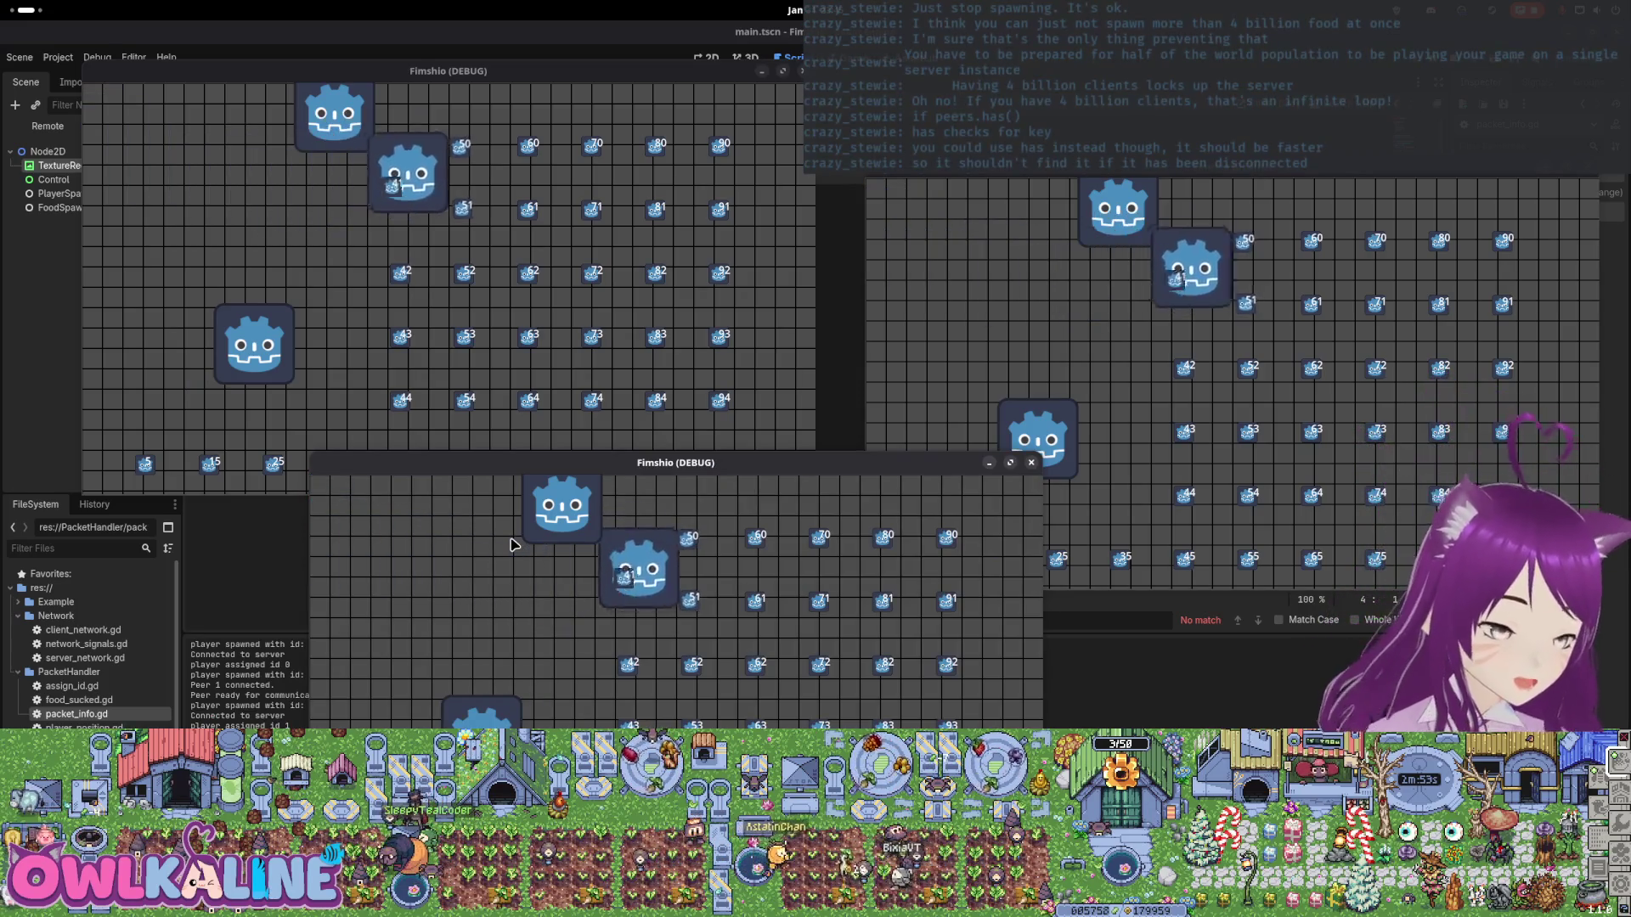
In the right game window, steer the player right, down-left and down-right to eat pellets.
click(1017, 371)
key(Right)
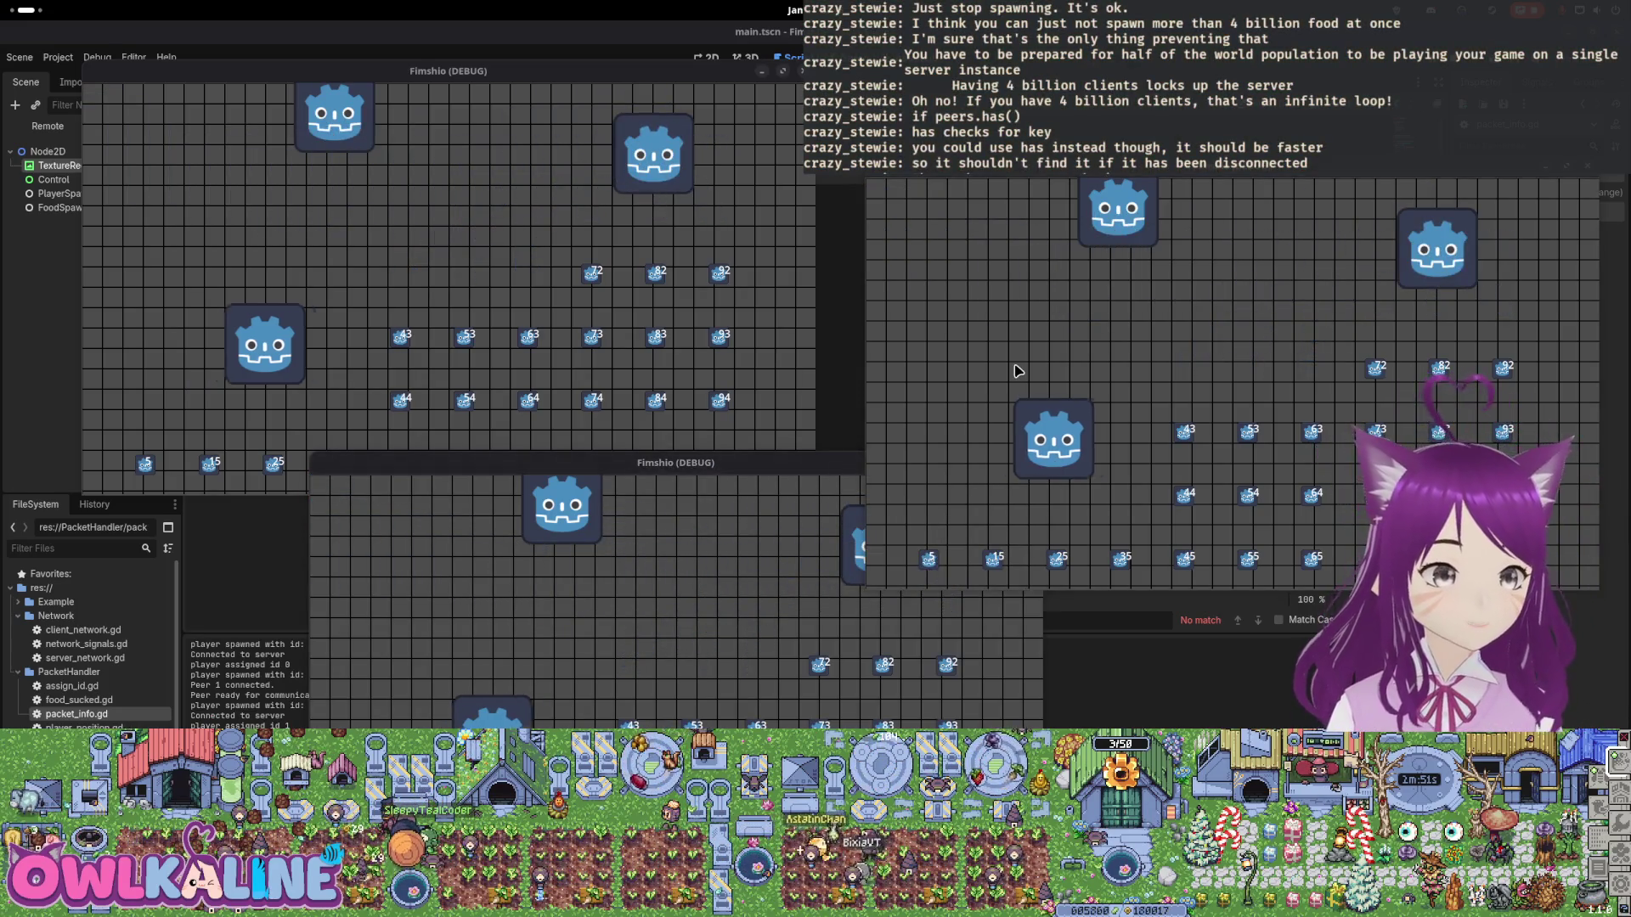
key(Down)
key(Left)
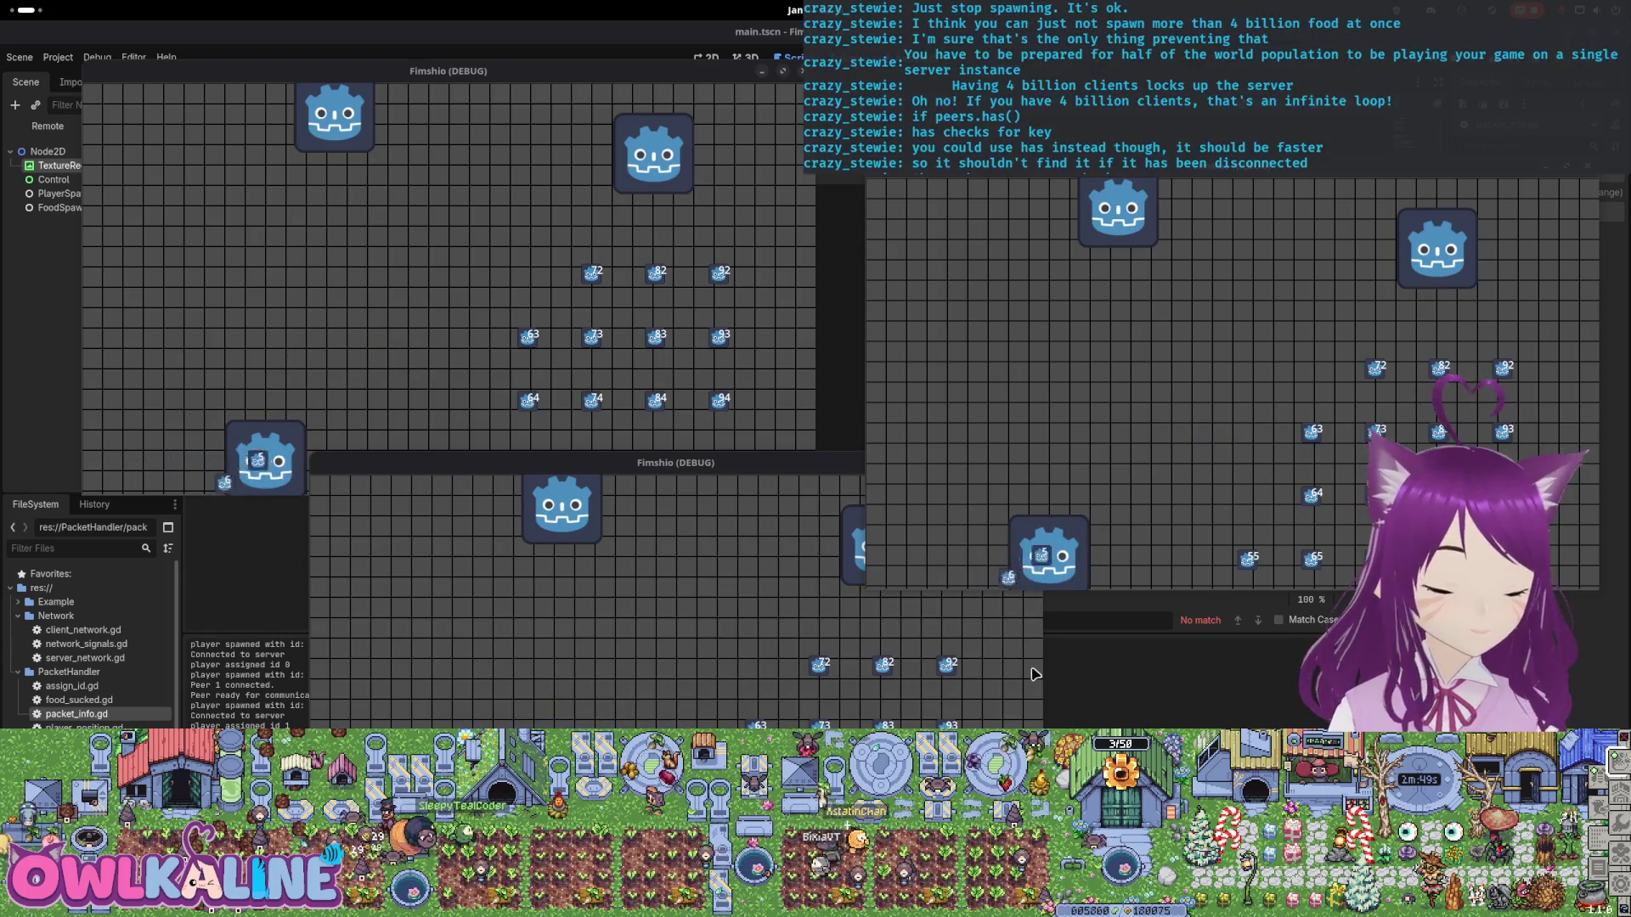
key(Down)
key(Right)
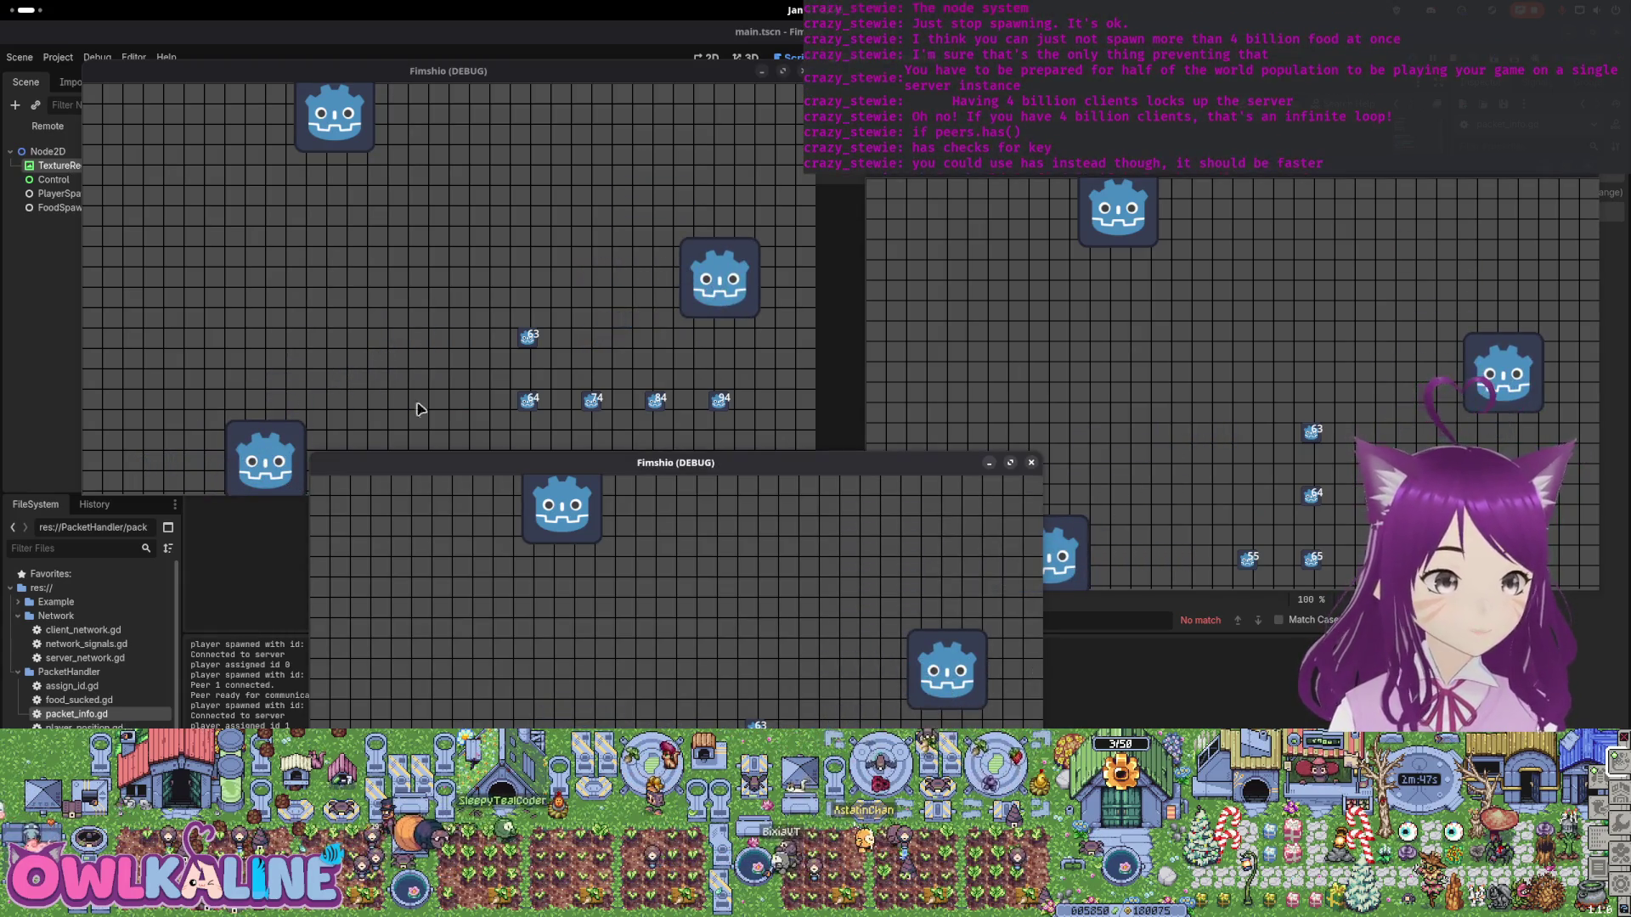
In the top game window, steer the player to eat the remaining pellets.
click(374, 382)
key(Down)
key(Right)
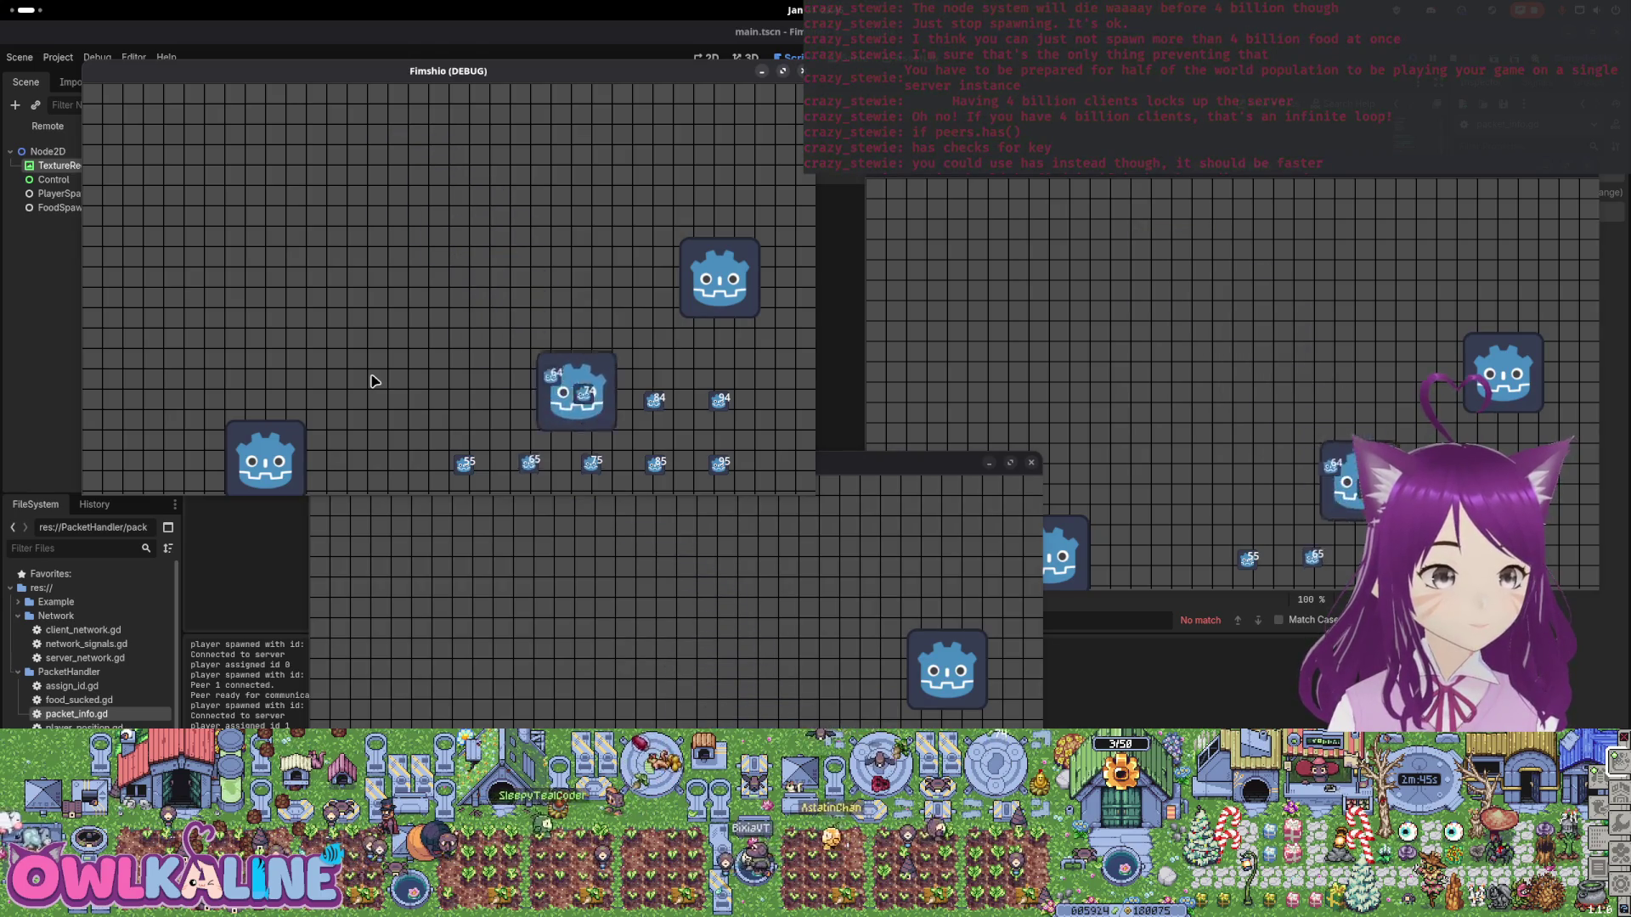
key(Down)
key(Right)
key(Up)
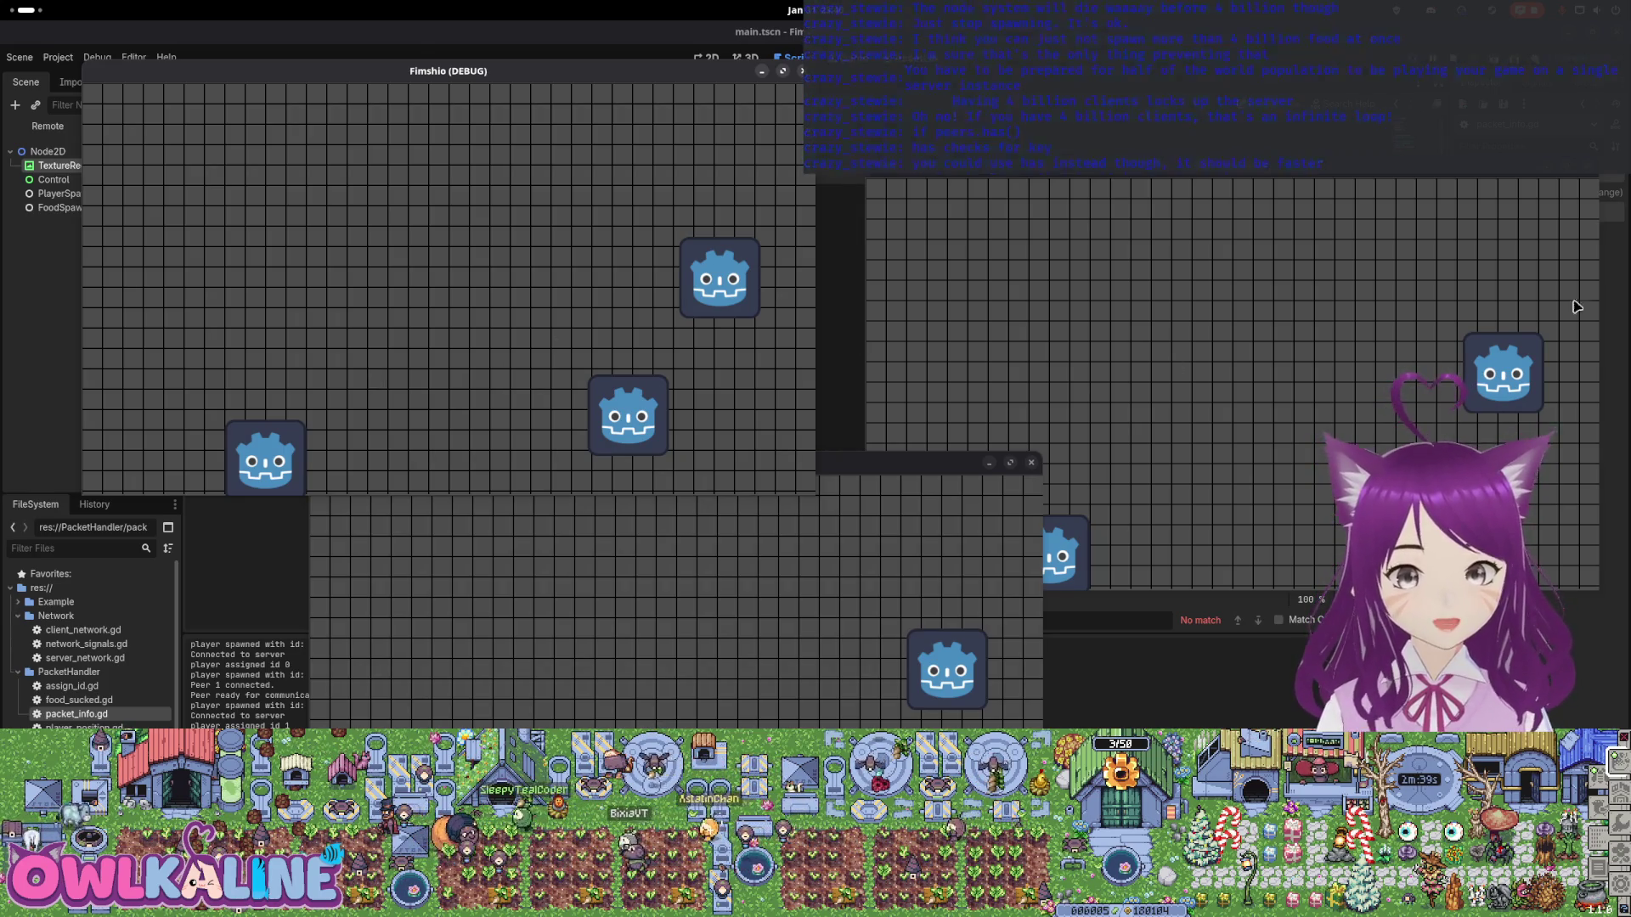
click(1542, 318)
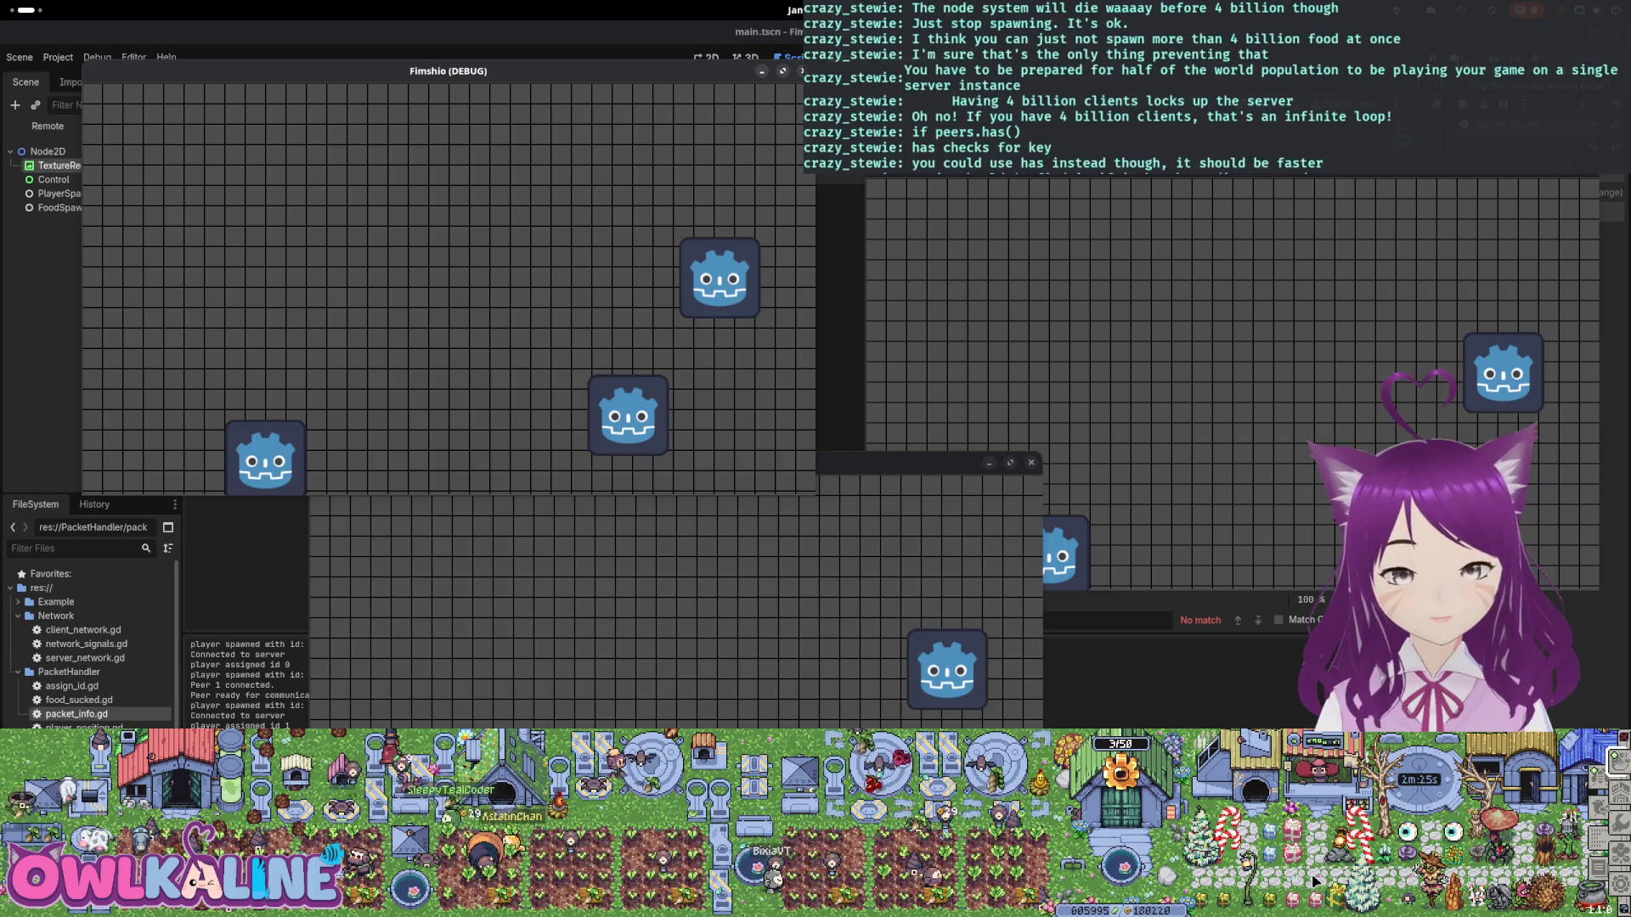
click(730, 531)
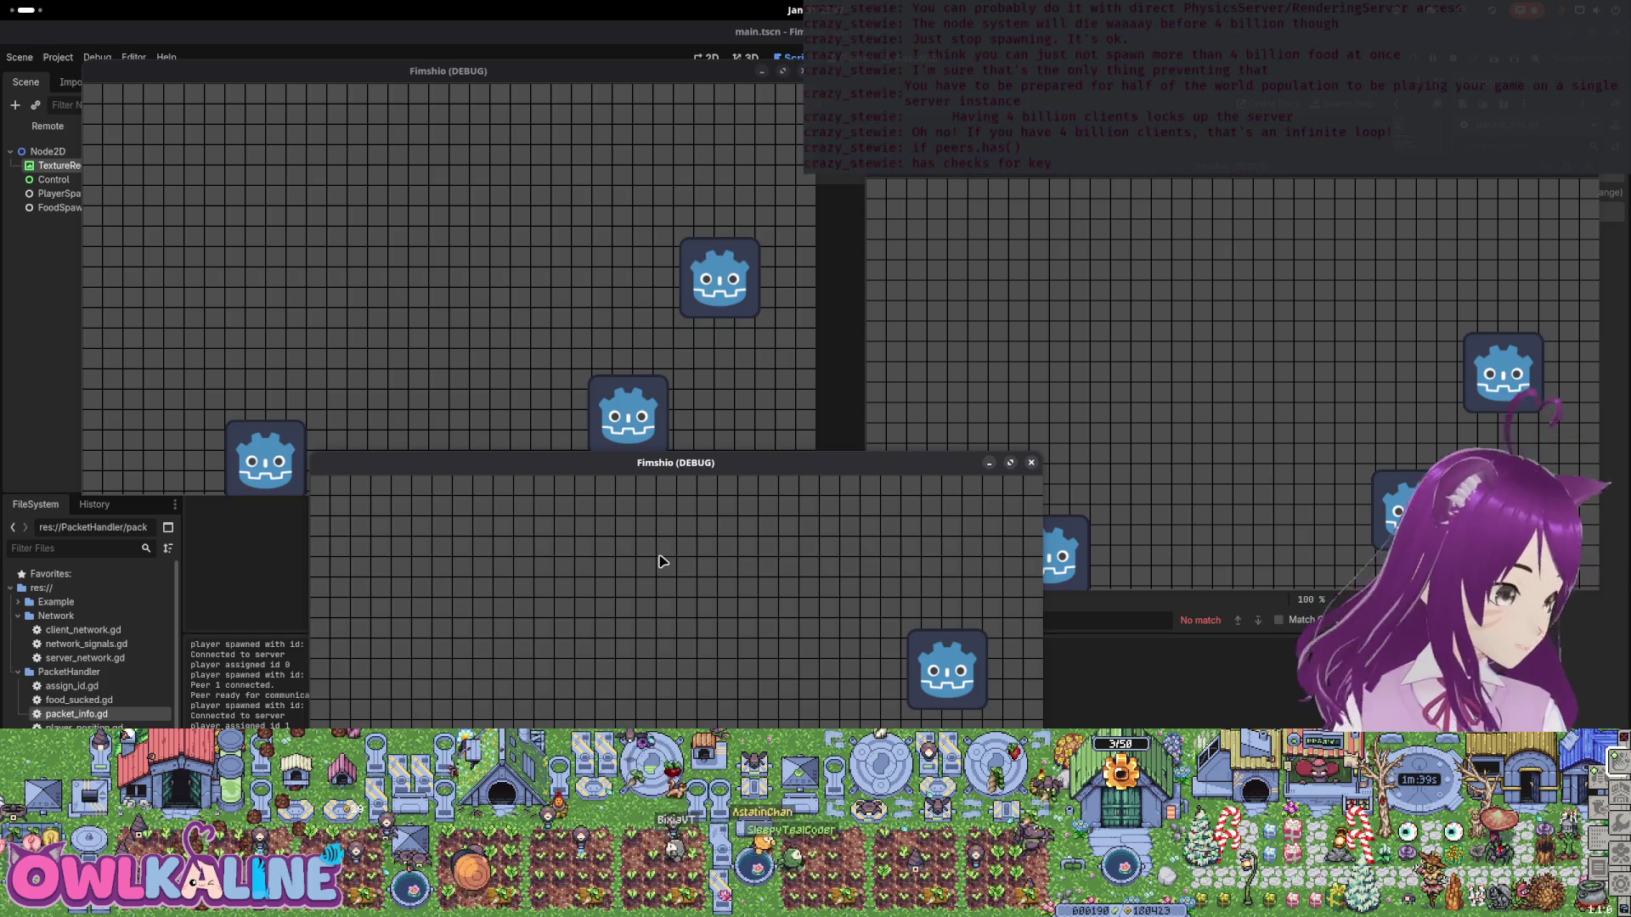
Move and enlarge the second game window, then stop the running game with F8.
drag(694, 460, 822, 161)
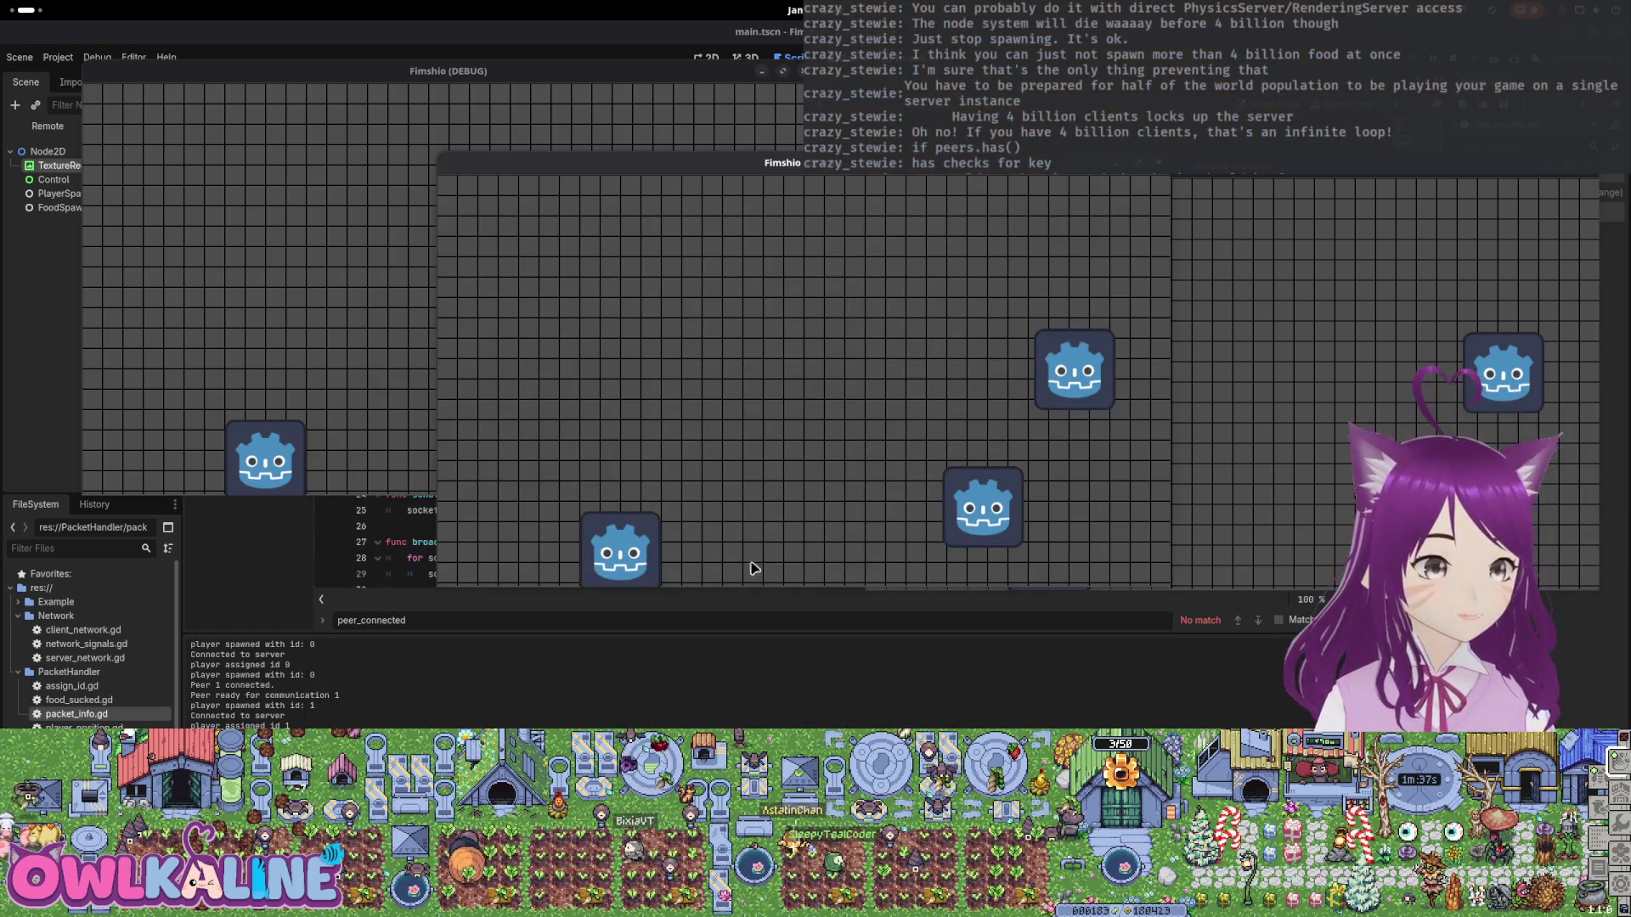
drag(751, 585, 750, 730)
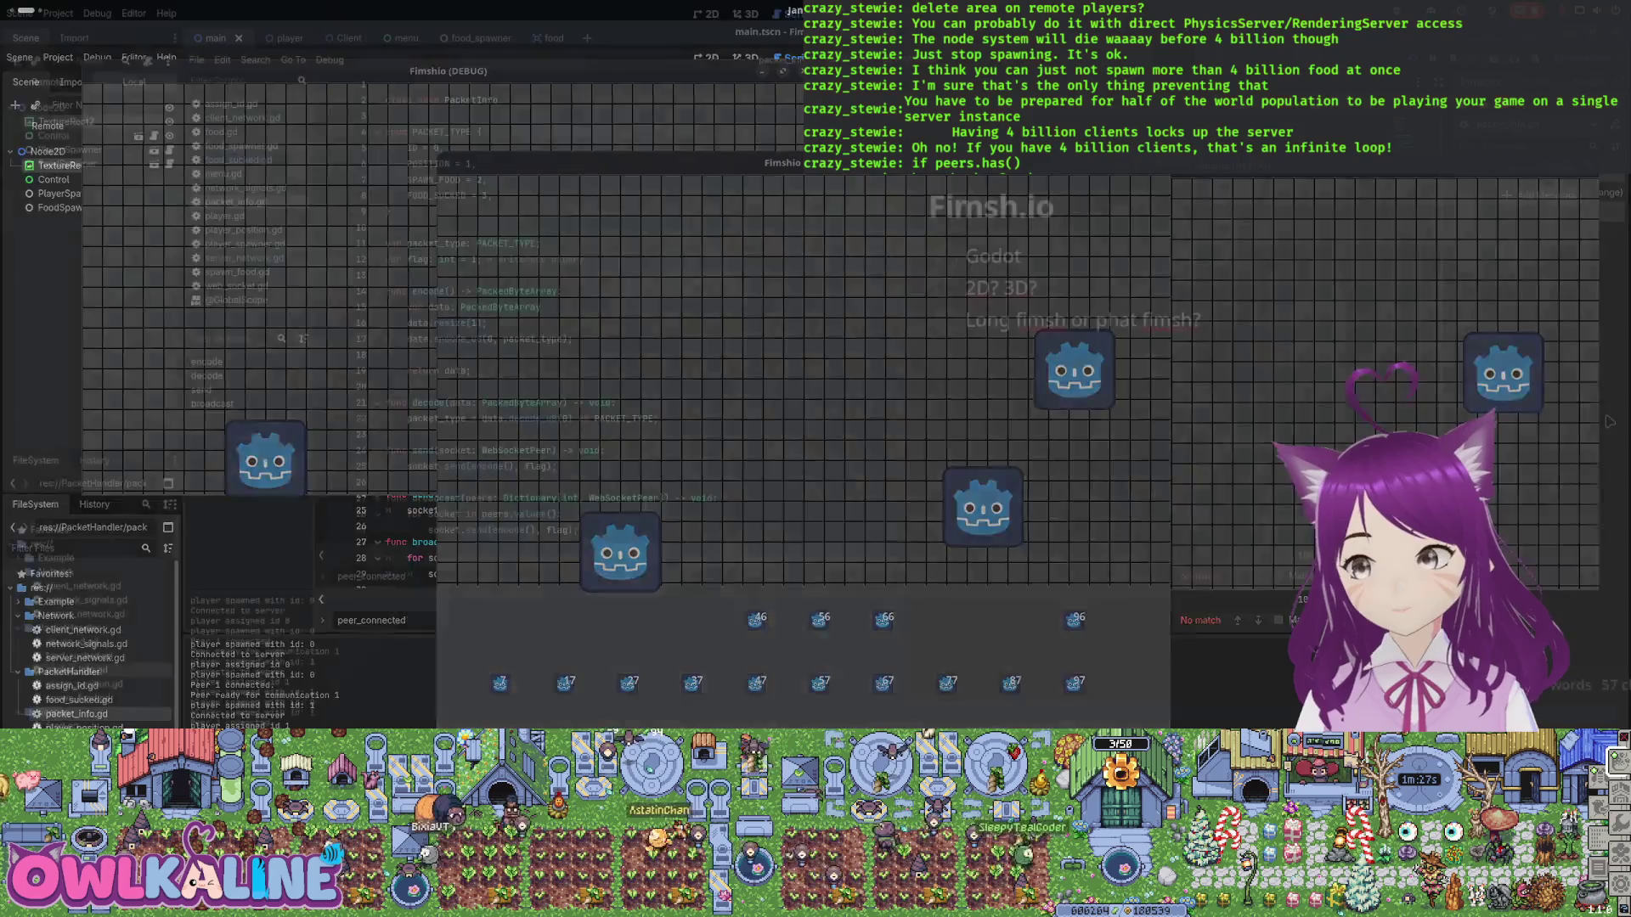
key(F8)
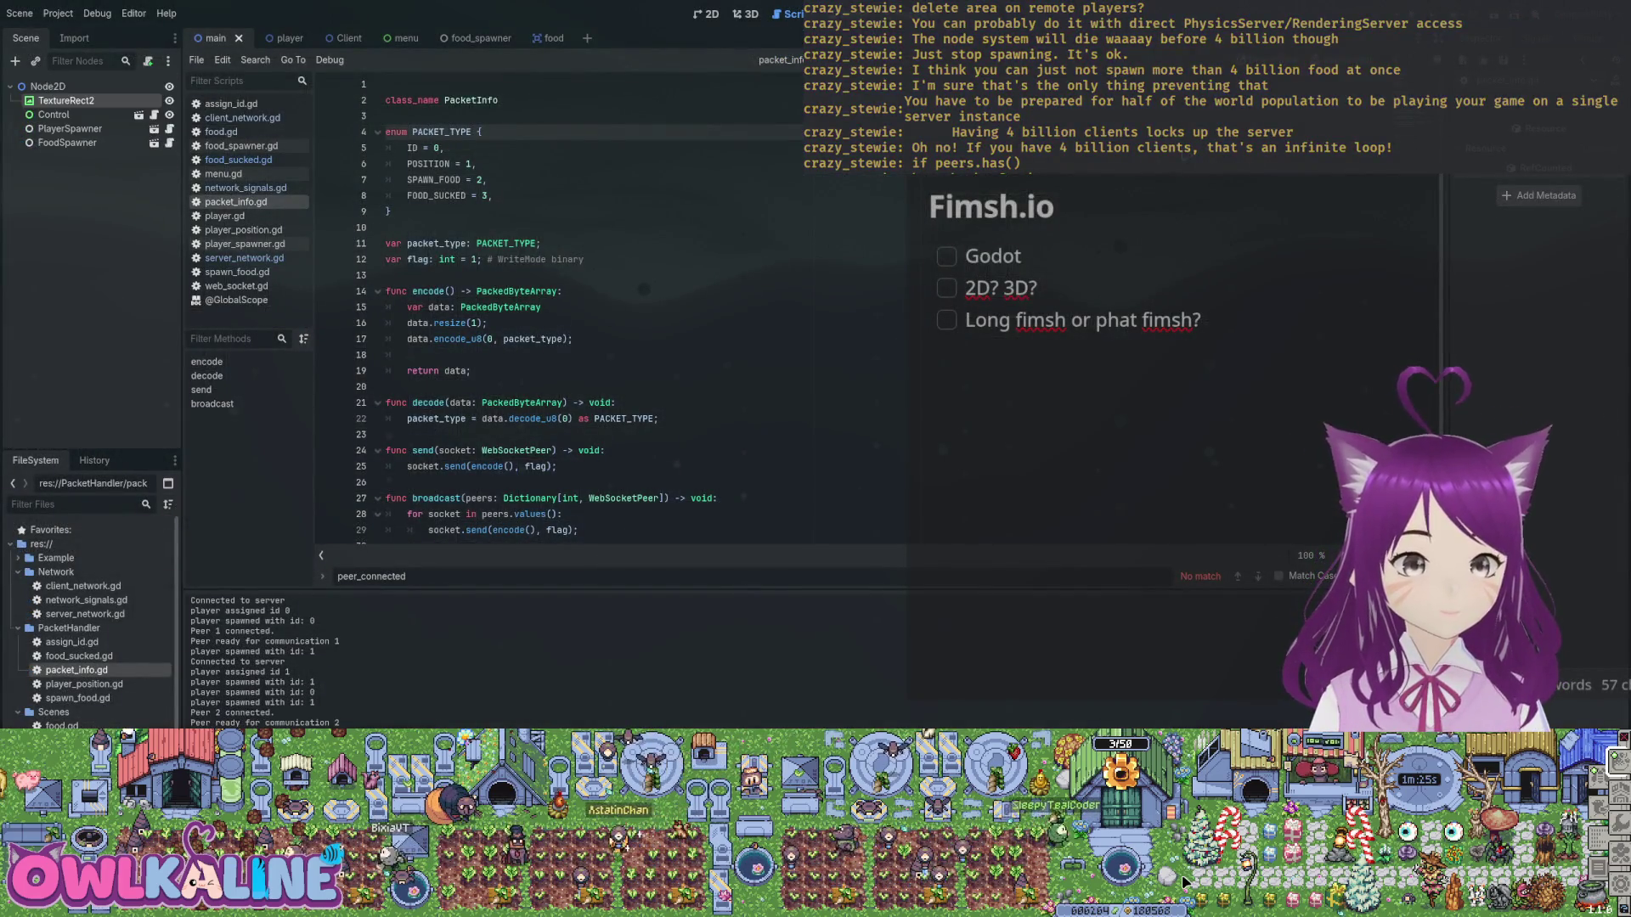
Go from the player scene tab back to main and show it in the 2D workspace.
click(273, 38)
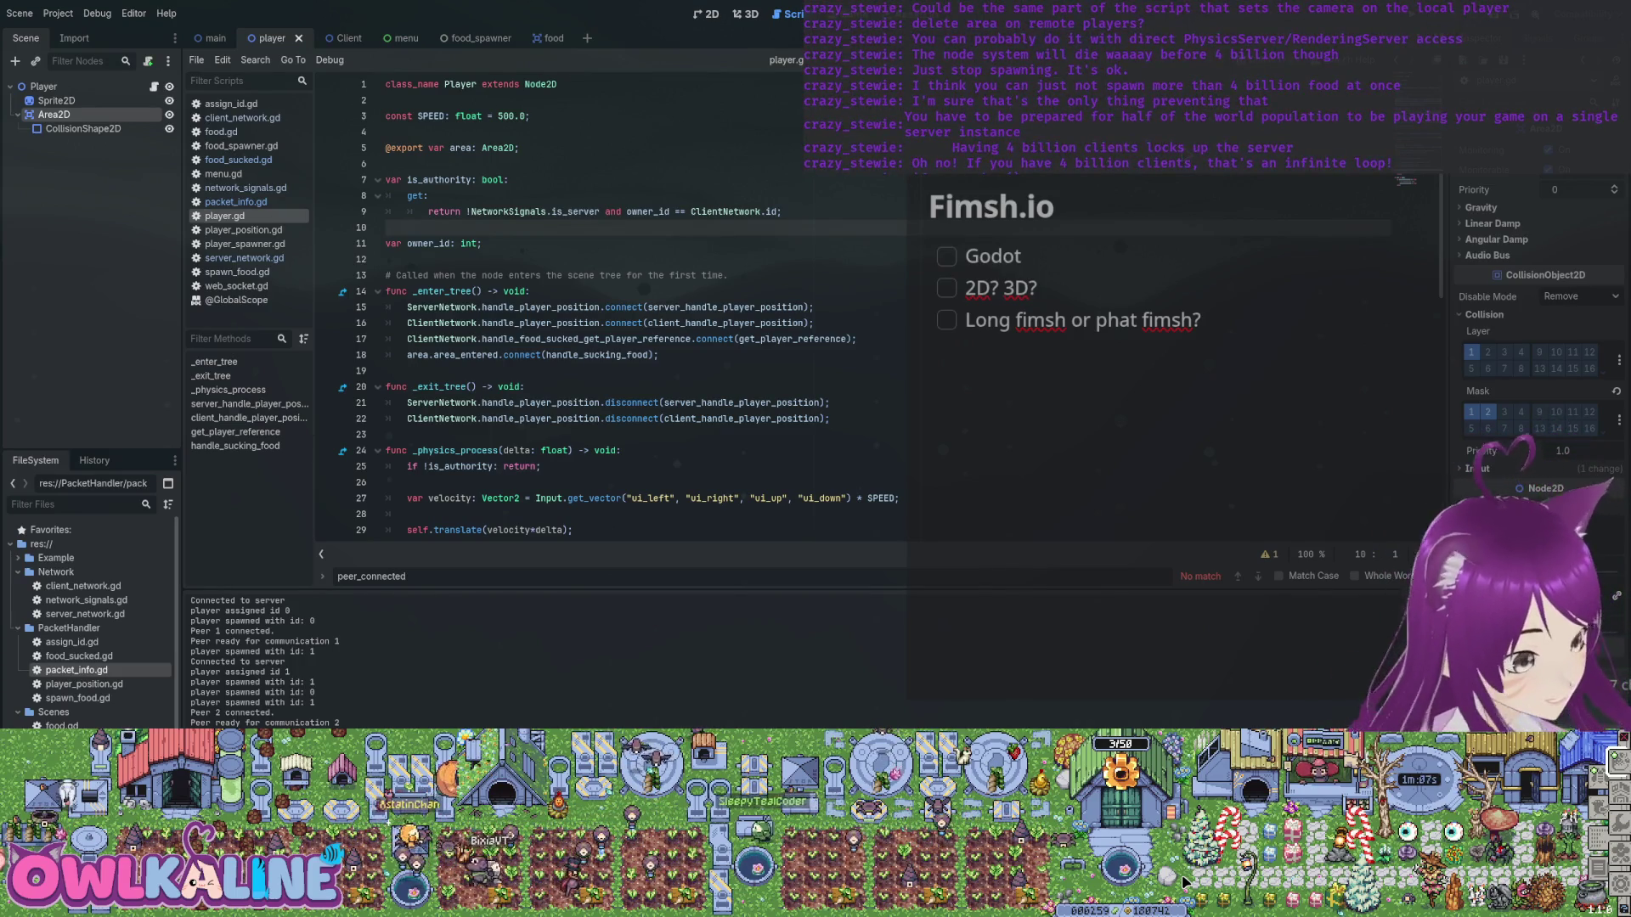
click(208, 38)
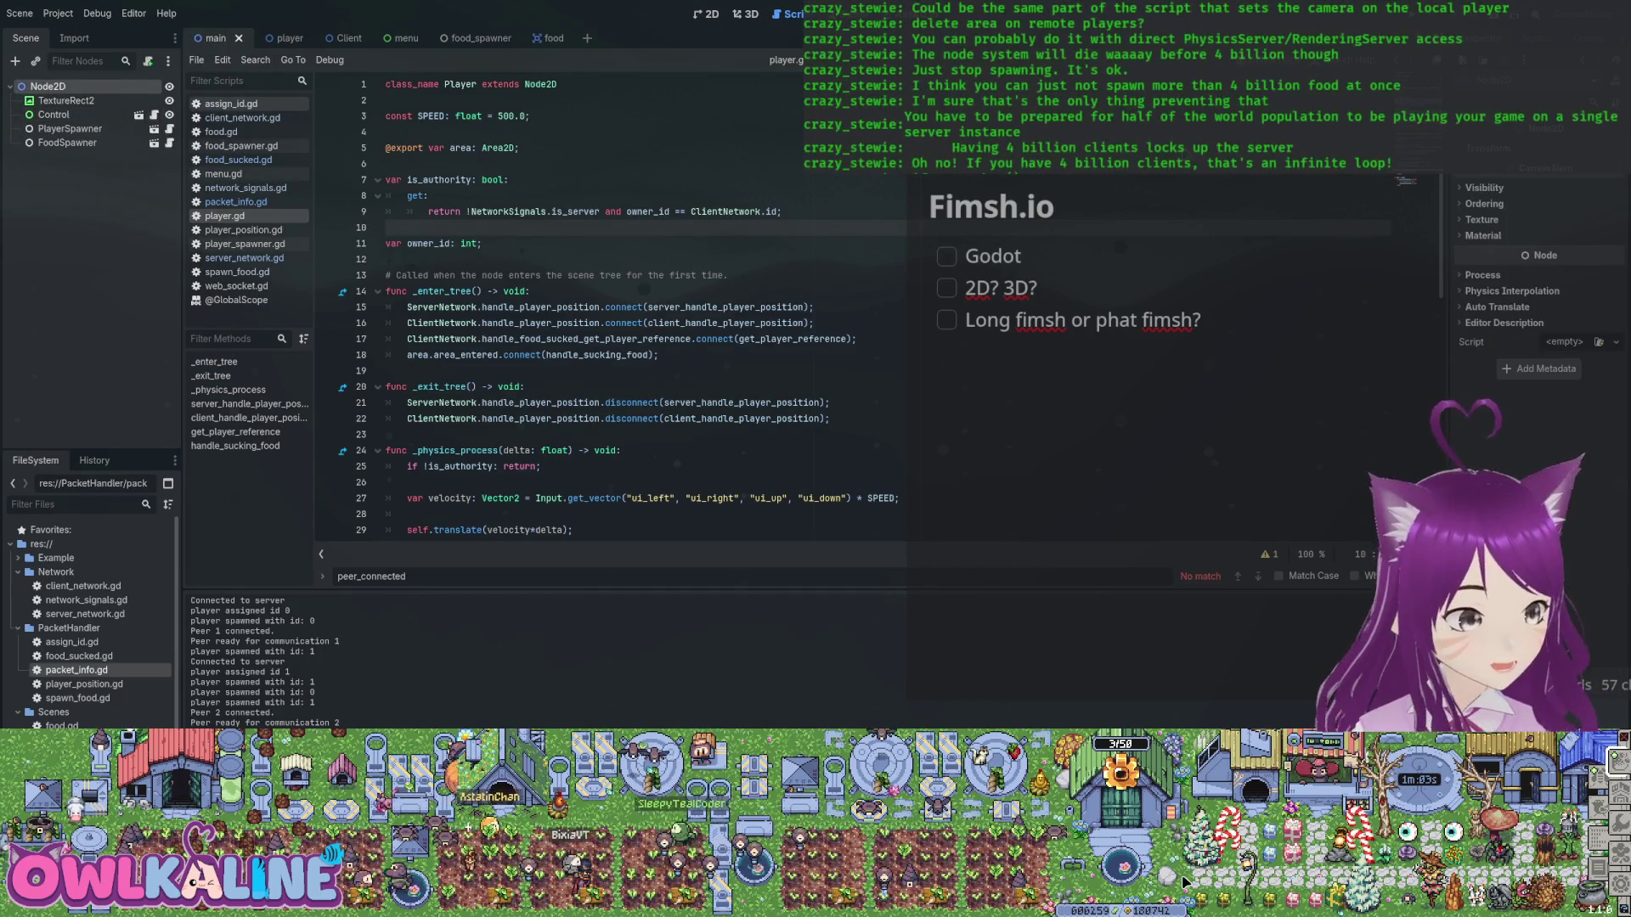
key(ctrl+F1)
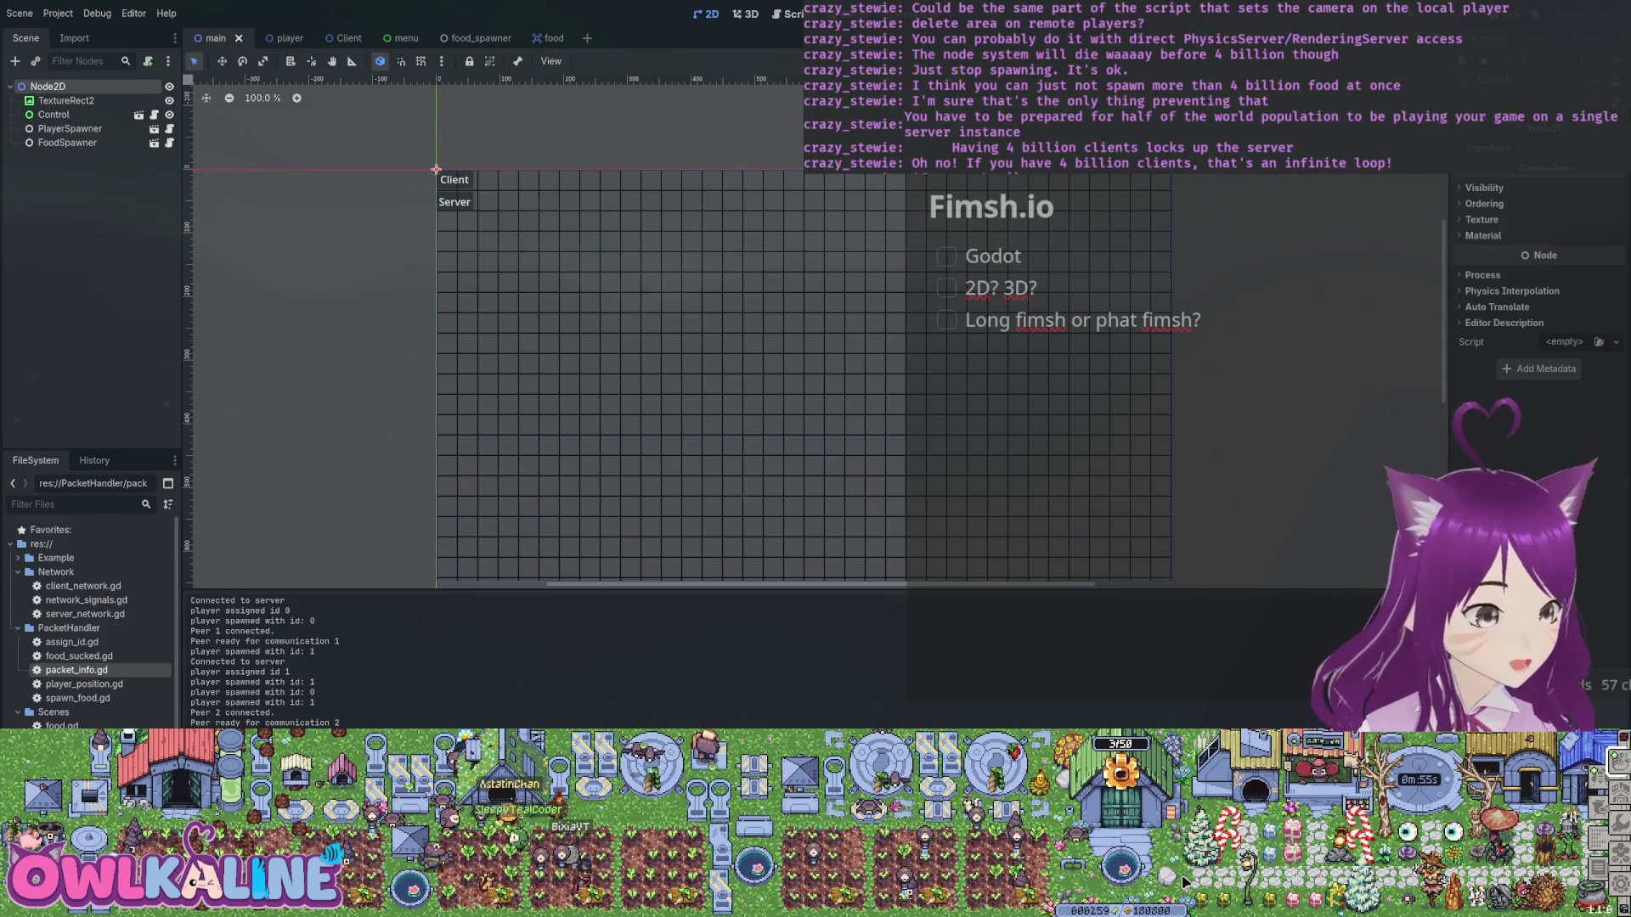
Paste a Camera2D into main, delete it again, save the scene, and switch to the player scene.
key(ctrl+v)
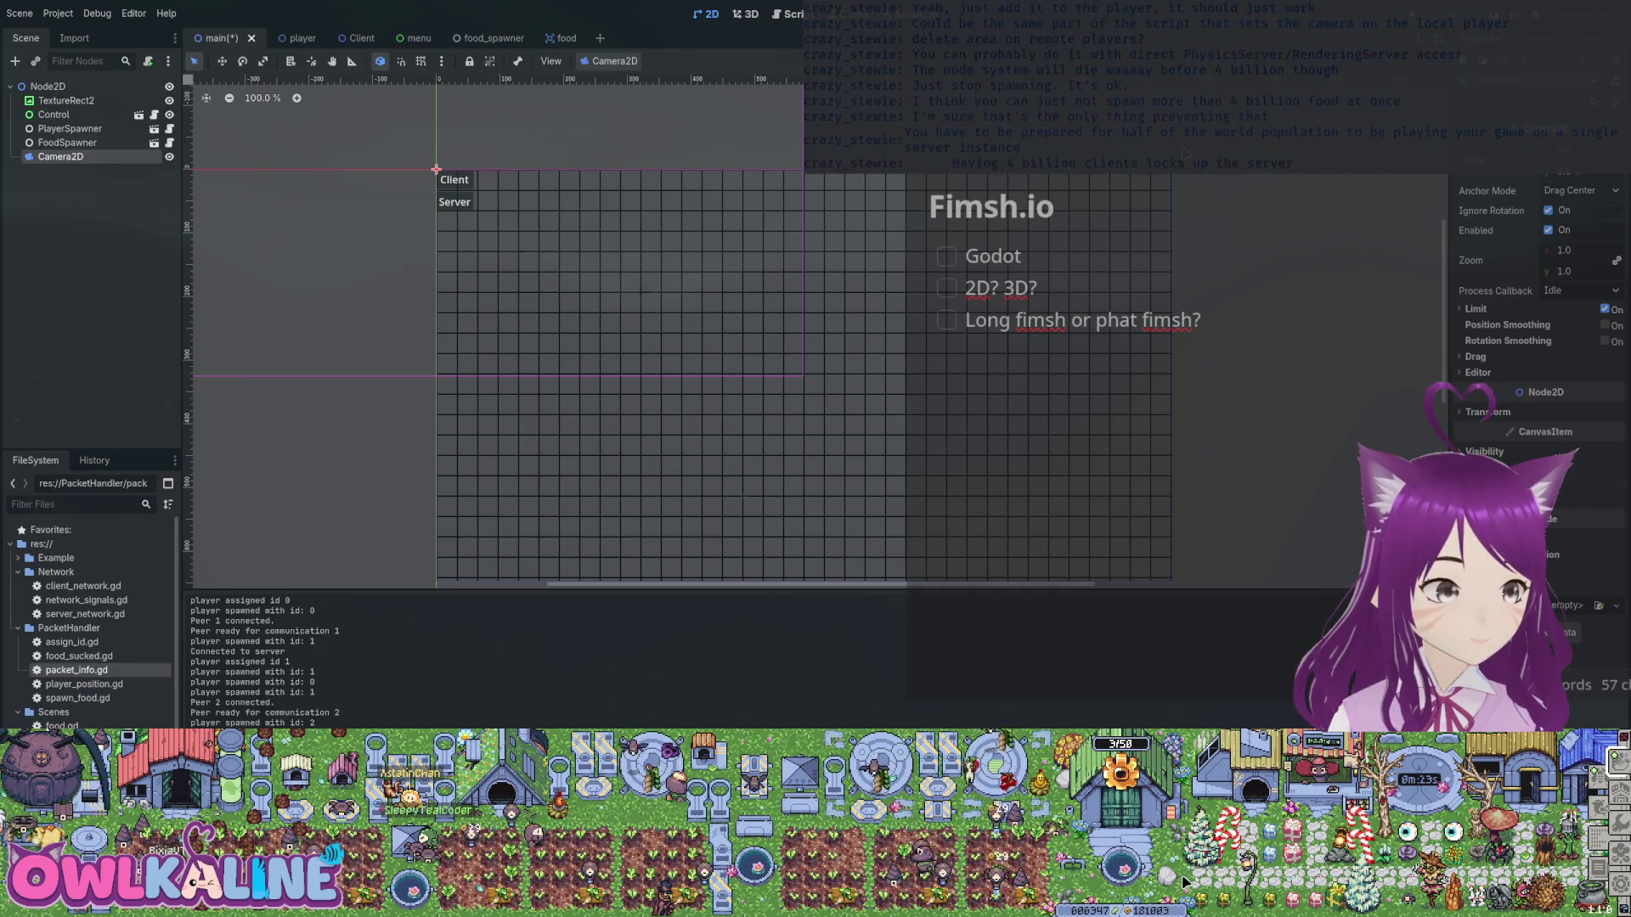
key(Delete)
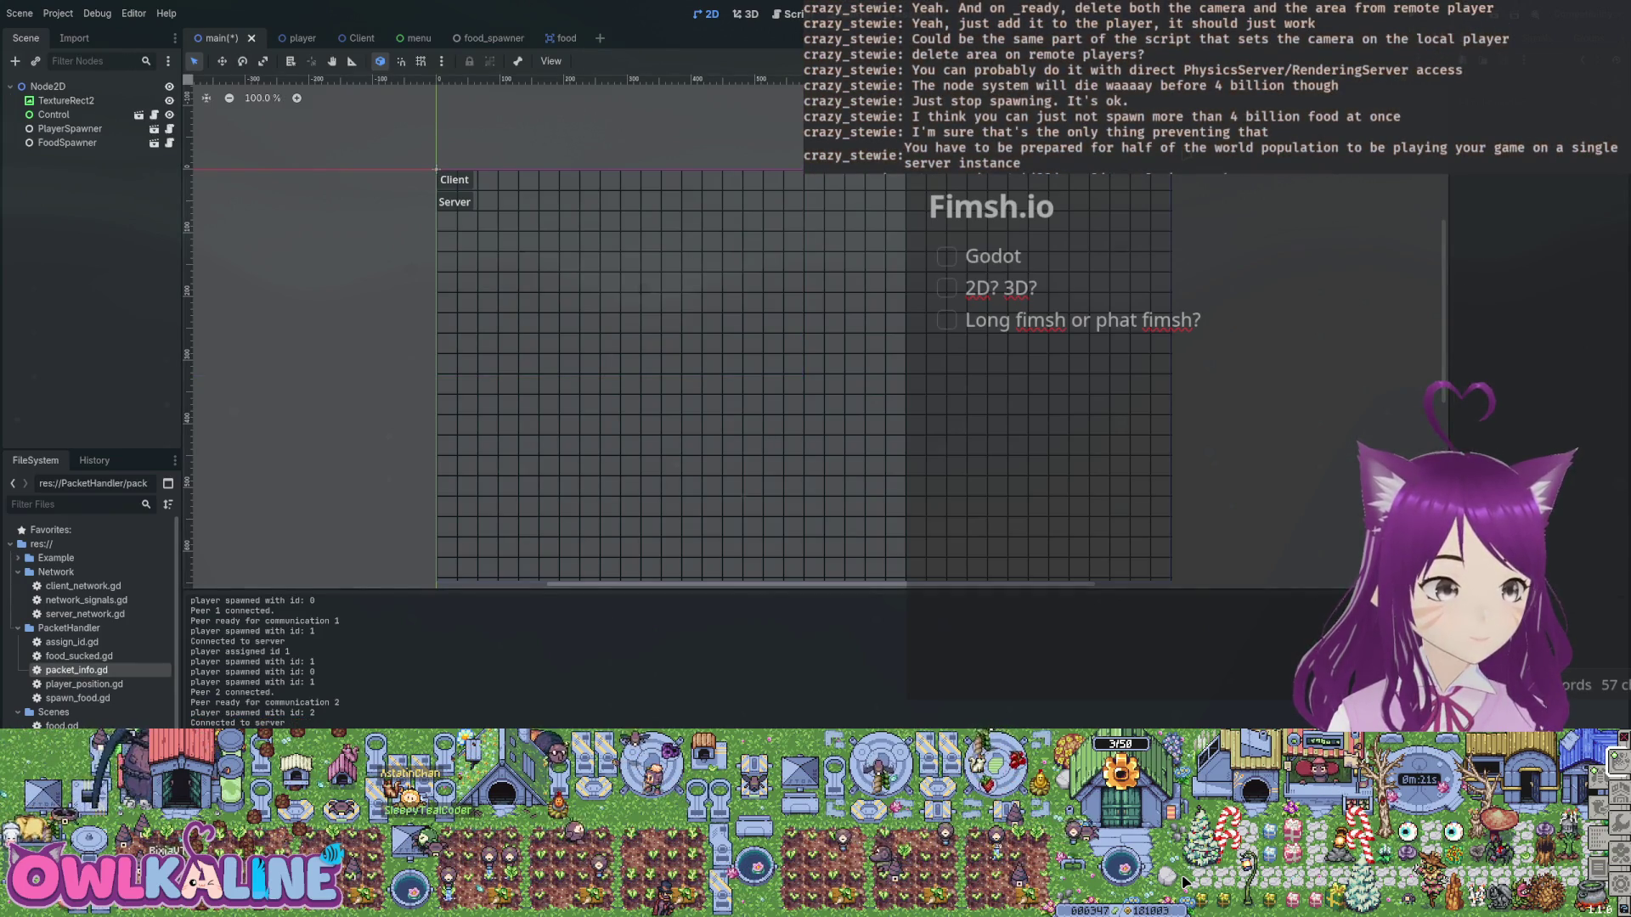
key(ctrl+s)
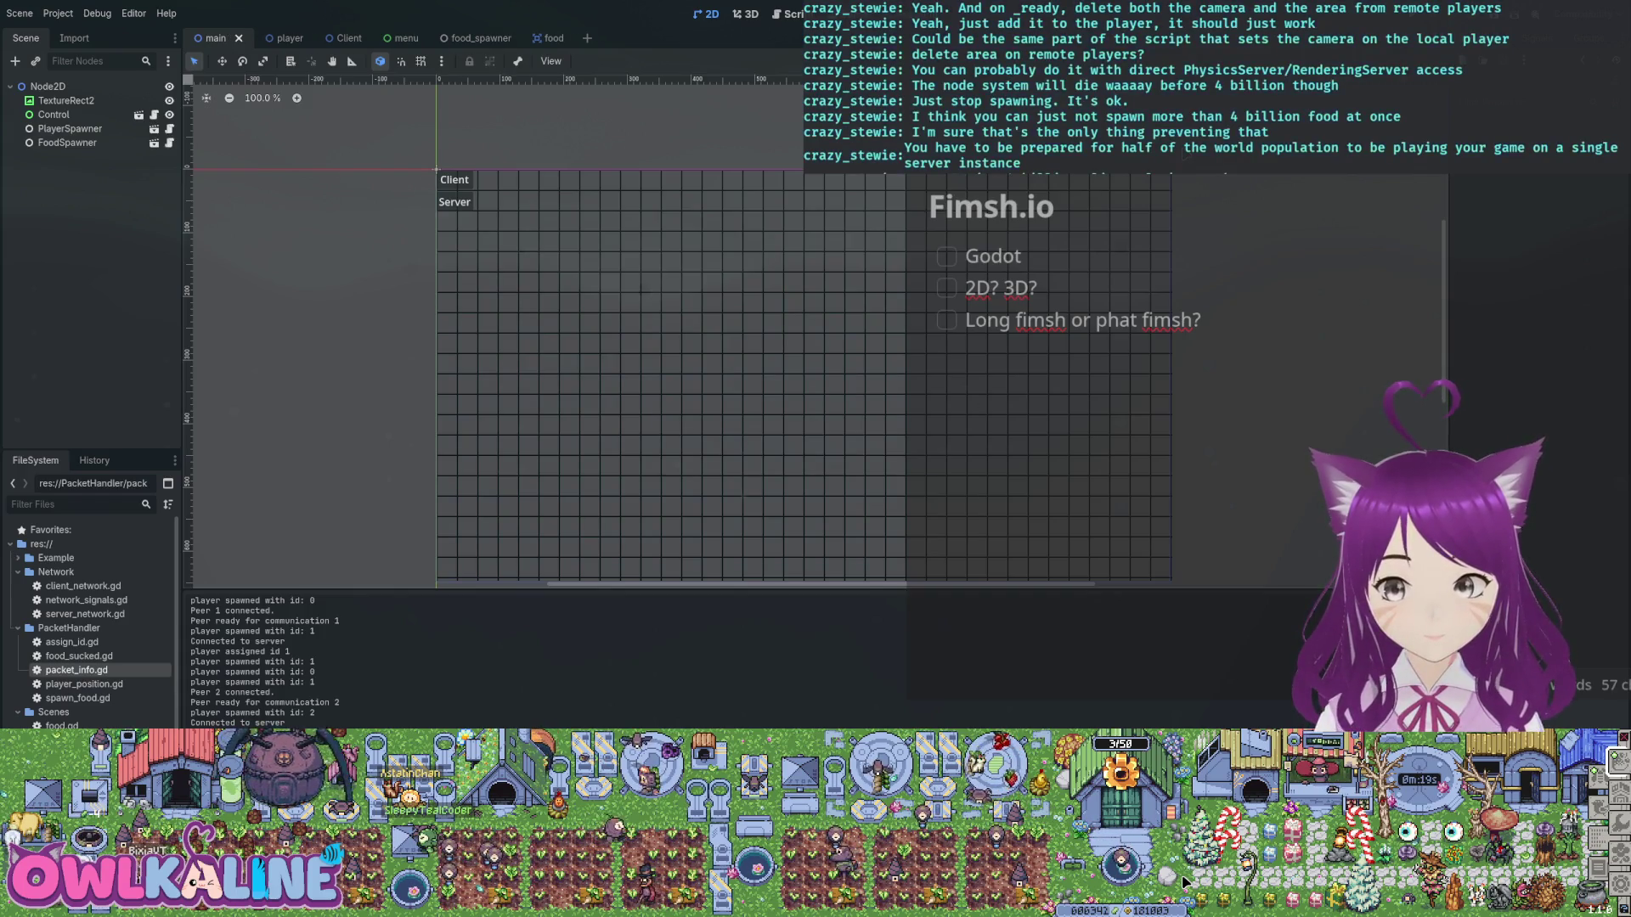
key(ctrl+Tab)
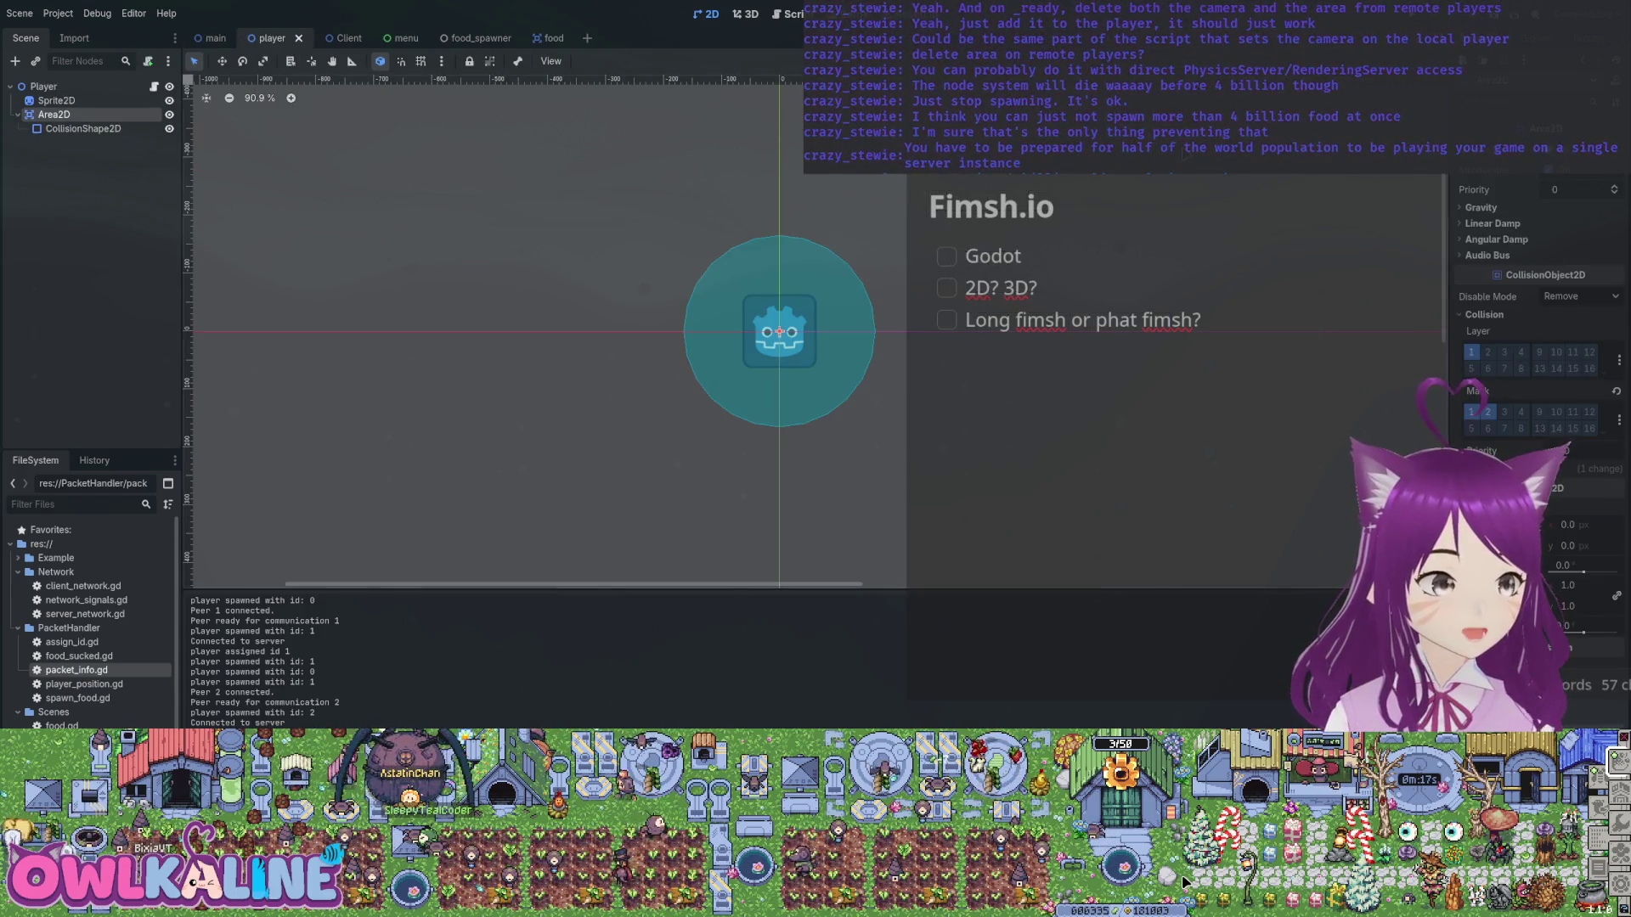
Open player.gd in the Script workspace and inspect its _enter_tree connections and _exit_tree body.
key(ctrl+F3)
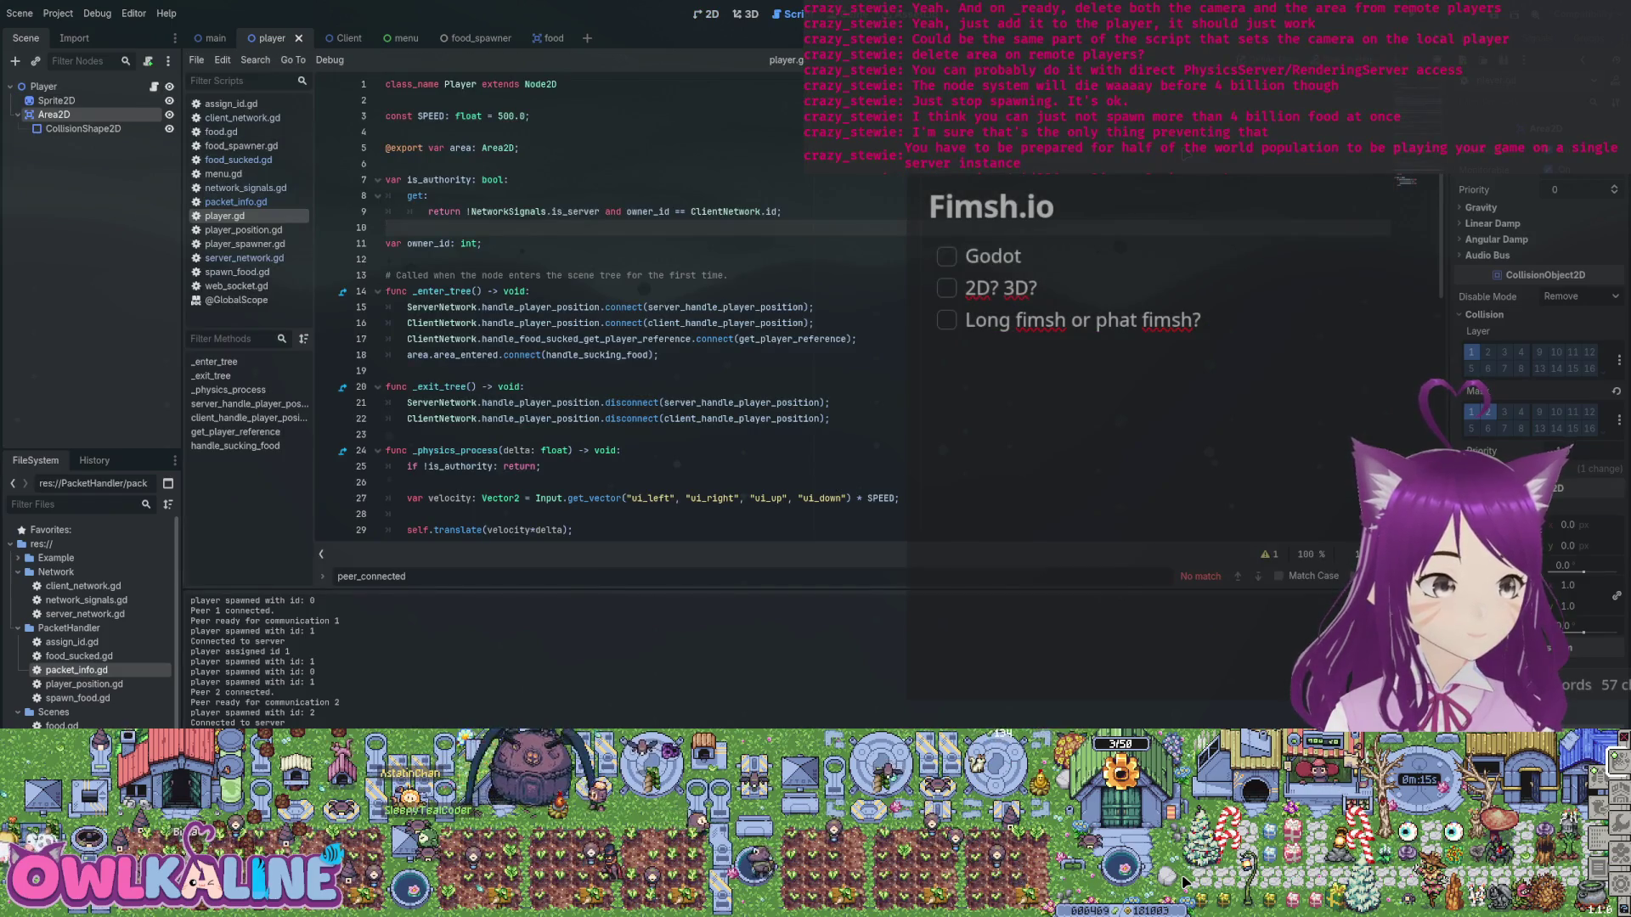
drag(538, 355, 385, 276)
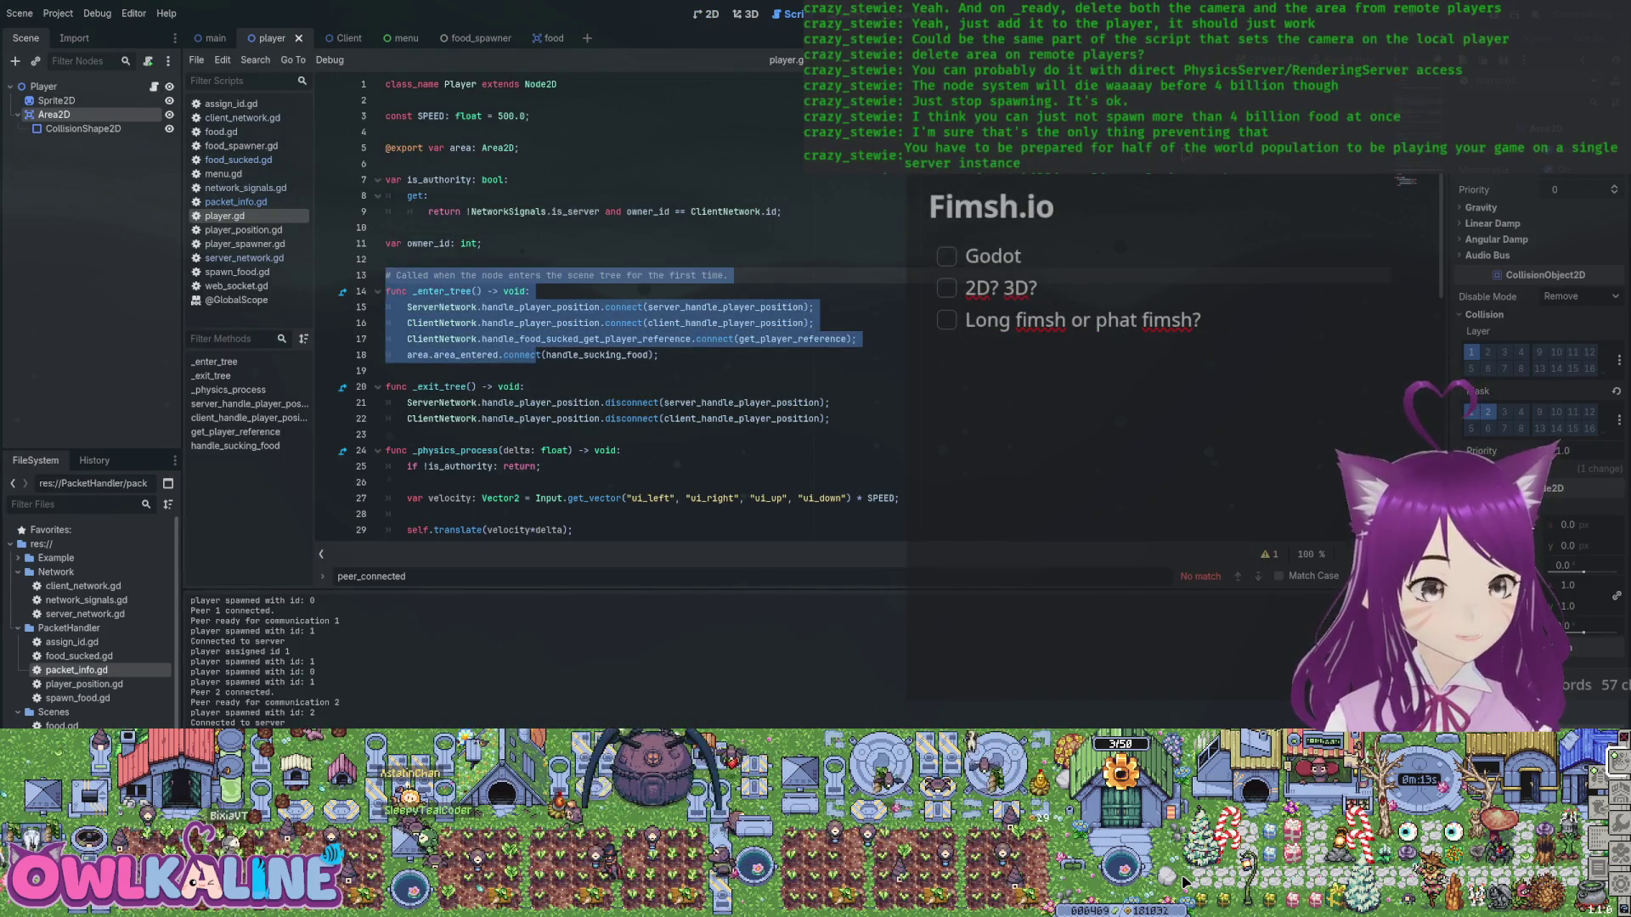
scroll(611, 305, down, 6)
scroll(679, 306, down, 4)
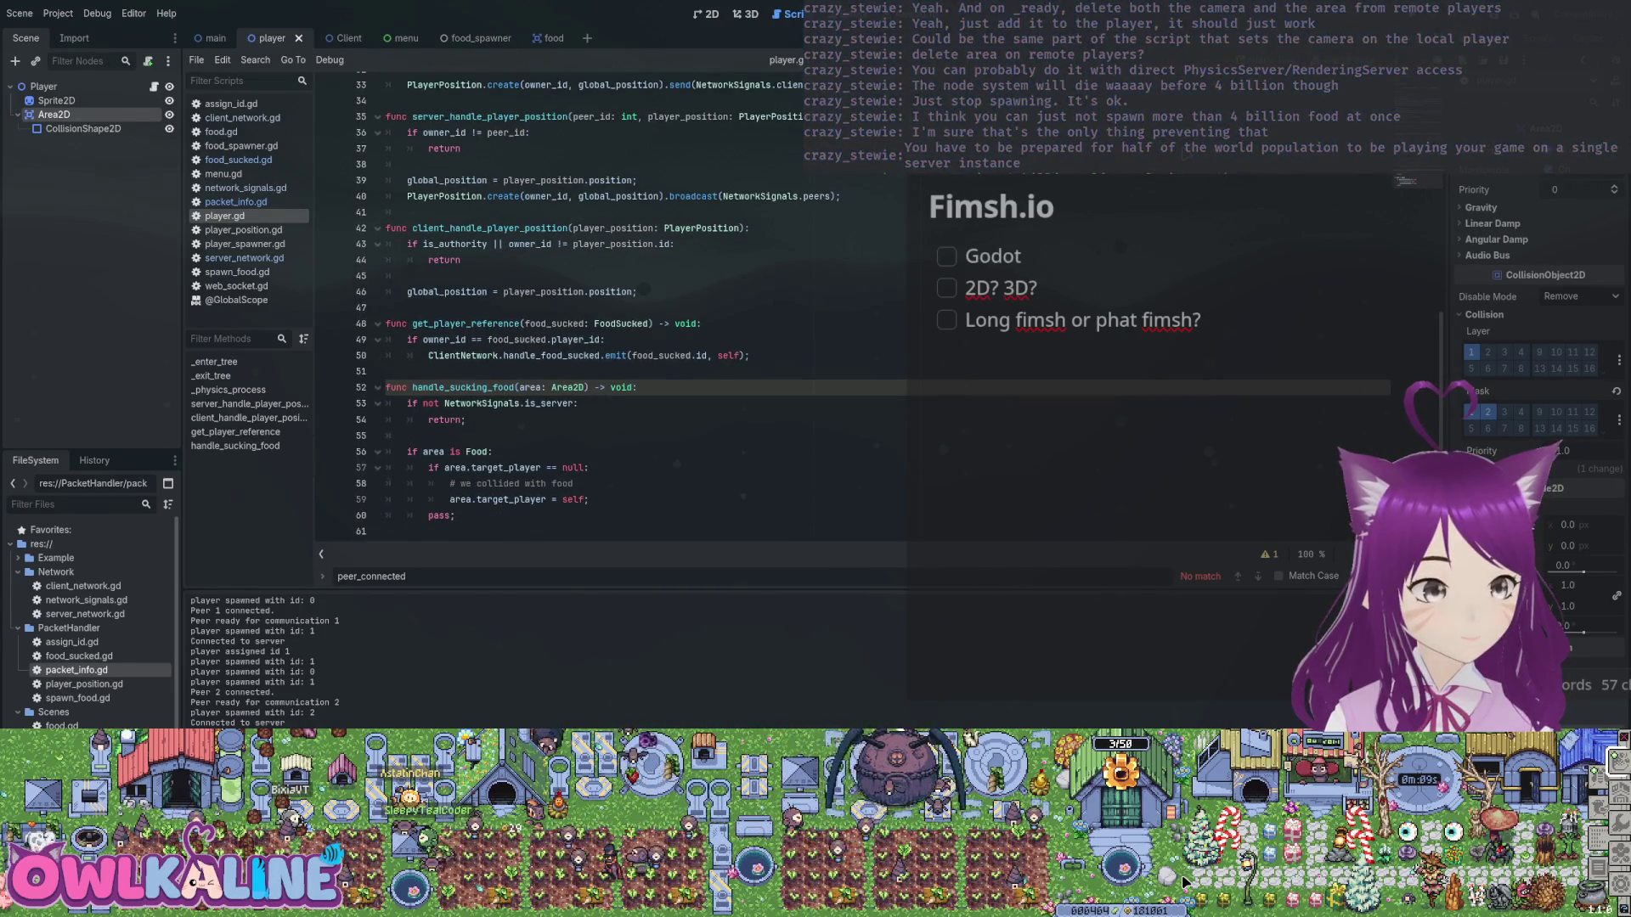
scroll(611, 306, up, 9)
click(499, 244)
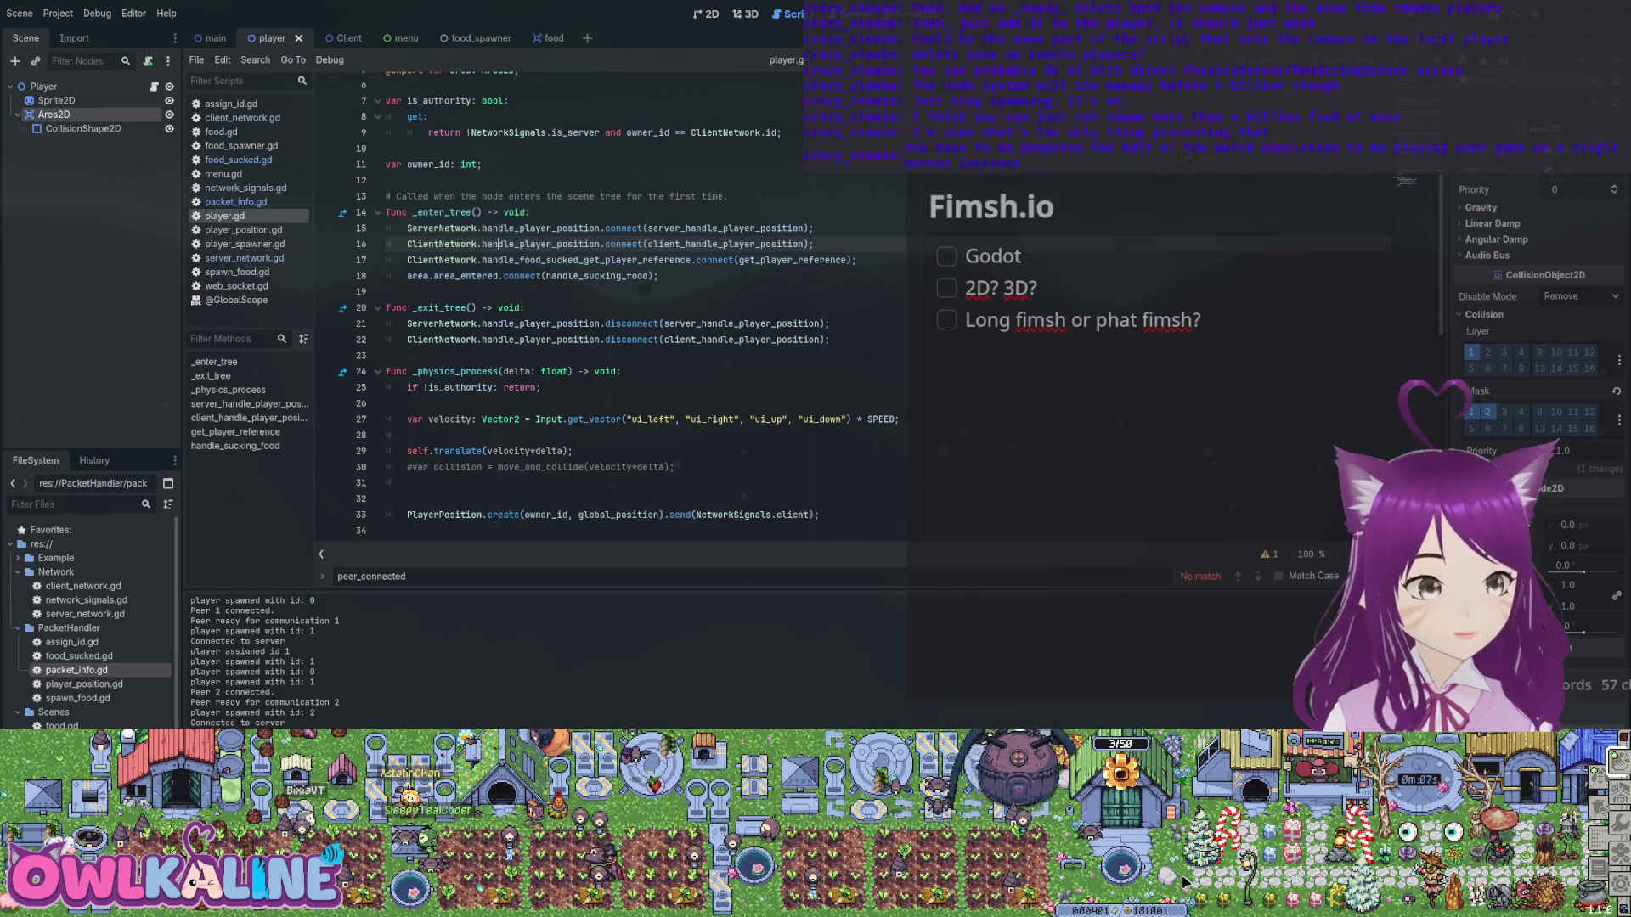
click(399, 355)
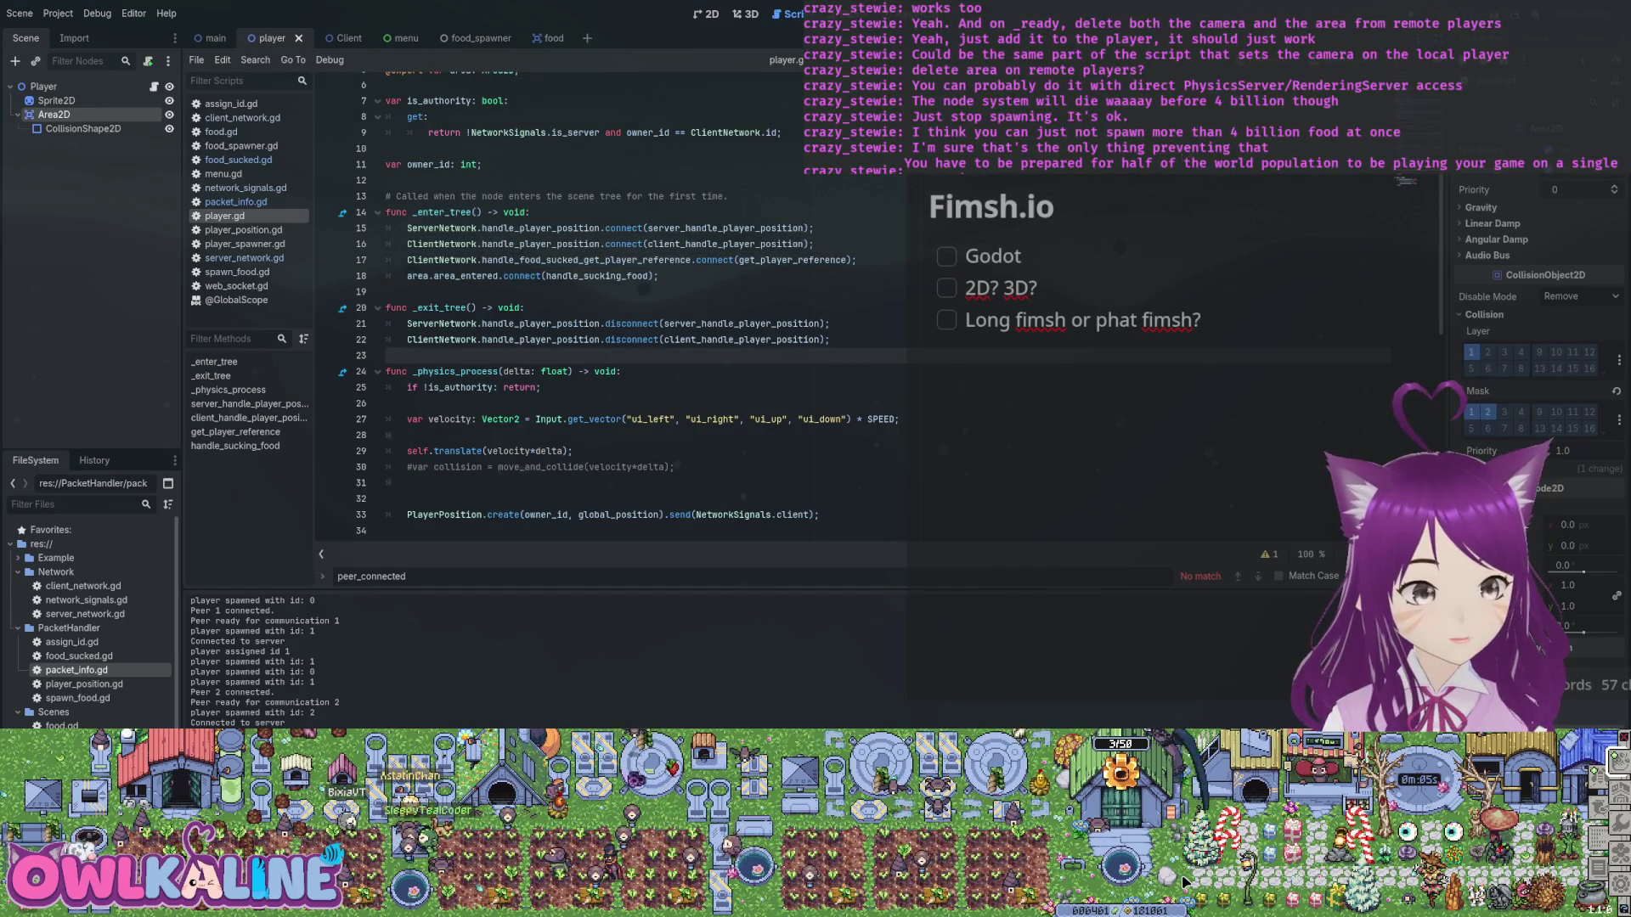
Copy the food-sucked and area_entered connect lines from _enter_tree into _exit_tree.
click(671, 260)
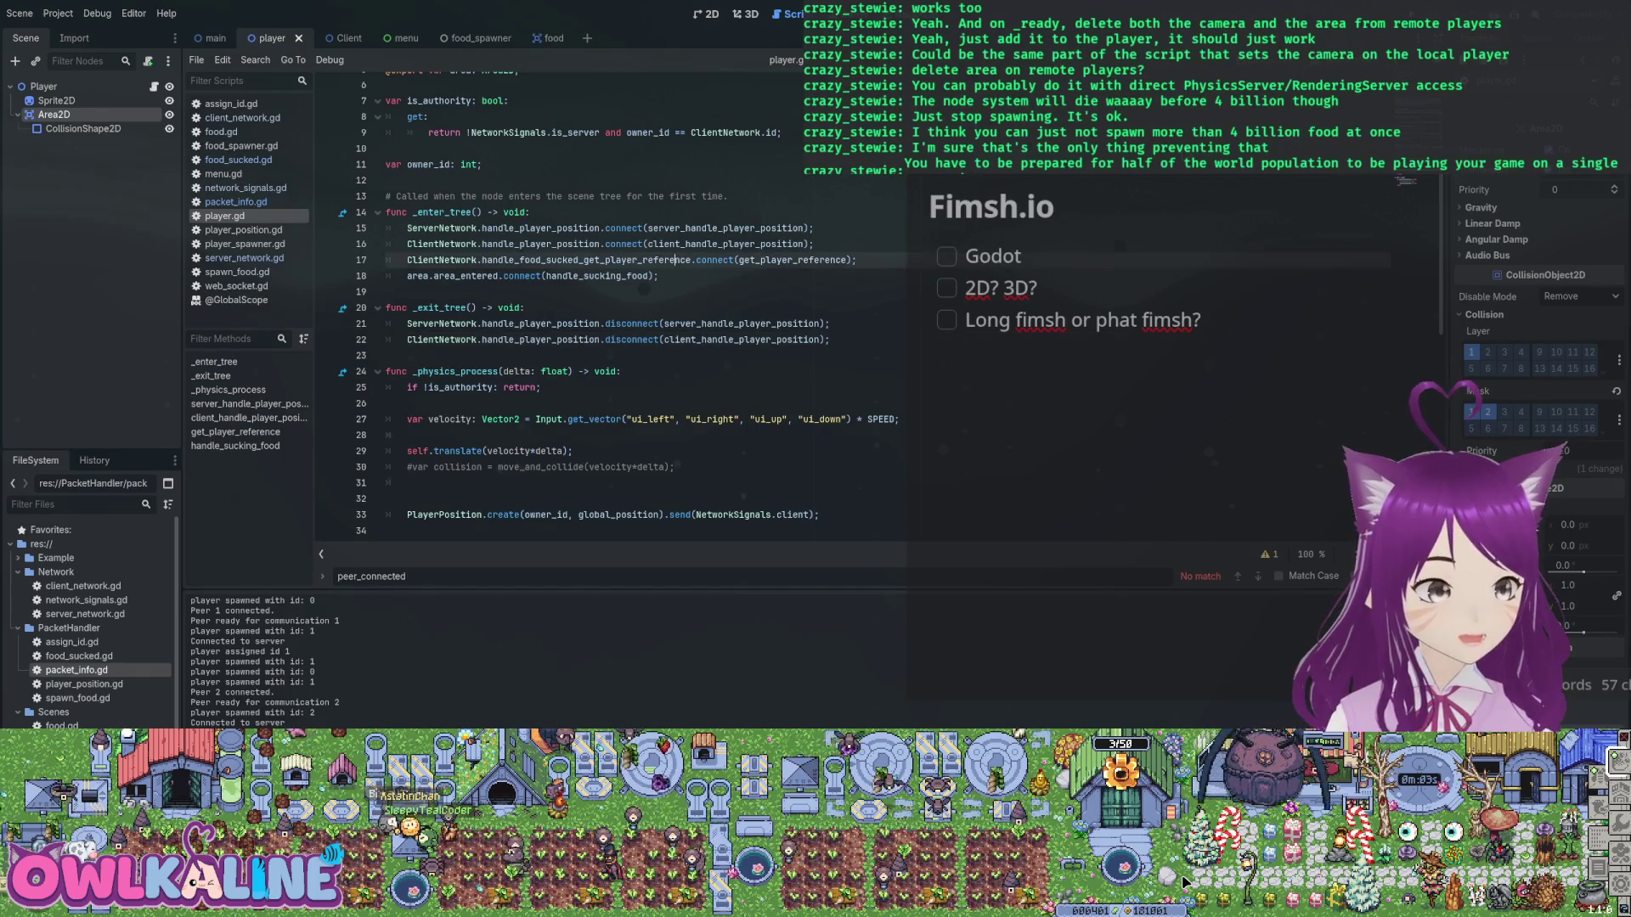
key(Home)
key(Home)
key(shift+Down)
key(shift+End)
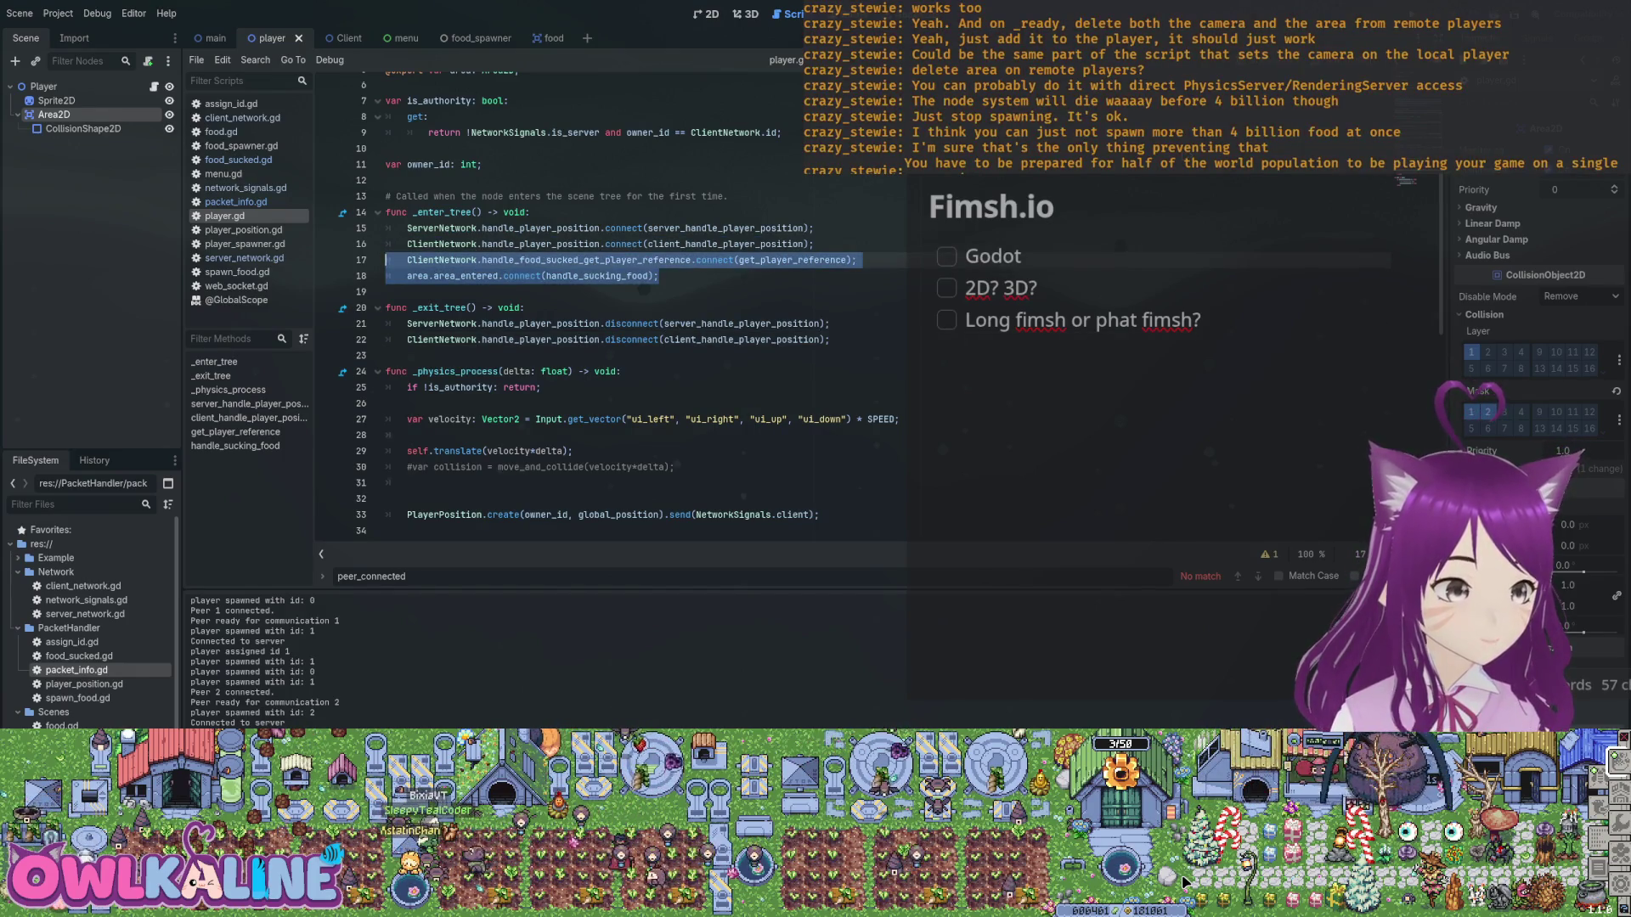
key(ctrl+c)
key(Down)
key(Down)
key(Down)
key(End)
key(Return)
key(ctrl+v)
Fix the pasted lines' indentation, change both connect calls to disconnect, and save player.gd.
key(Up)
key(shift+Tab)
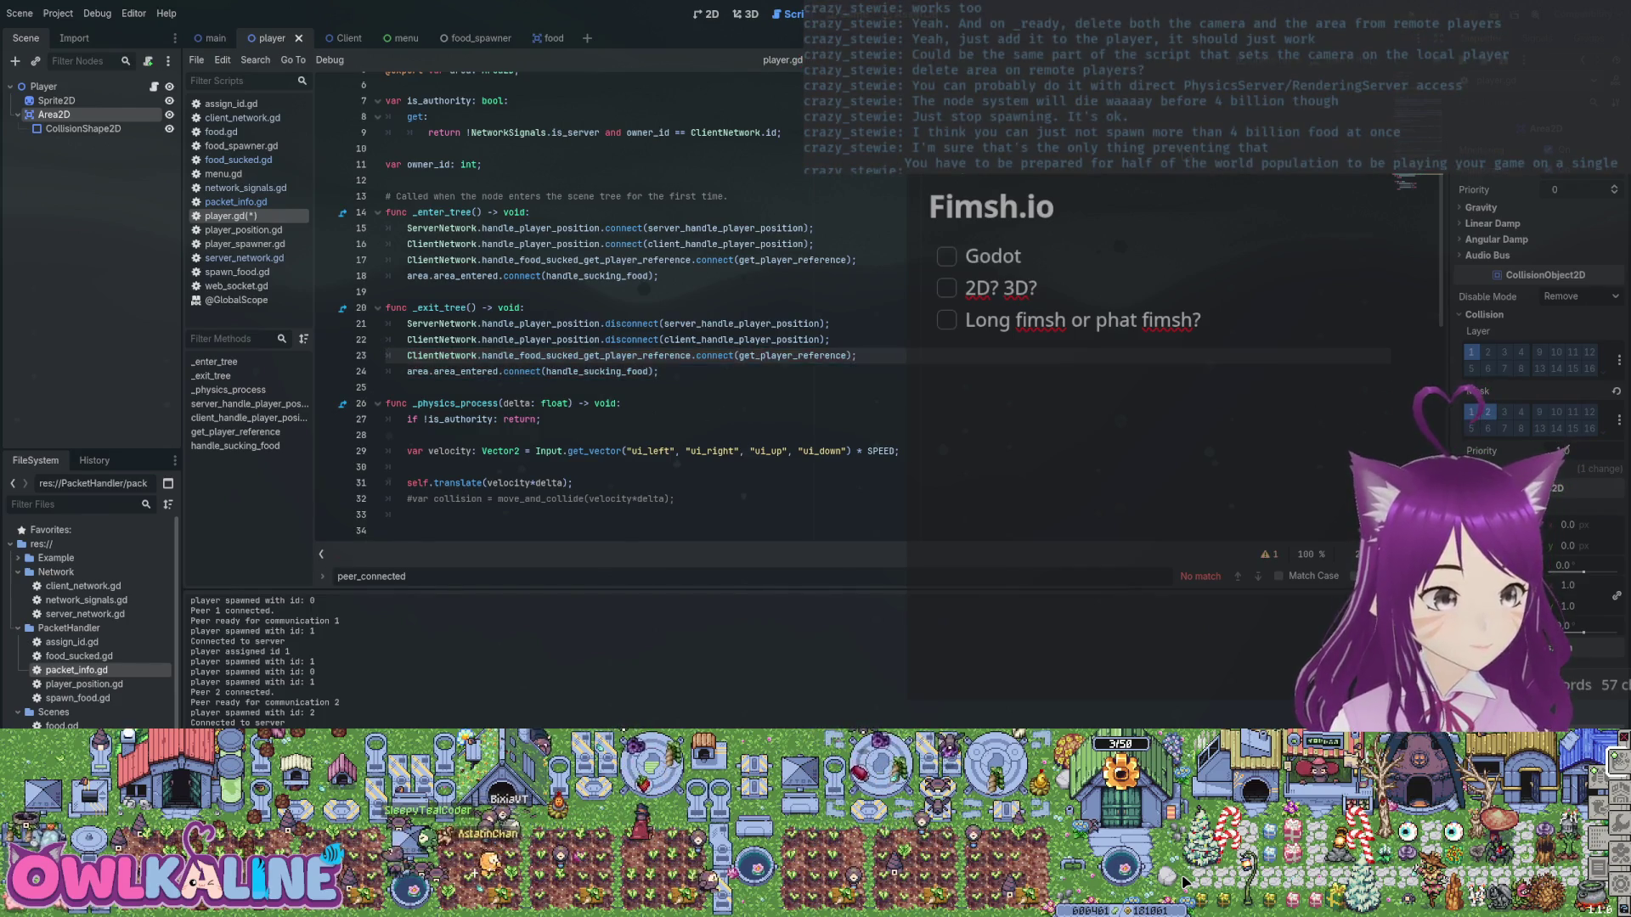
text(dis)
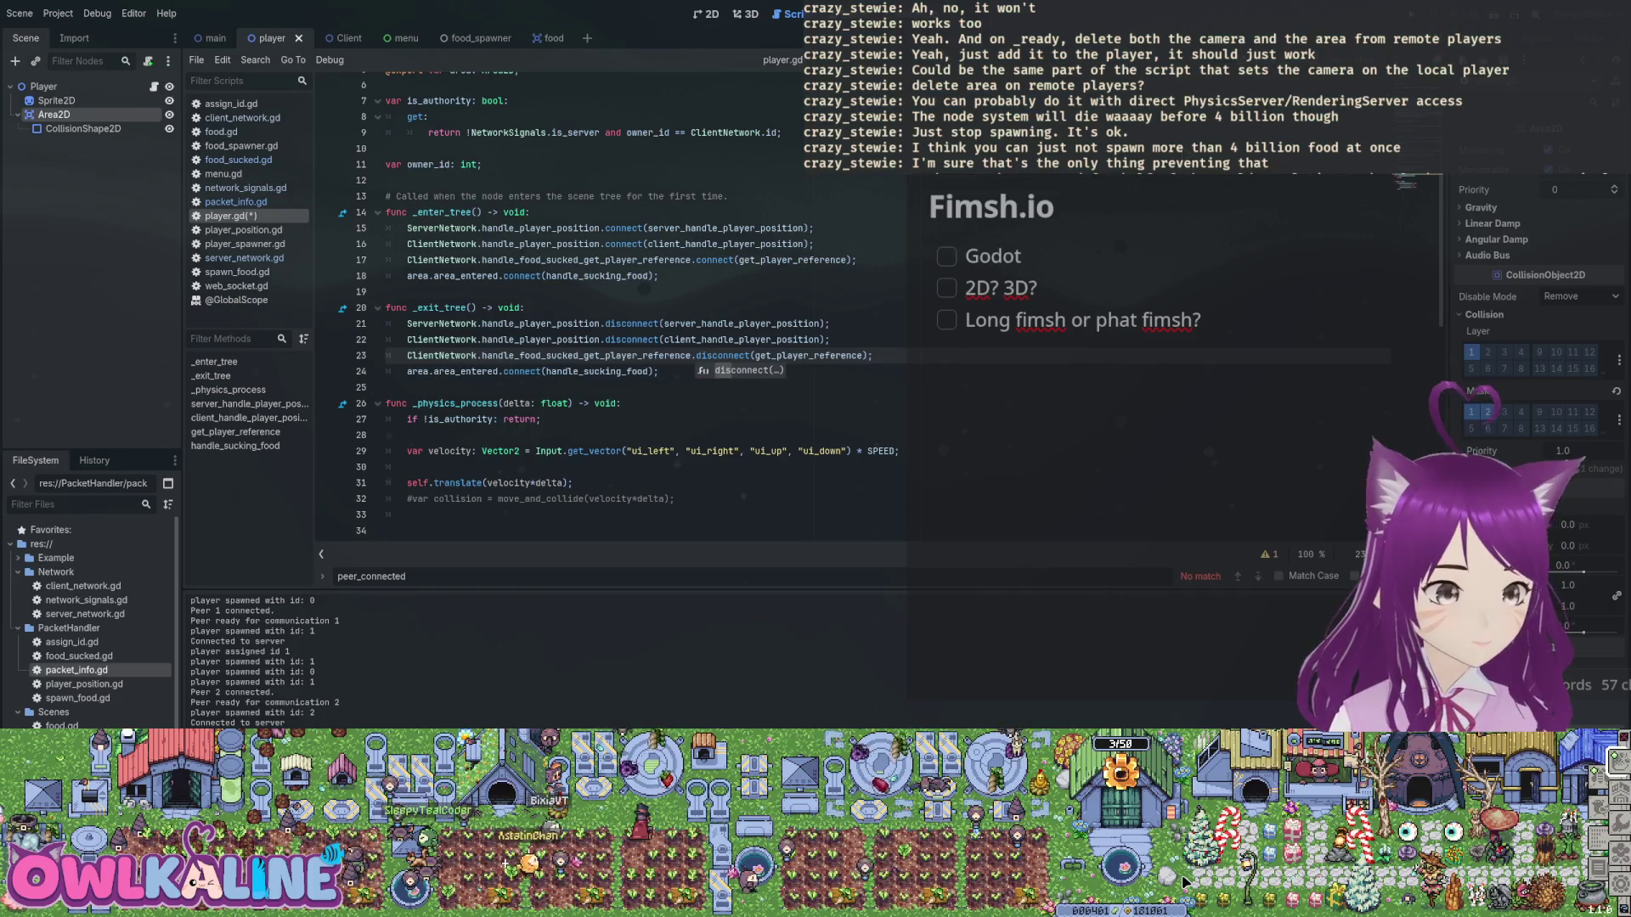
click(503, 371)
text(dis)
key(ctrl+s)
Below _exit_tree, autocomplete '_rea' into an empty func _ready() -> void: declaration.
key(Up)
key(Up)
key(Up)
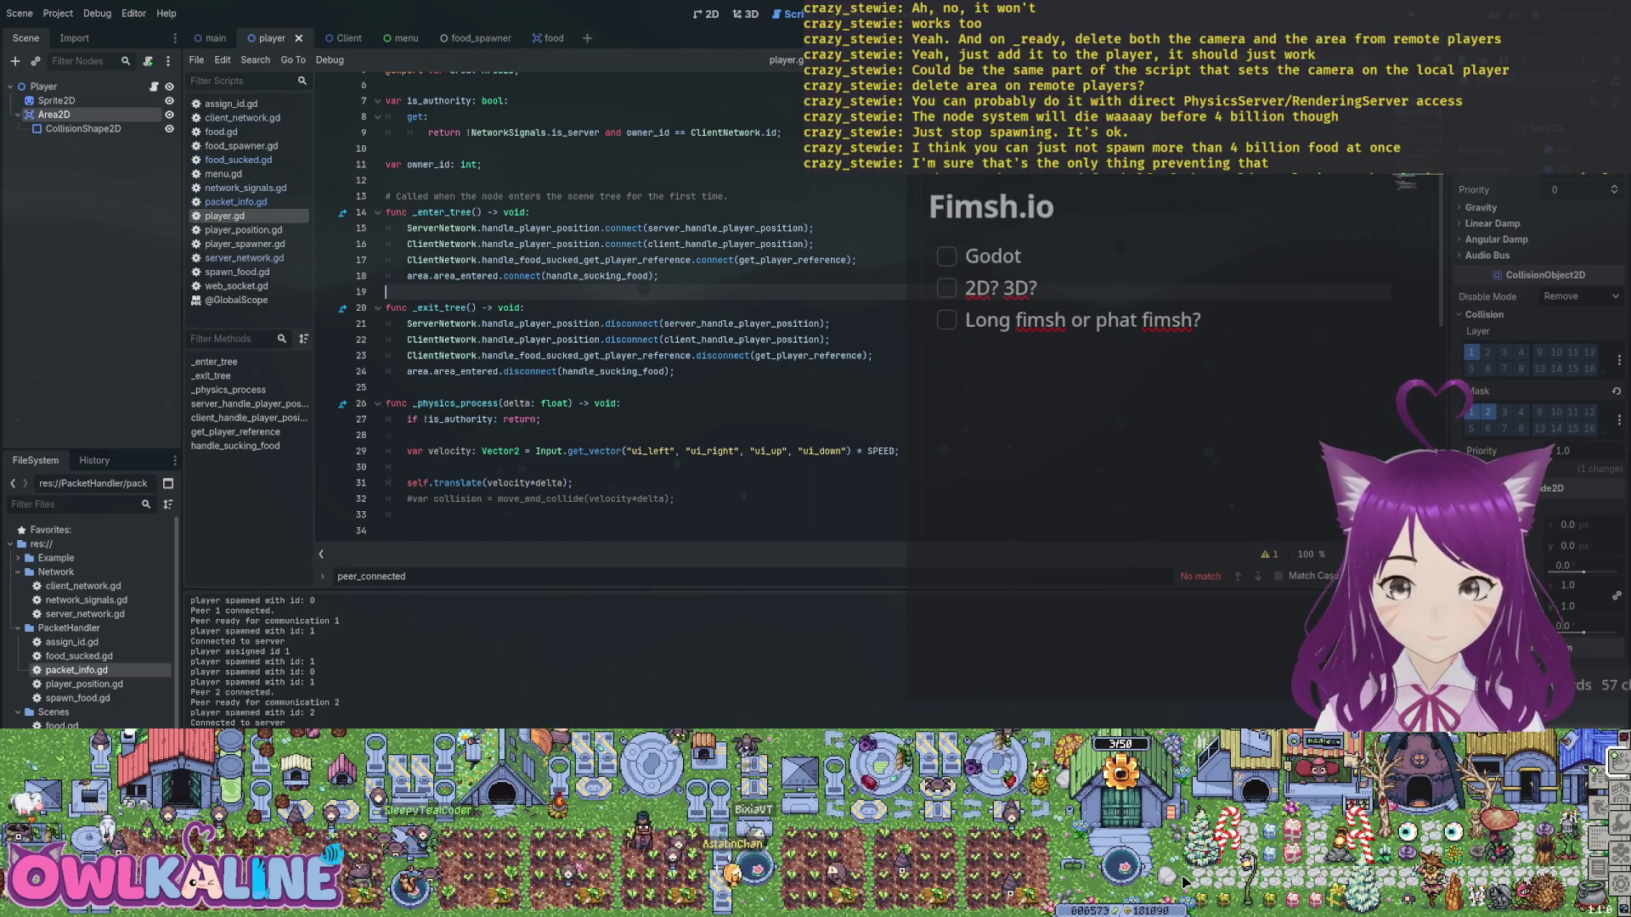
scroll(594, 306, down, 4)
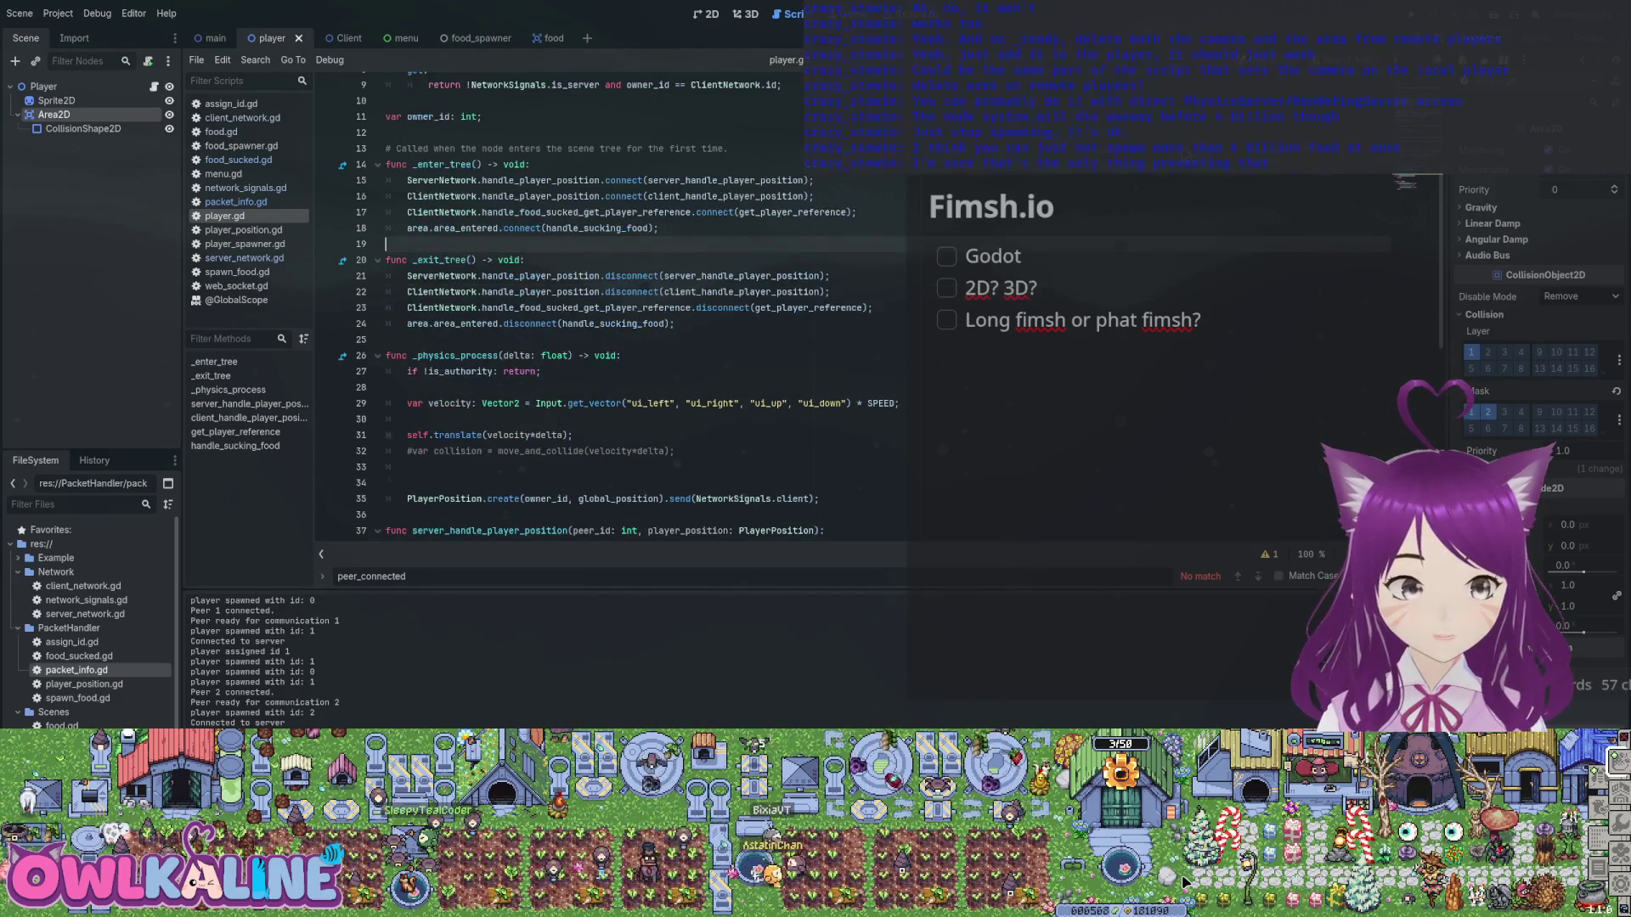
scroll(594, 306, up, 5)
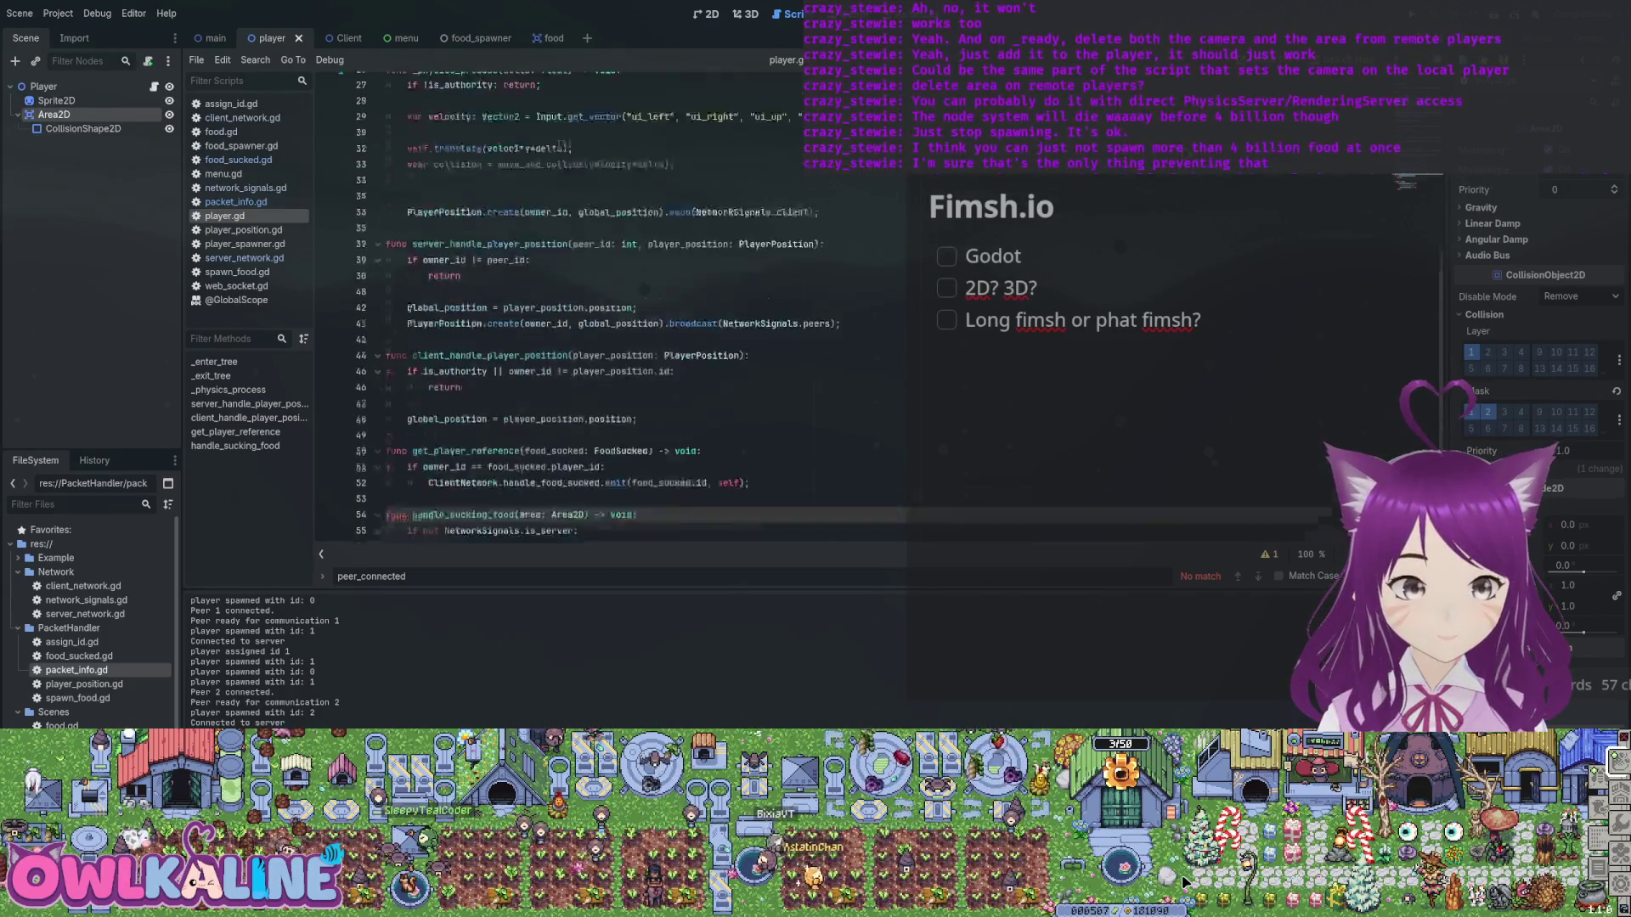
scroll(594, 306, down, 2)
scroll(594, 306, down, 1)
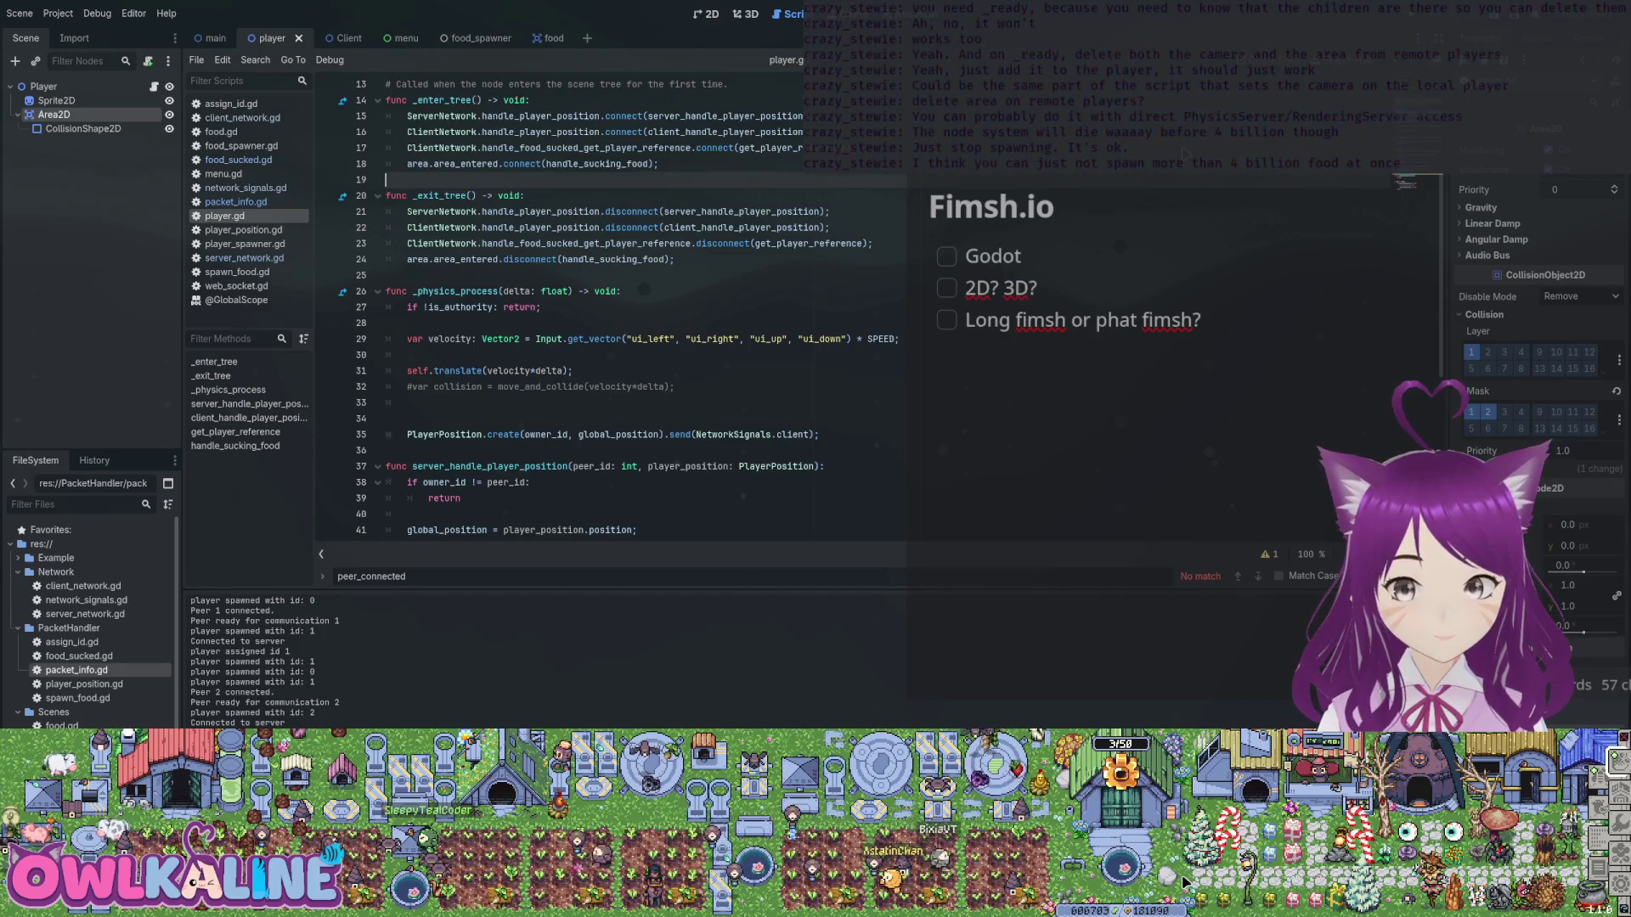
scroll(1184, 879, down, 1)
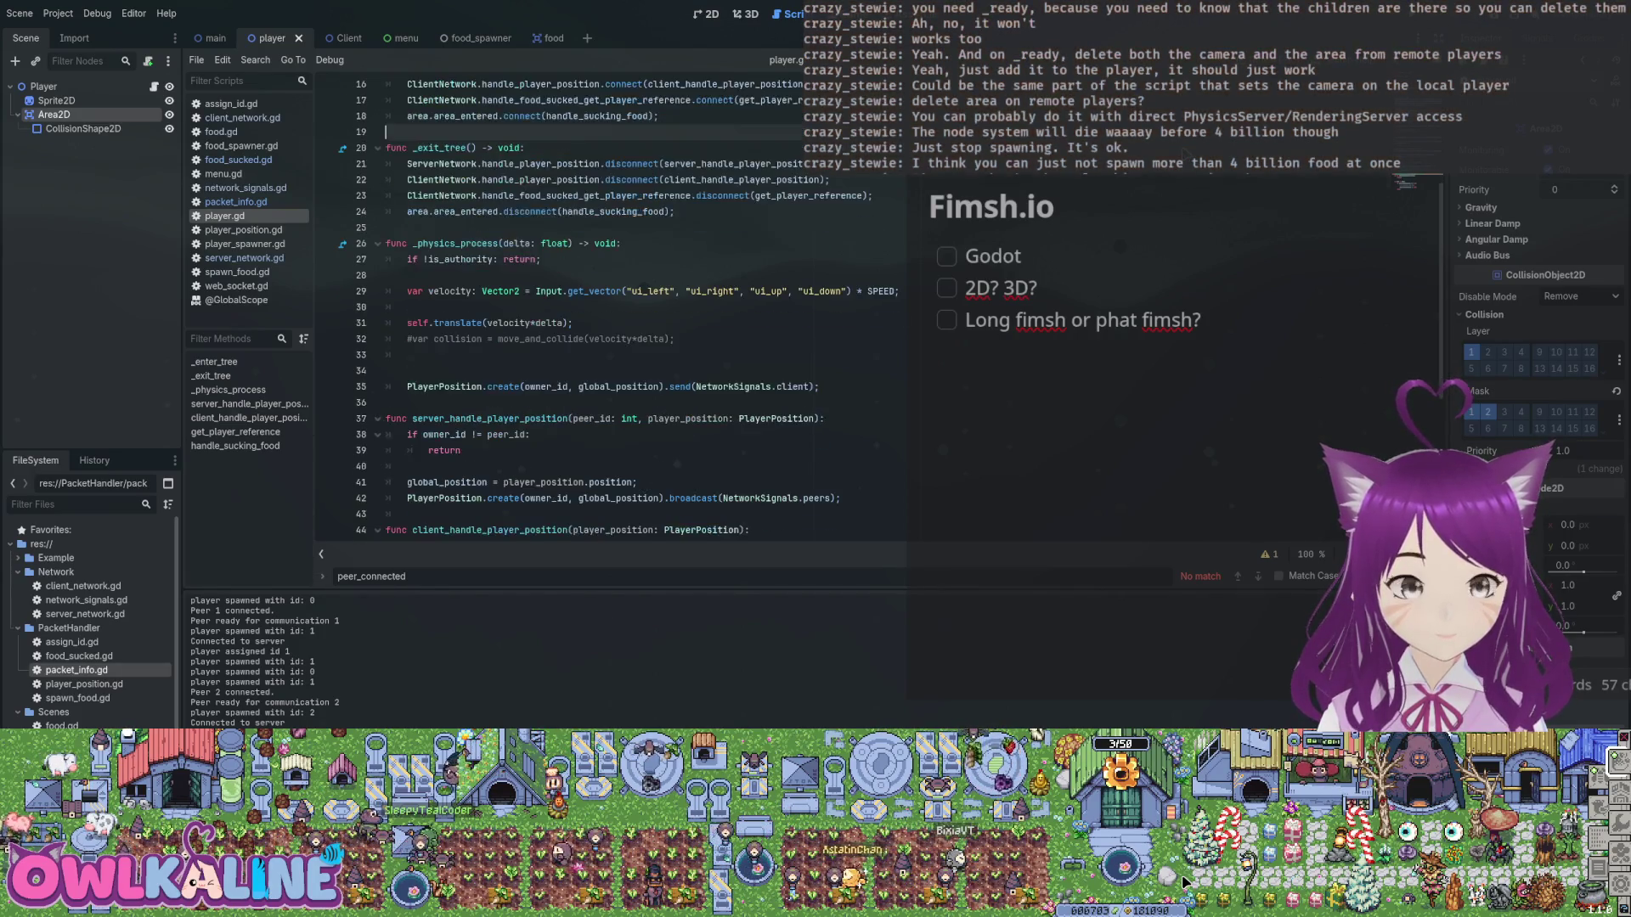
scroll(1183, 879, up, 3)
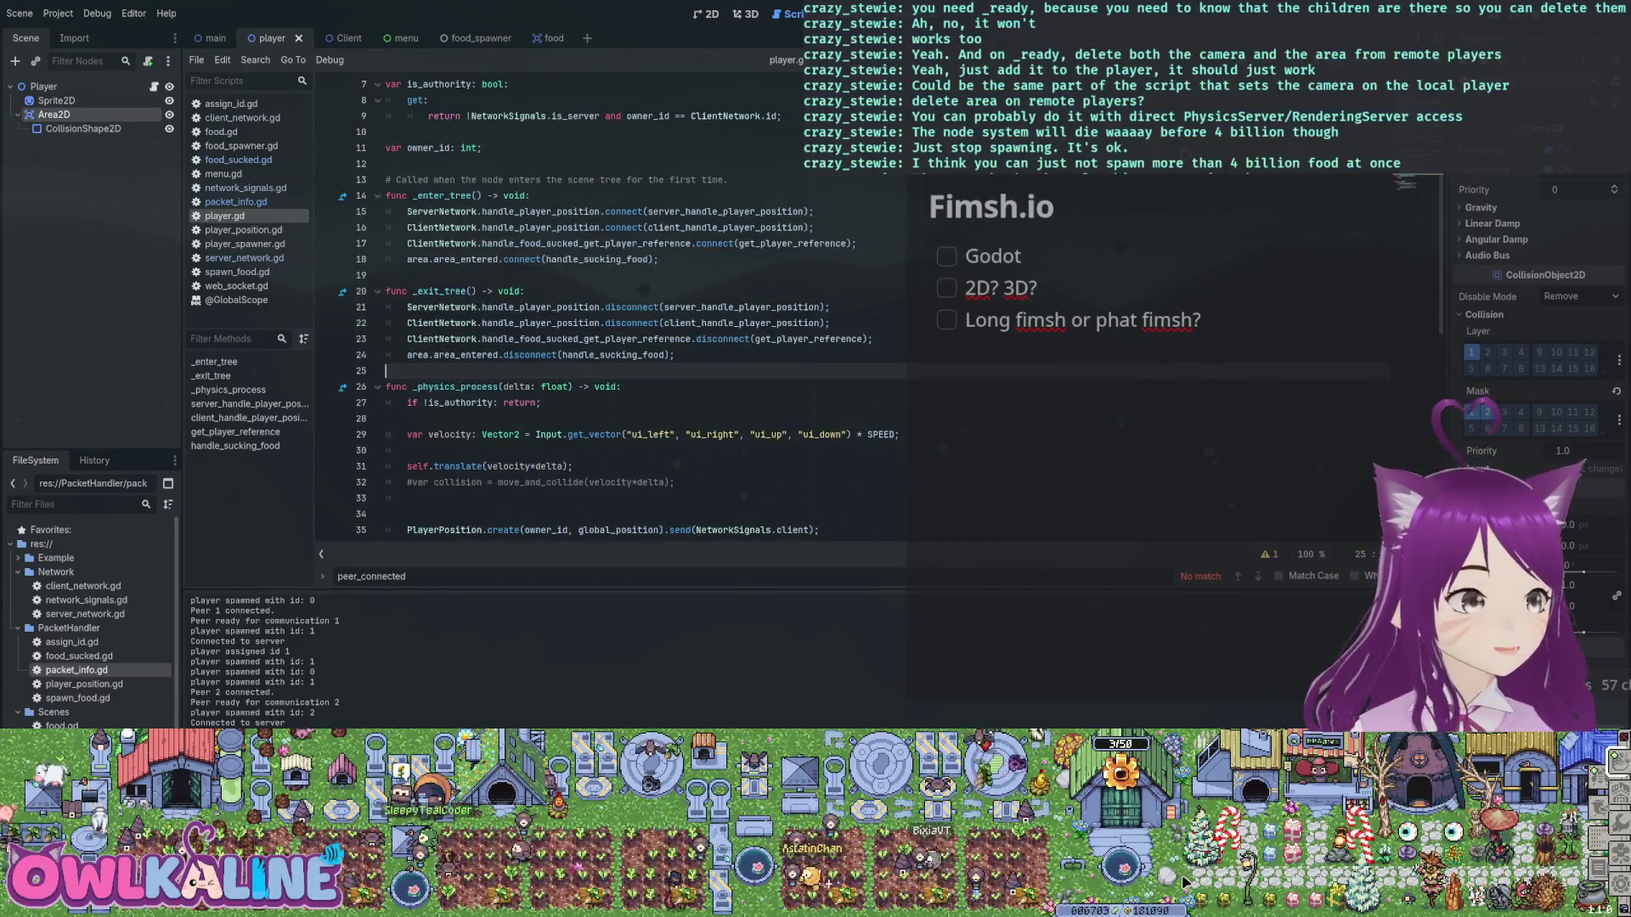
key(Return)
key(Return)
key(Up)
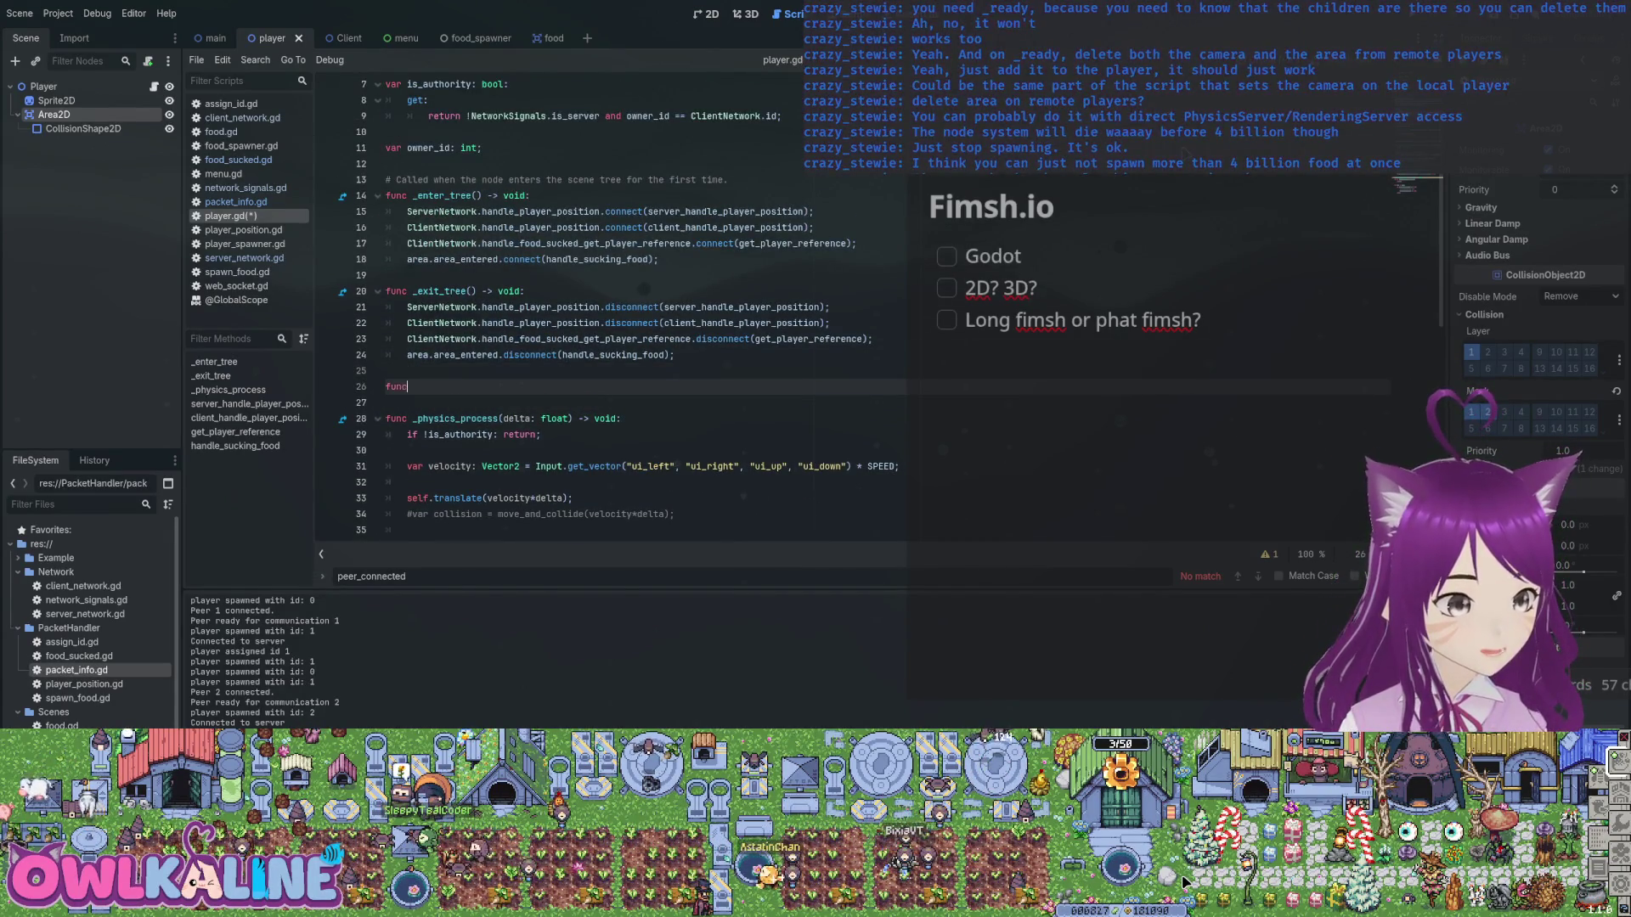
text( _rea)
key(Return)
key(Return)
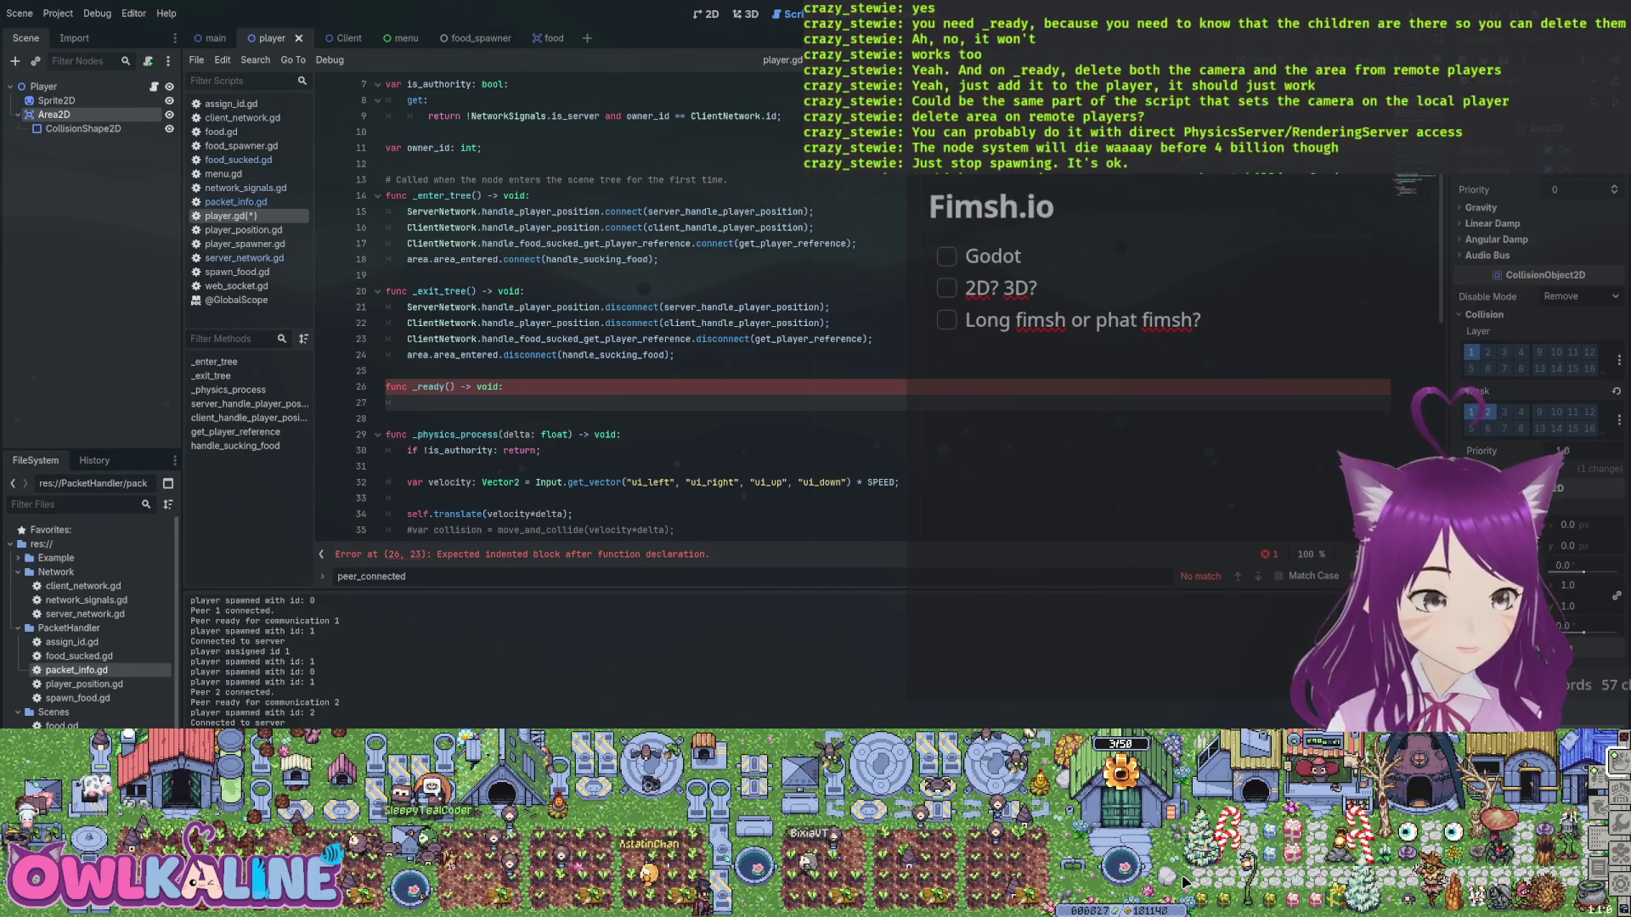
Begin _ready with an 'if is_authority:' check.
text(if is_a)
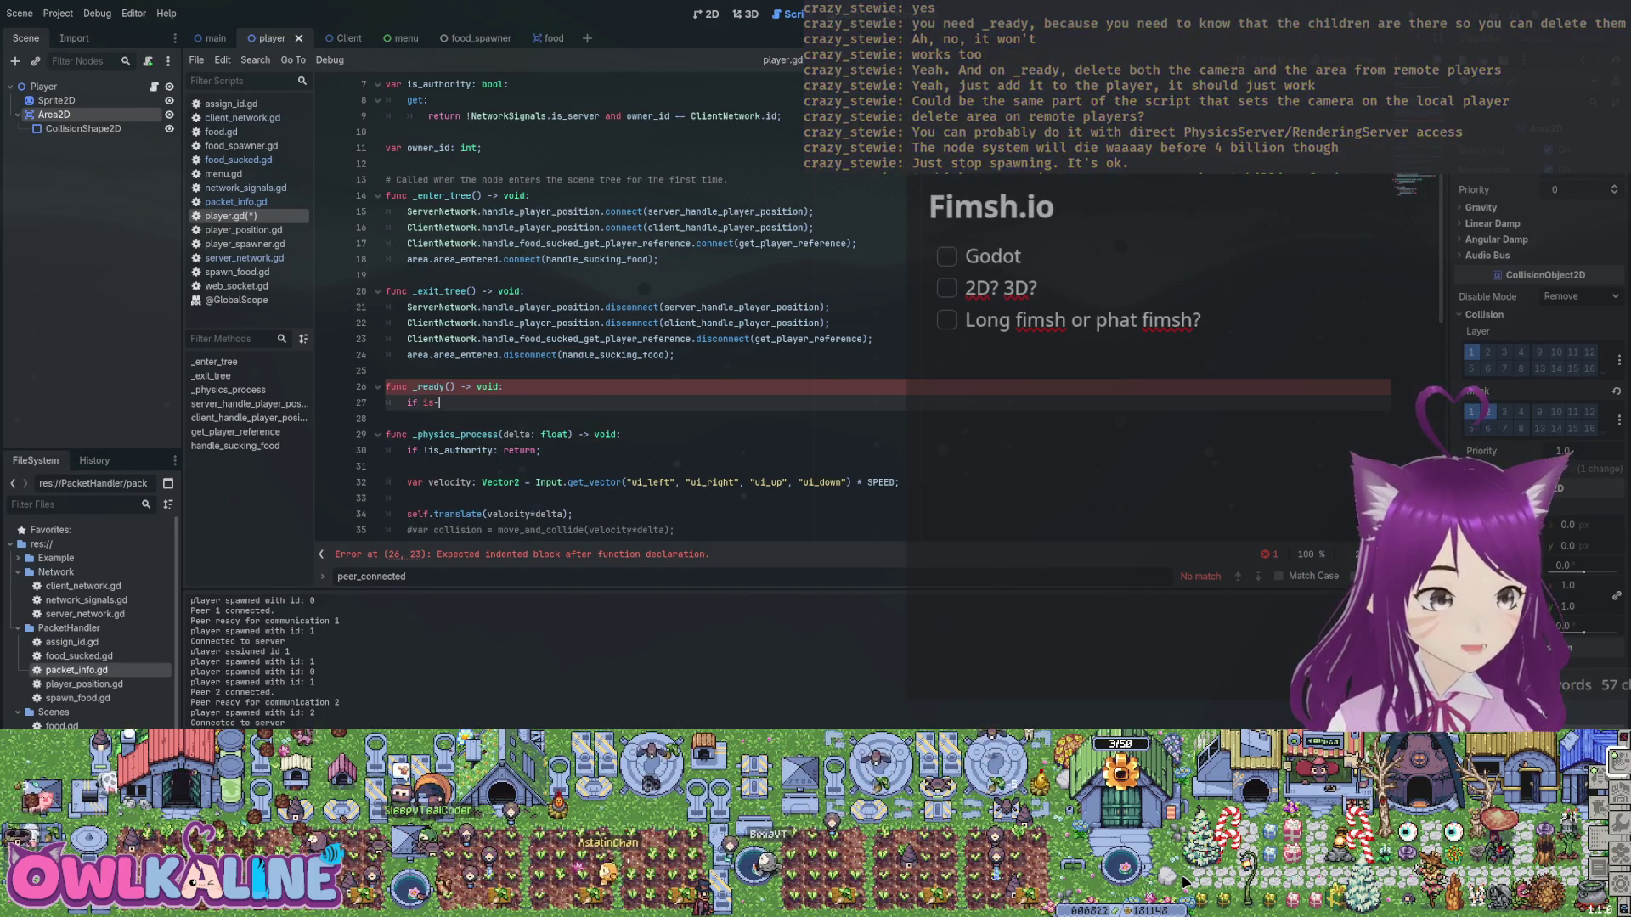
key(Return)
text(:)
key(Return)
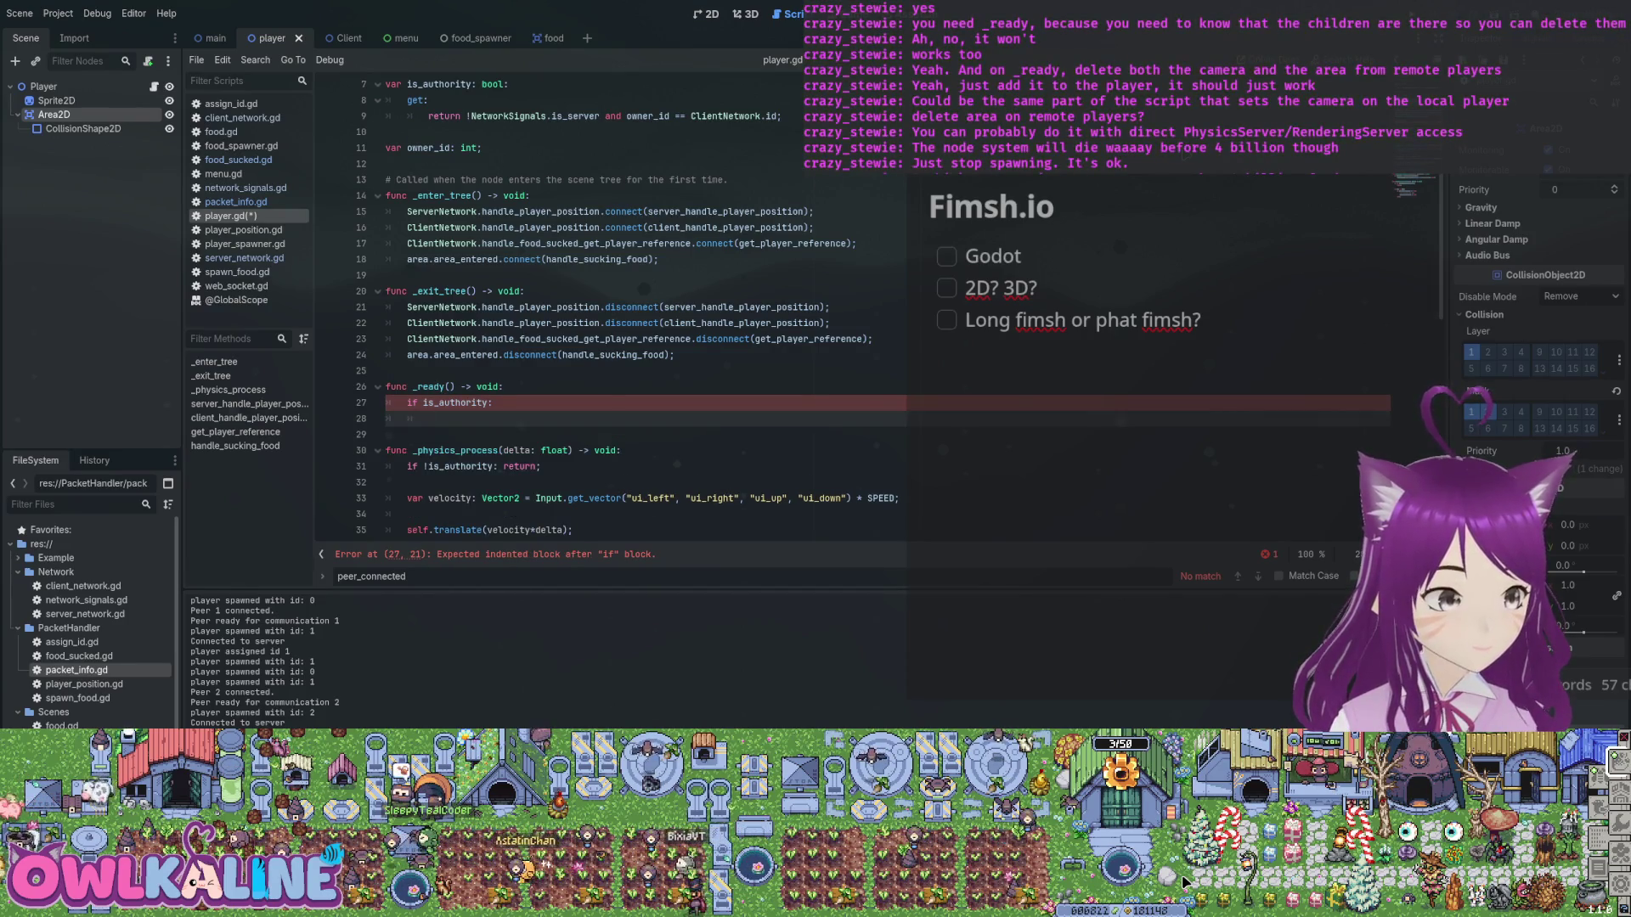
Add 'area.queue_free();' inside the if block and save the script.
scroll(628, 306, up, 2)
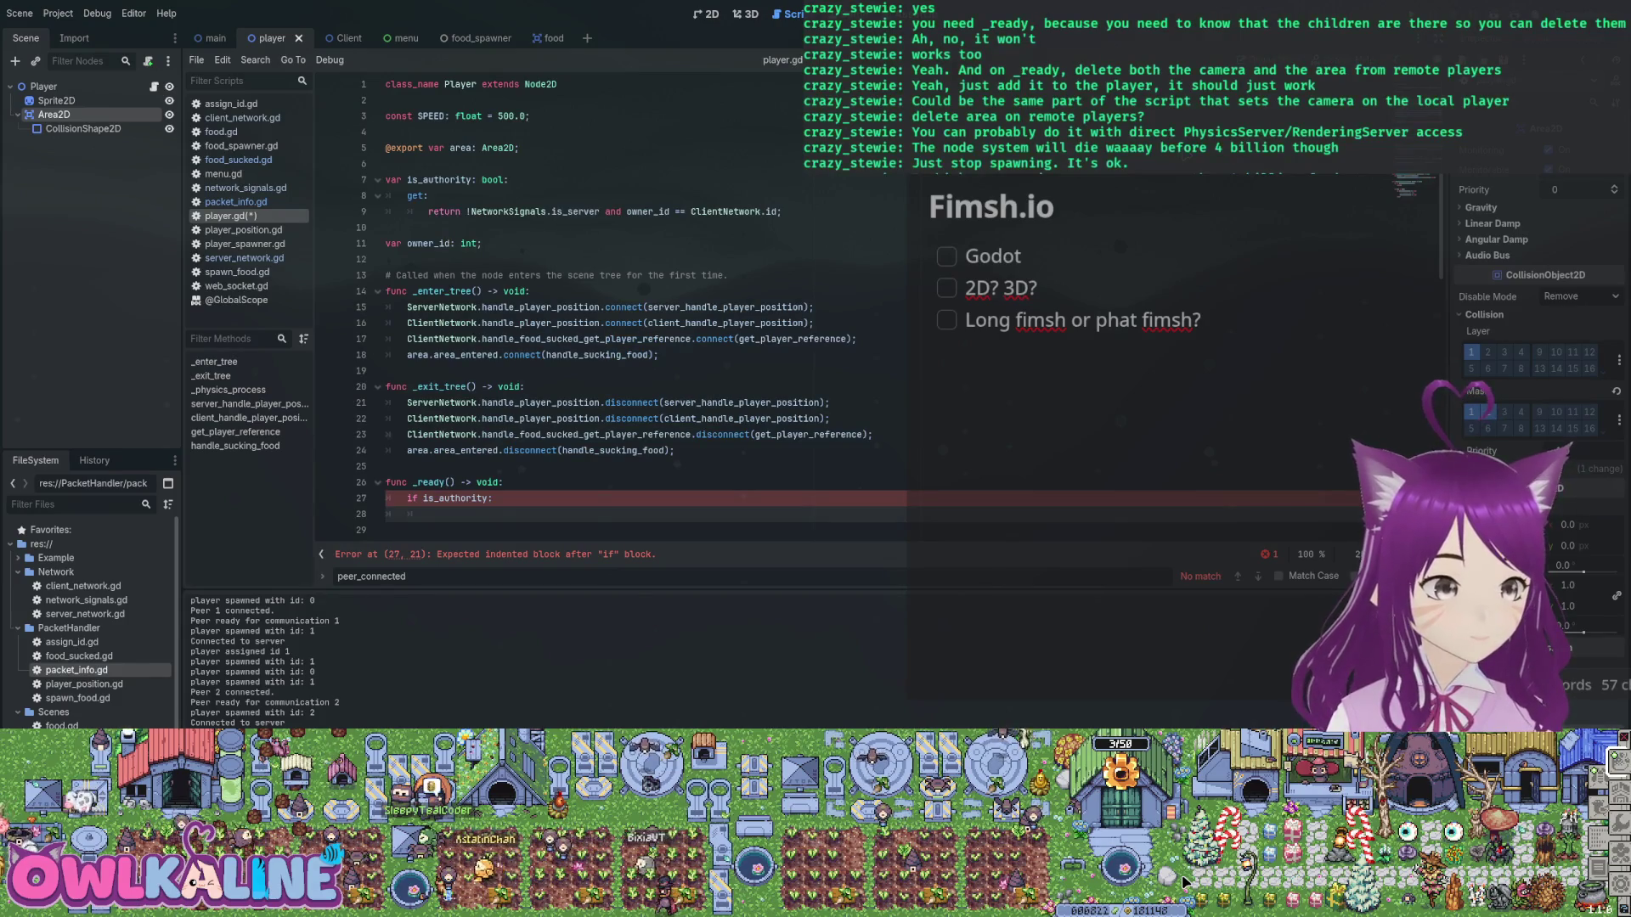
scroll(628, 306, down, 3)
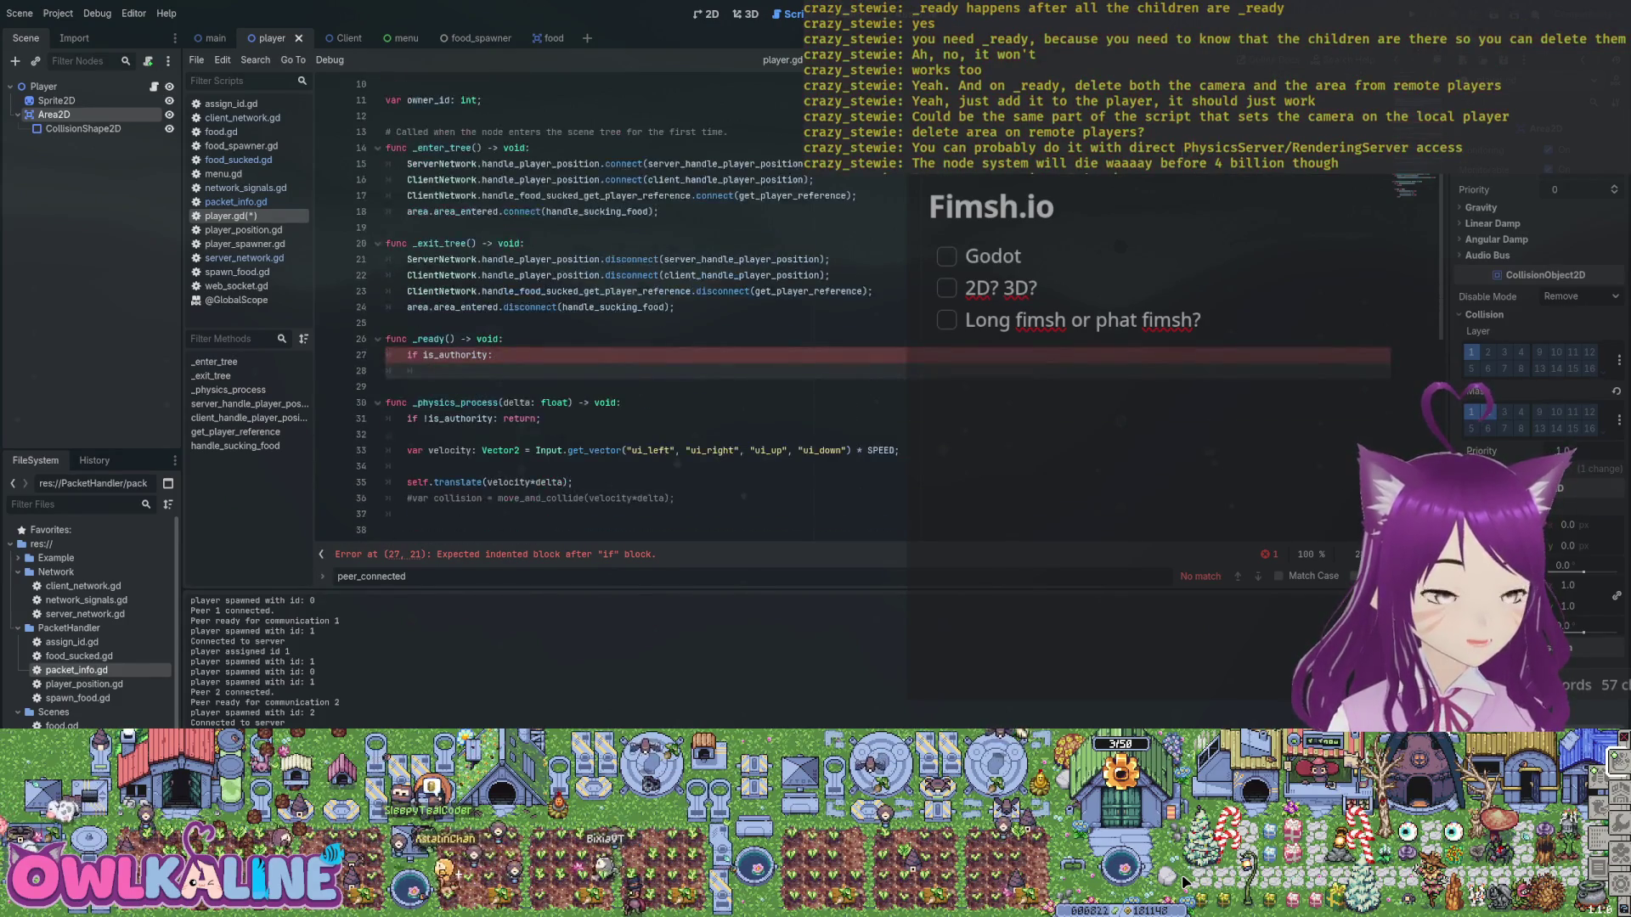
text(area)
text(.)
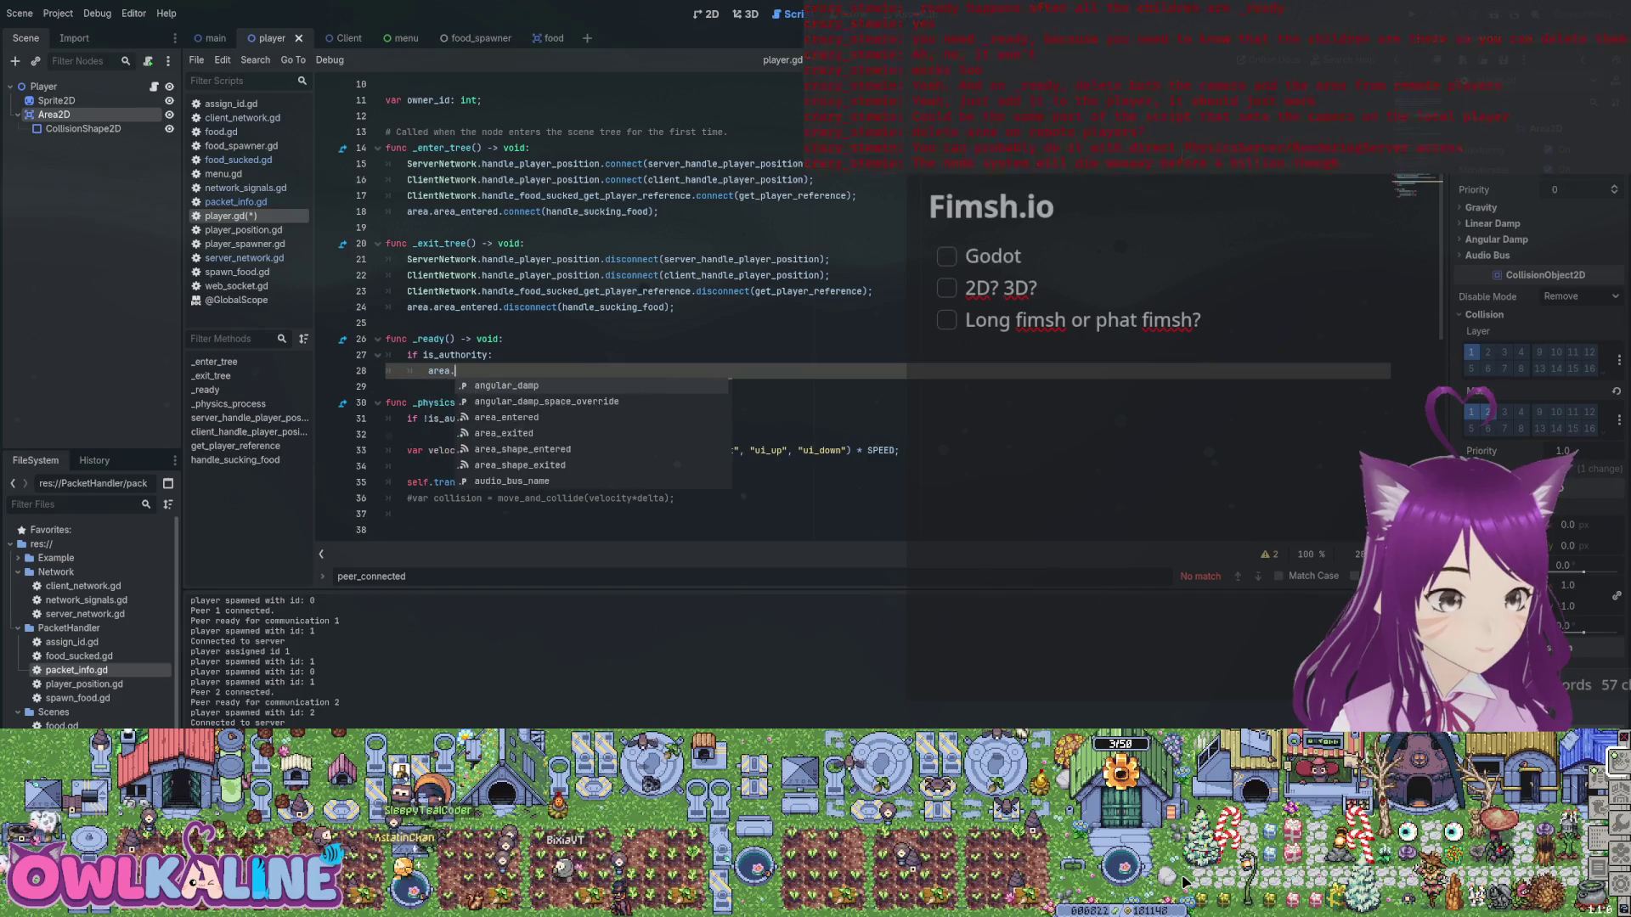
text(d)
key(BackSpace)
text(qu)
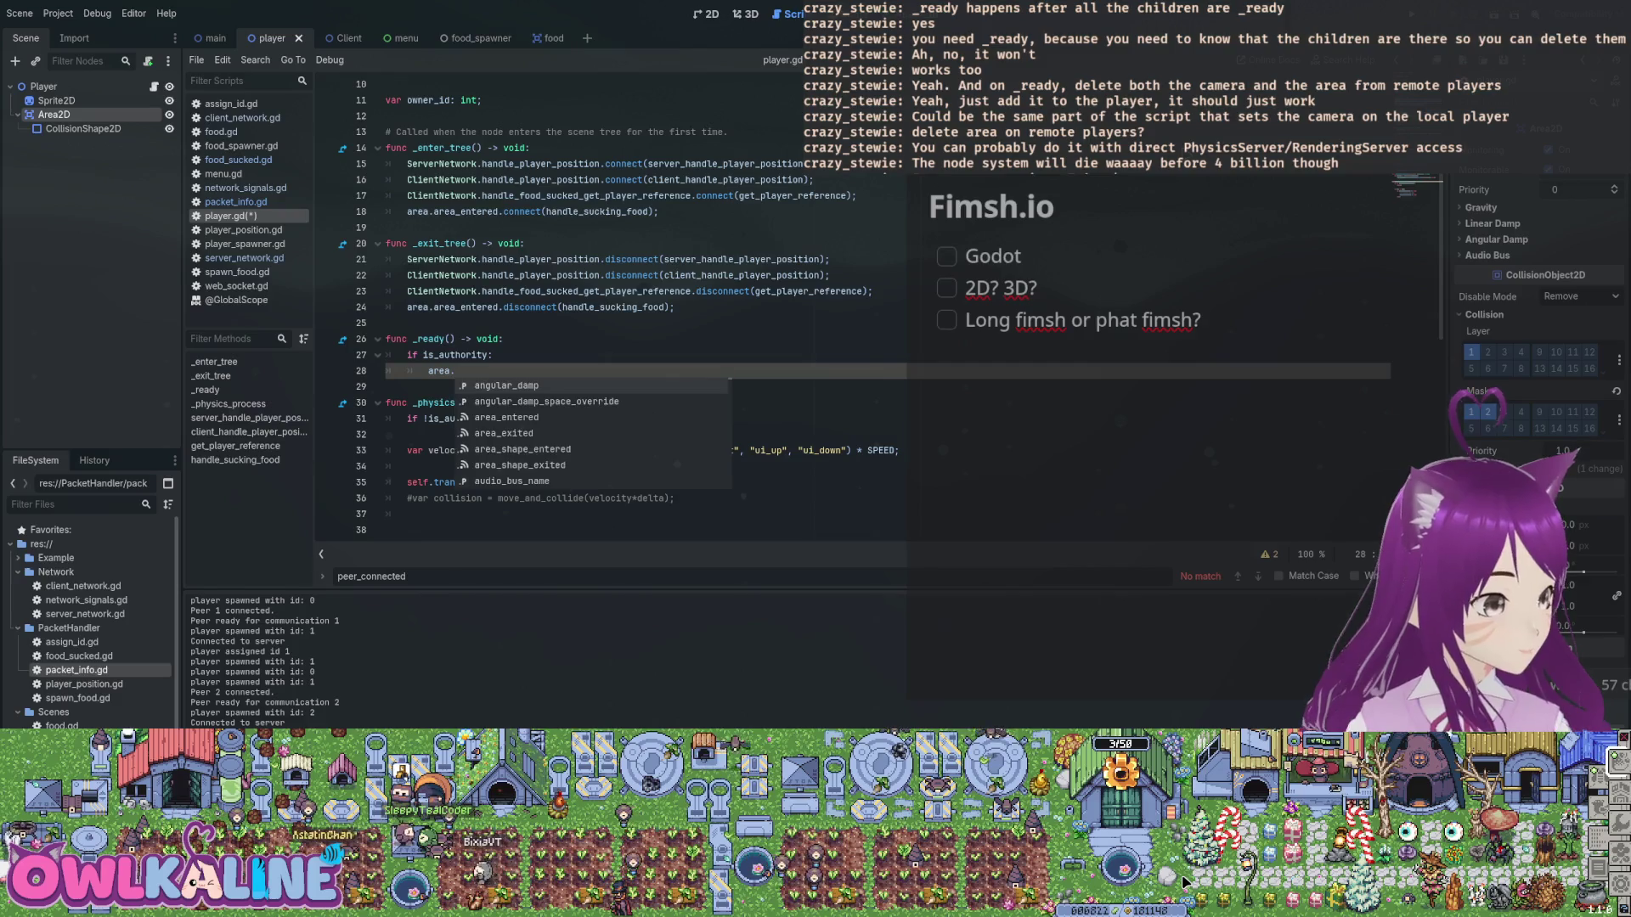
key(Down)
key(Down)
key(Return)
text(;)
key(ctrl+s)
Add 'add_child.call_deferred(Camera2D);' on the next line and save.
key(Return)
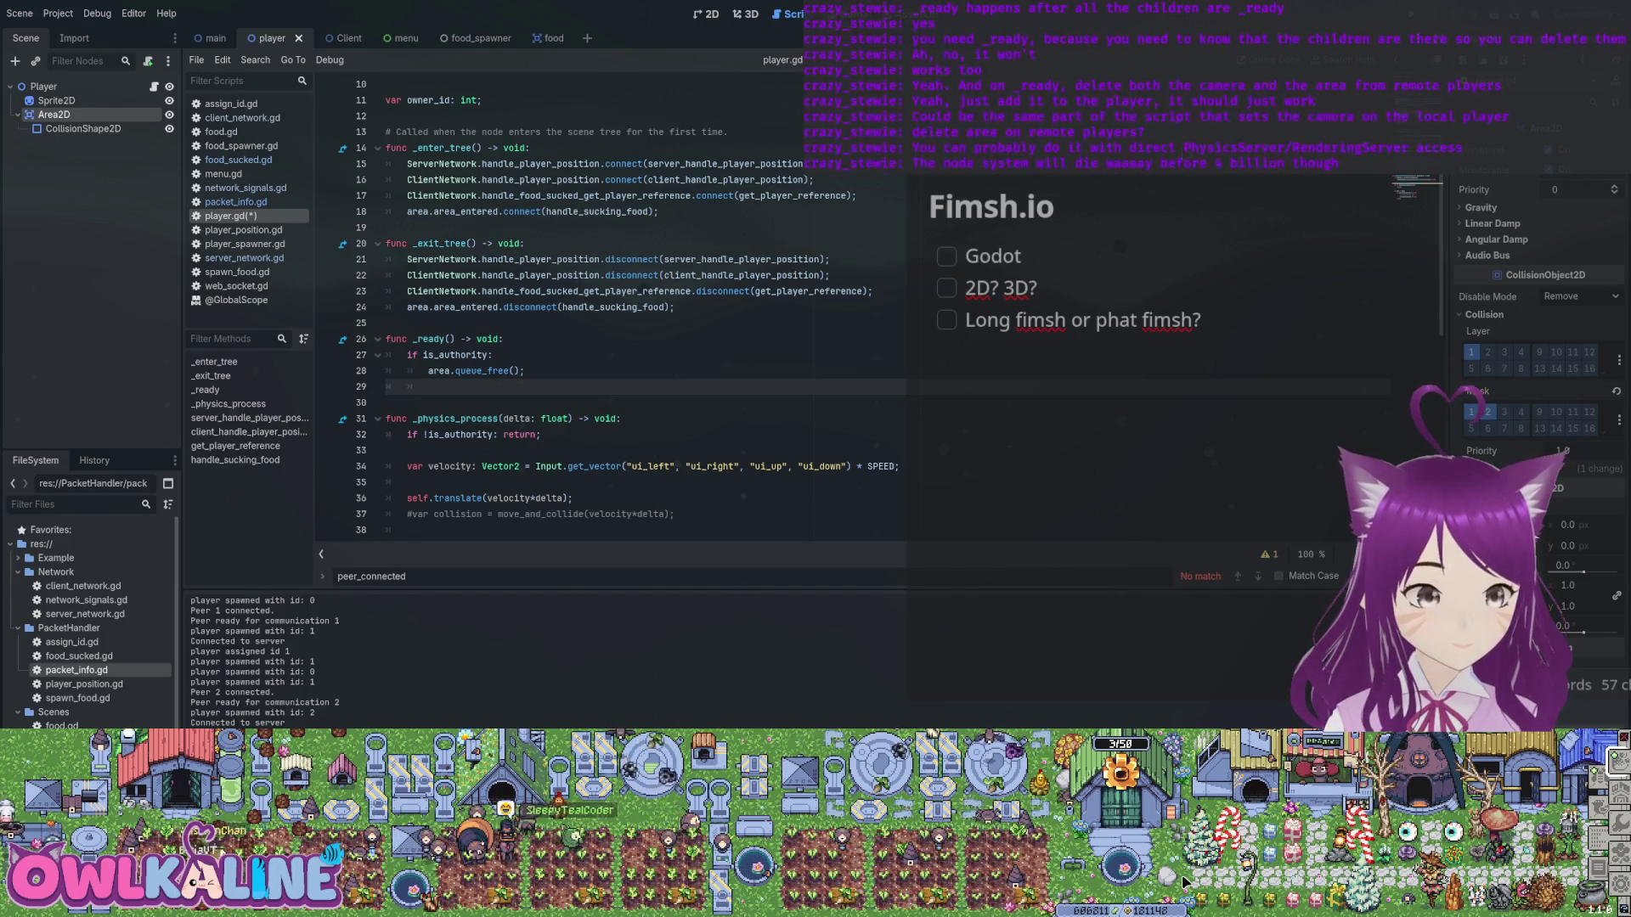
text(add_)
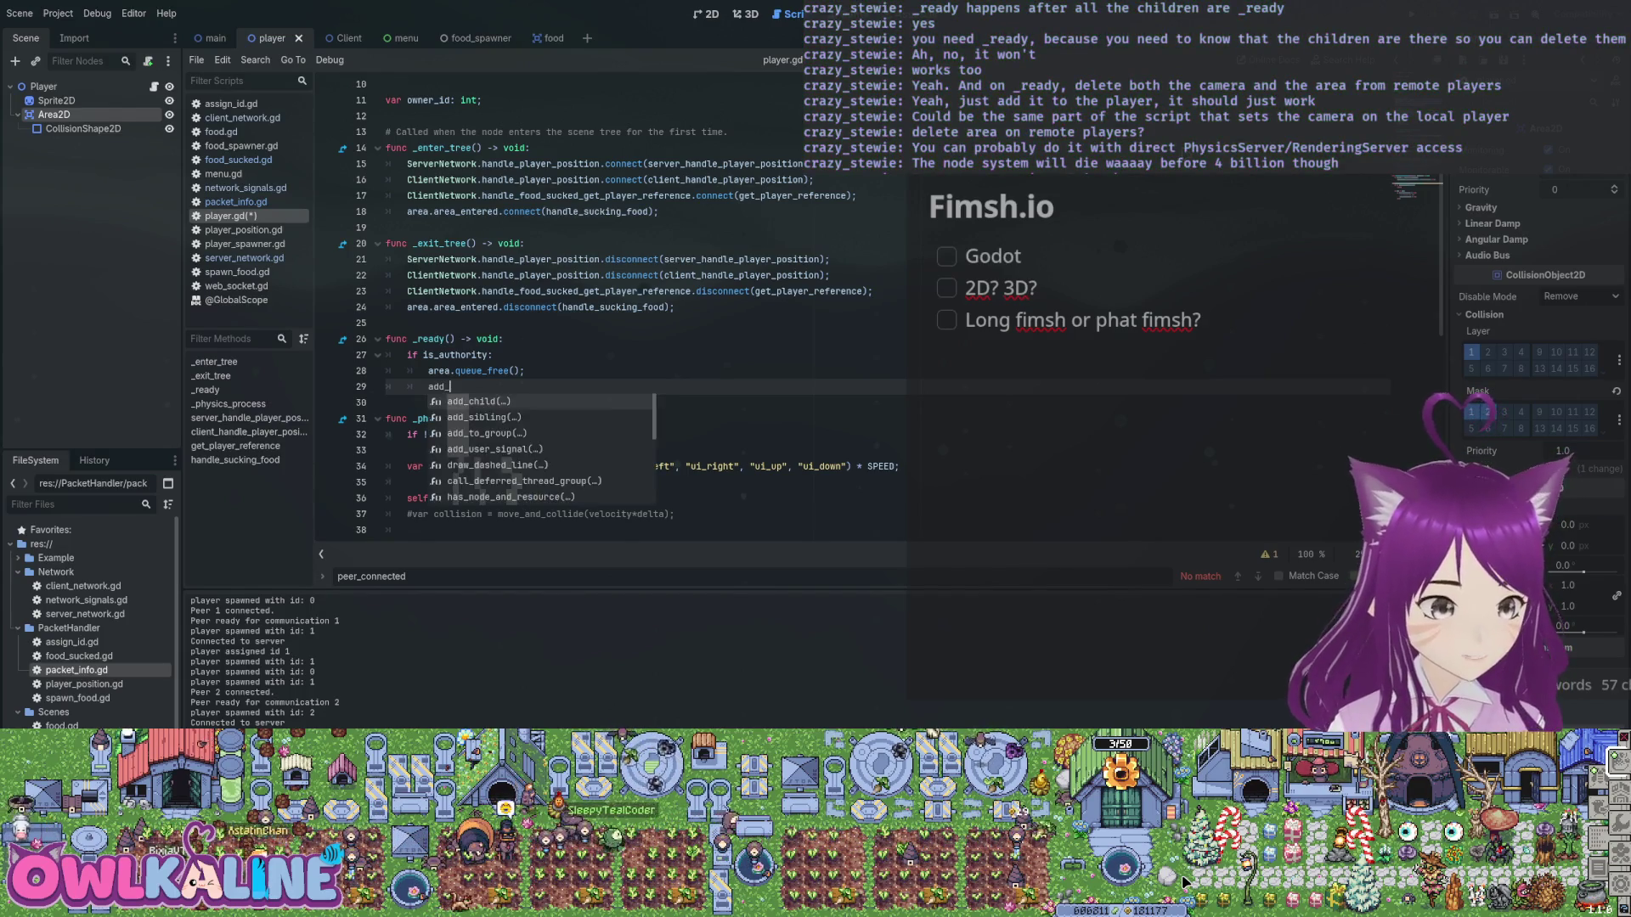
text(child.call_de)
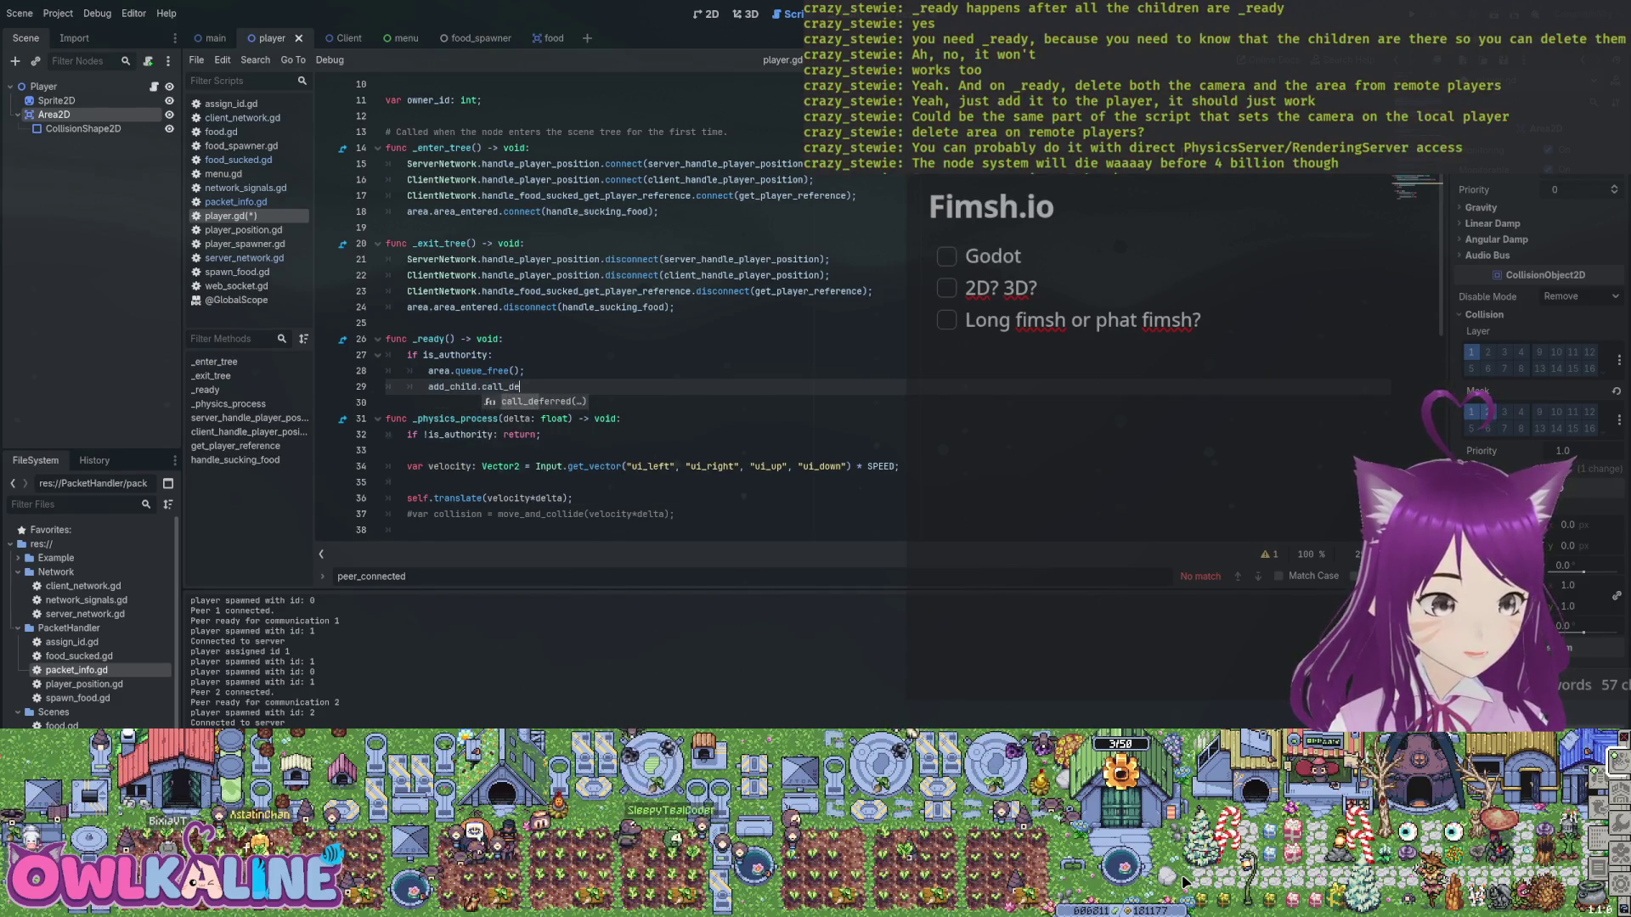
key(Return)
text(Camera))
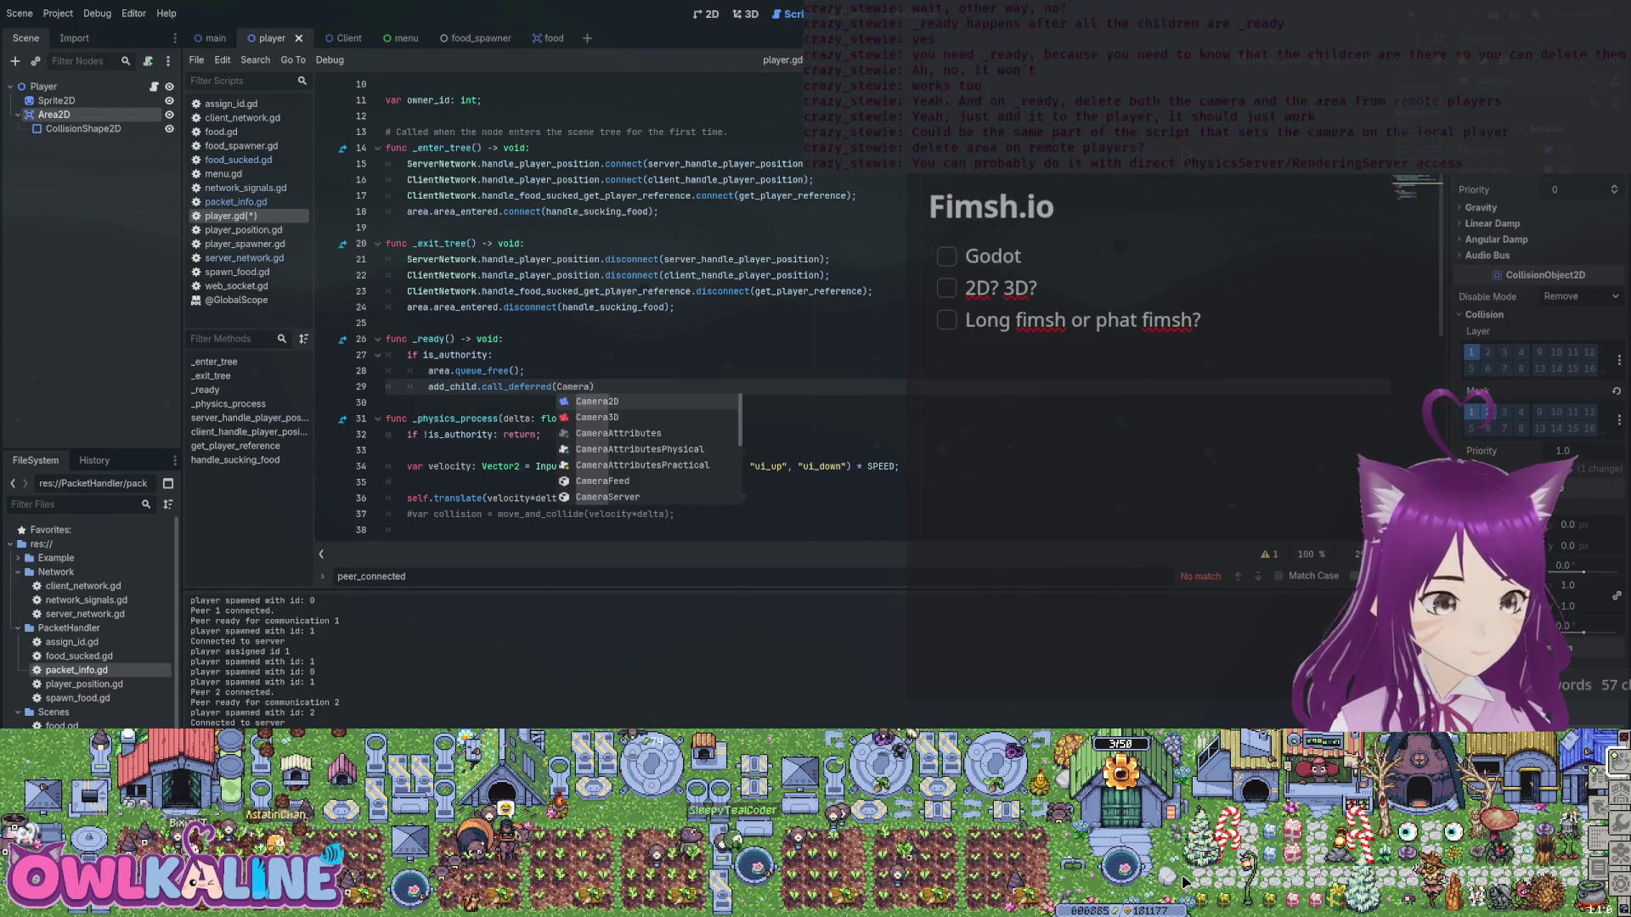
key(Return)
text(;)
key(ctrl+s)
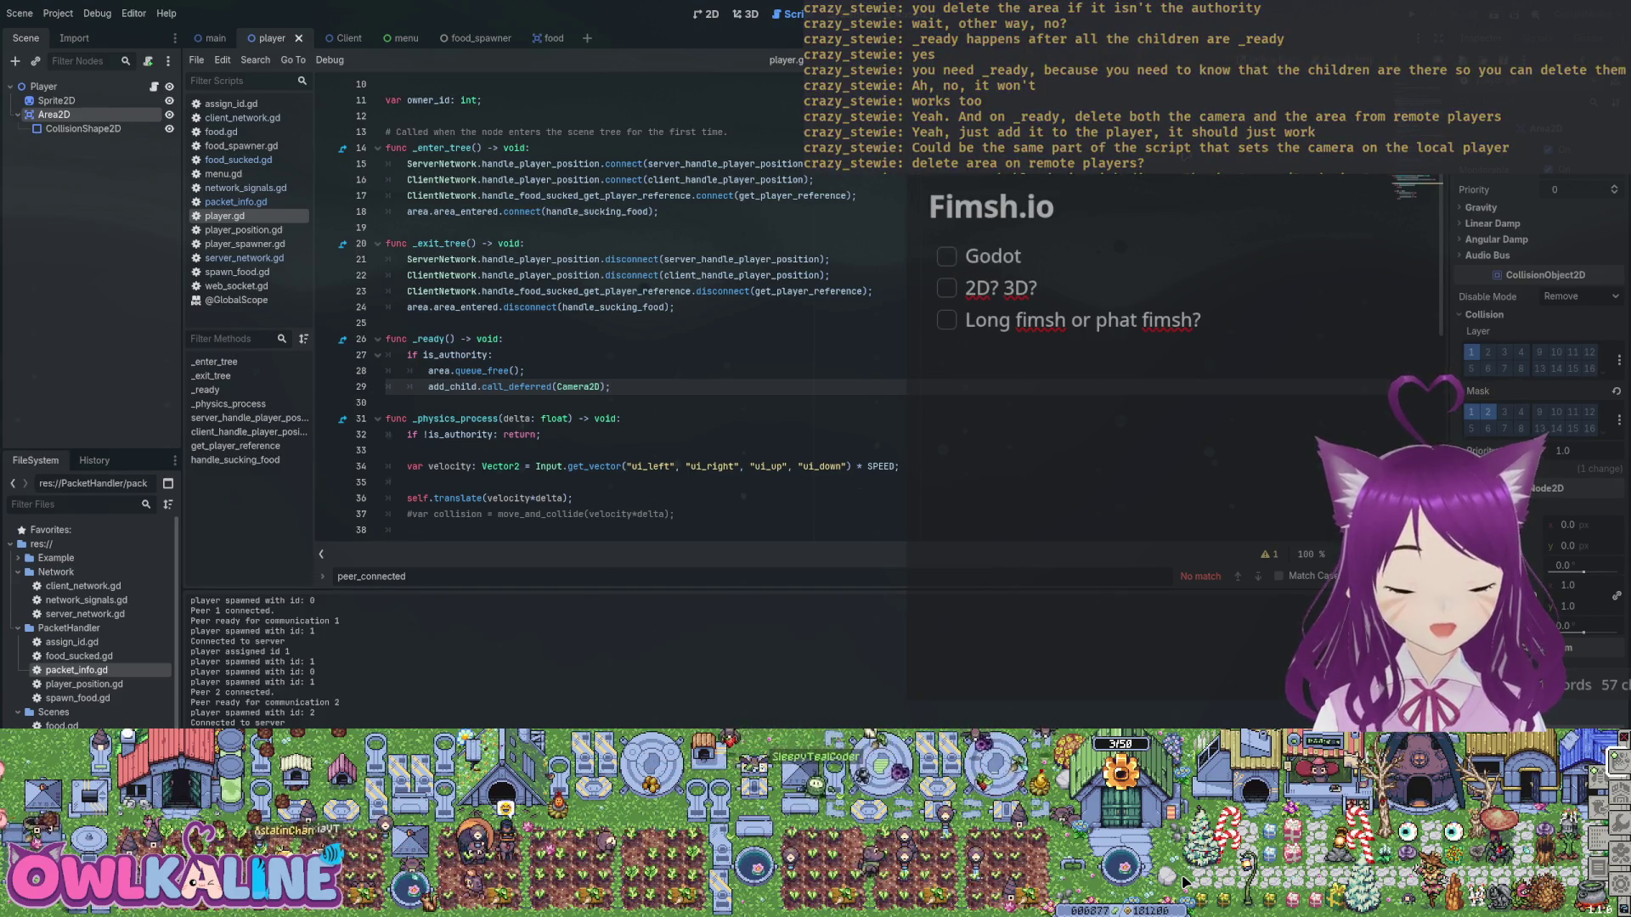
key(Up)
Put the camera line under the if and area.queue_free() under else, then run the project.
key(Up)
key(Down)
key(Up)
key(Return)
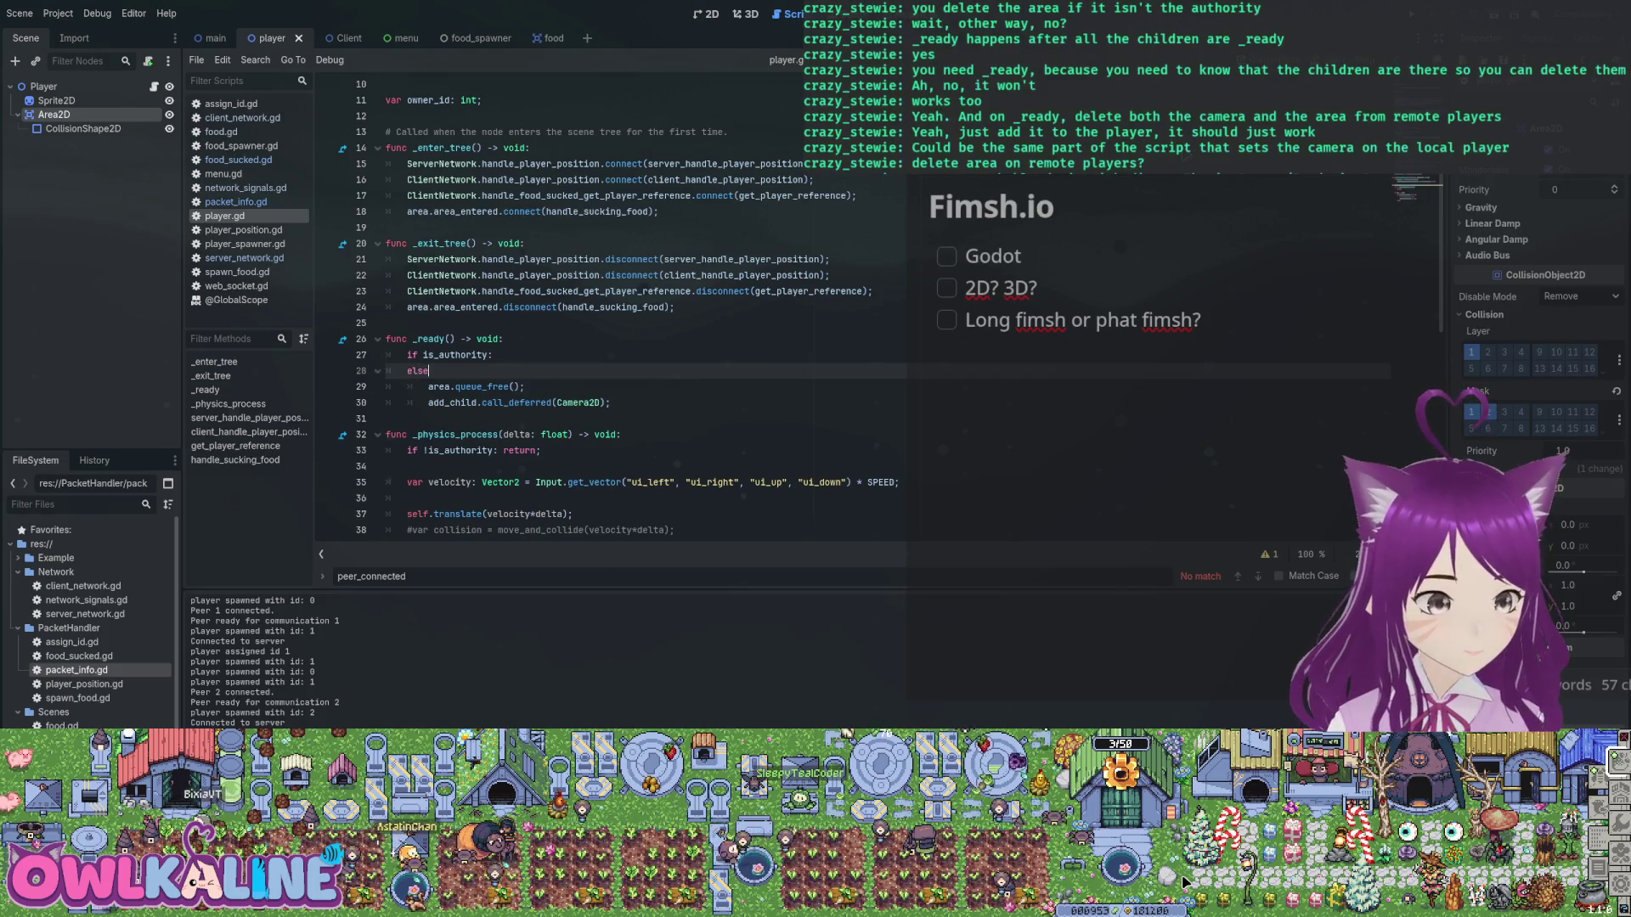
key(Down)
key(Down)
key(shift+Home)
key(BackSpace)
key(Up)
key(Up)
key(Up)
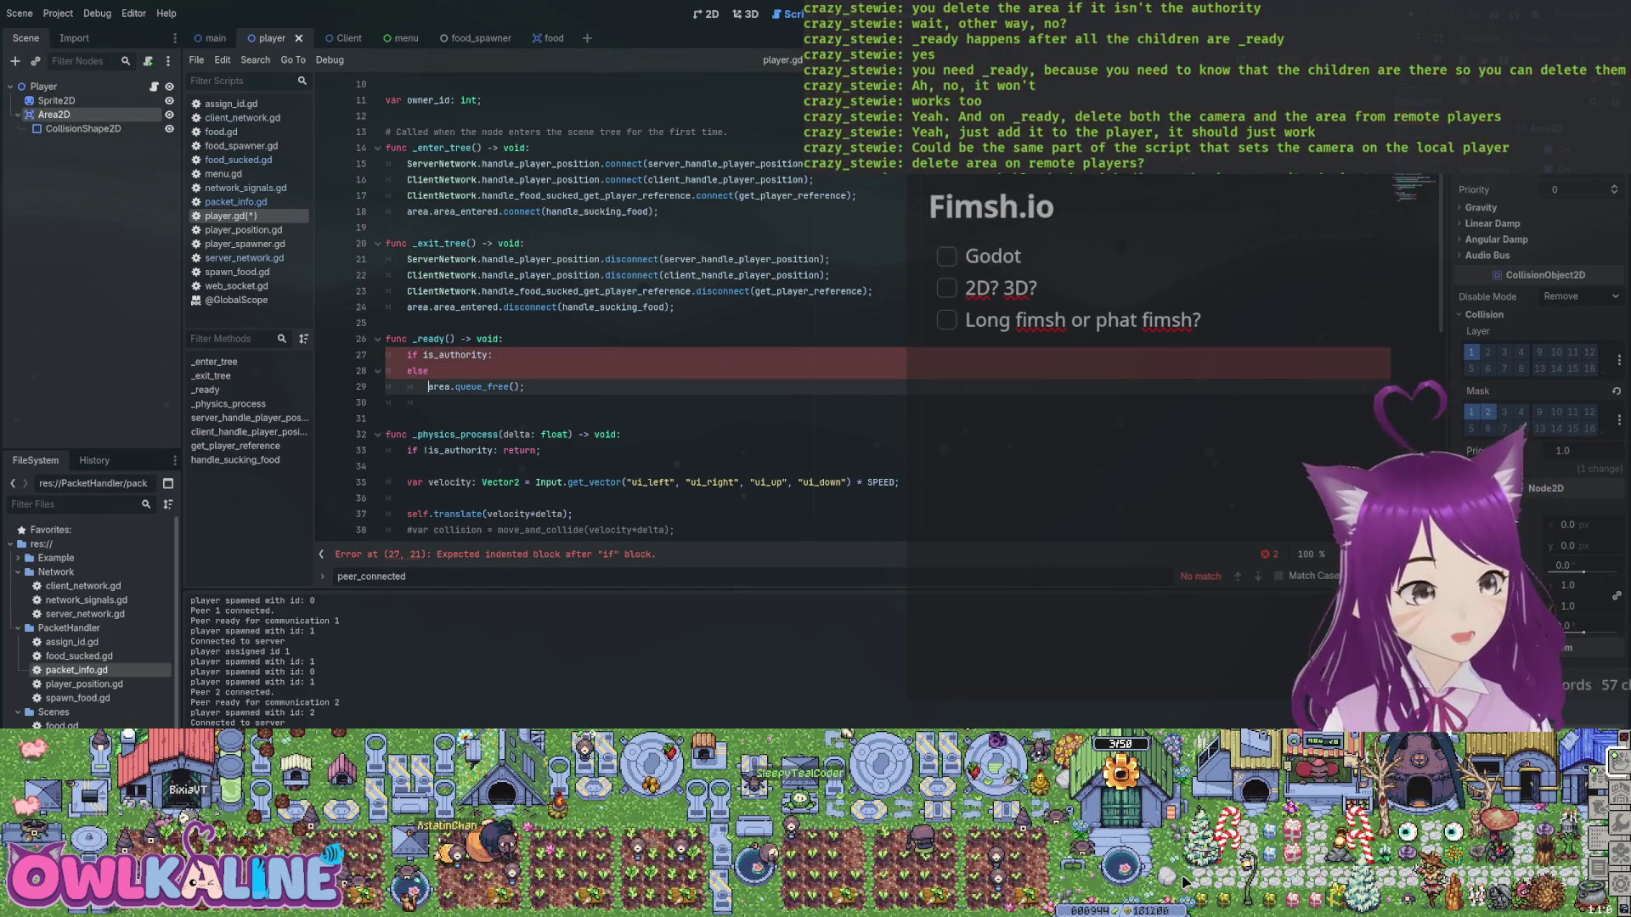
key(ctrl+z)
key(Down)
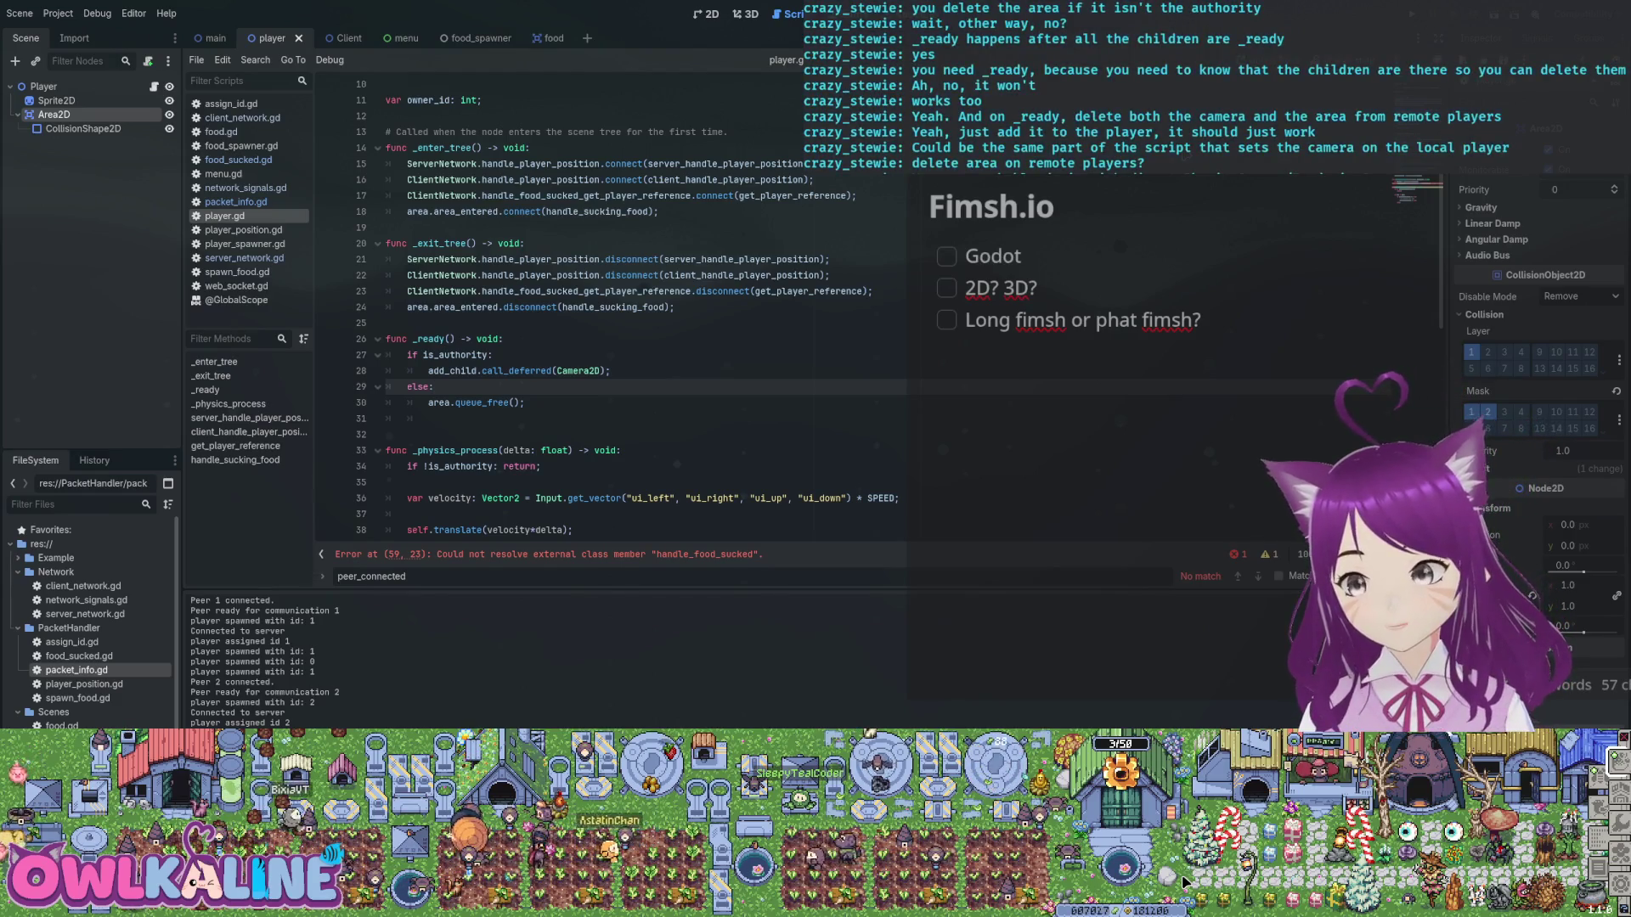
key(F5)
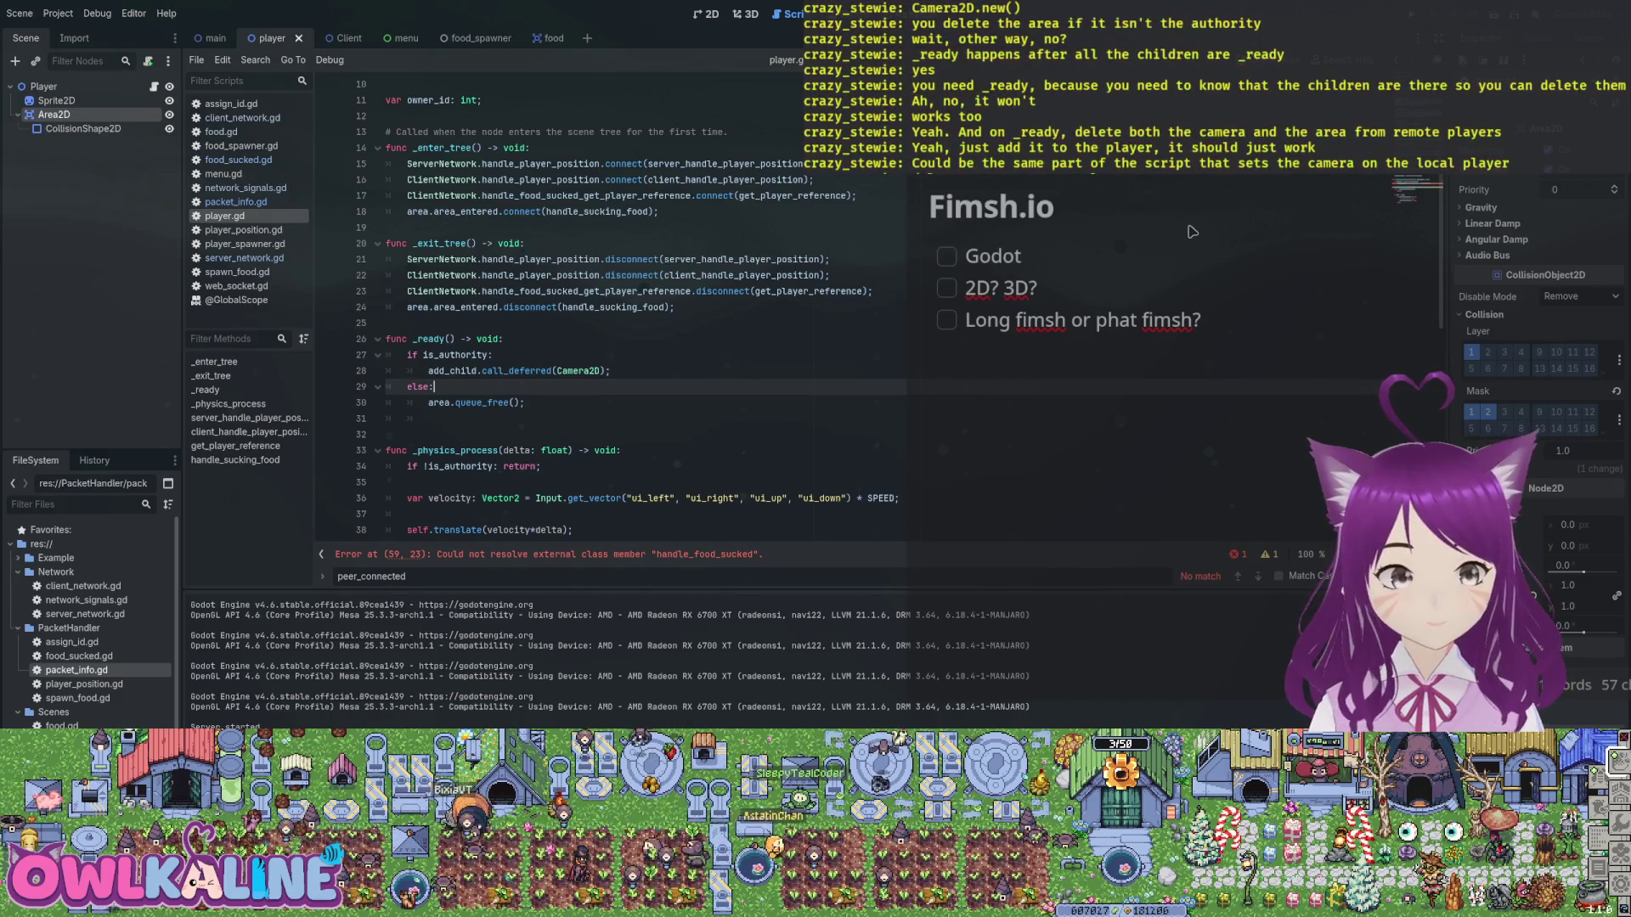
Change Camera2D to Camera2D.new() in the add_child line and run the project again.
key(Up)
key(End)
key(Left)
key(Left)
text(.n)
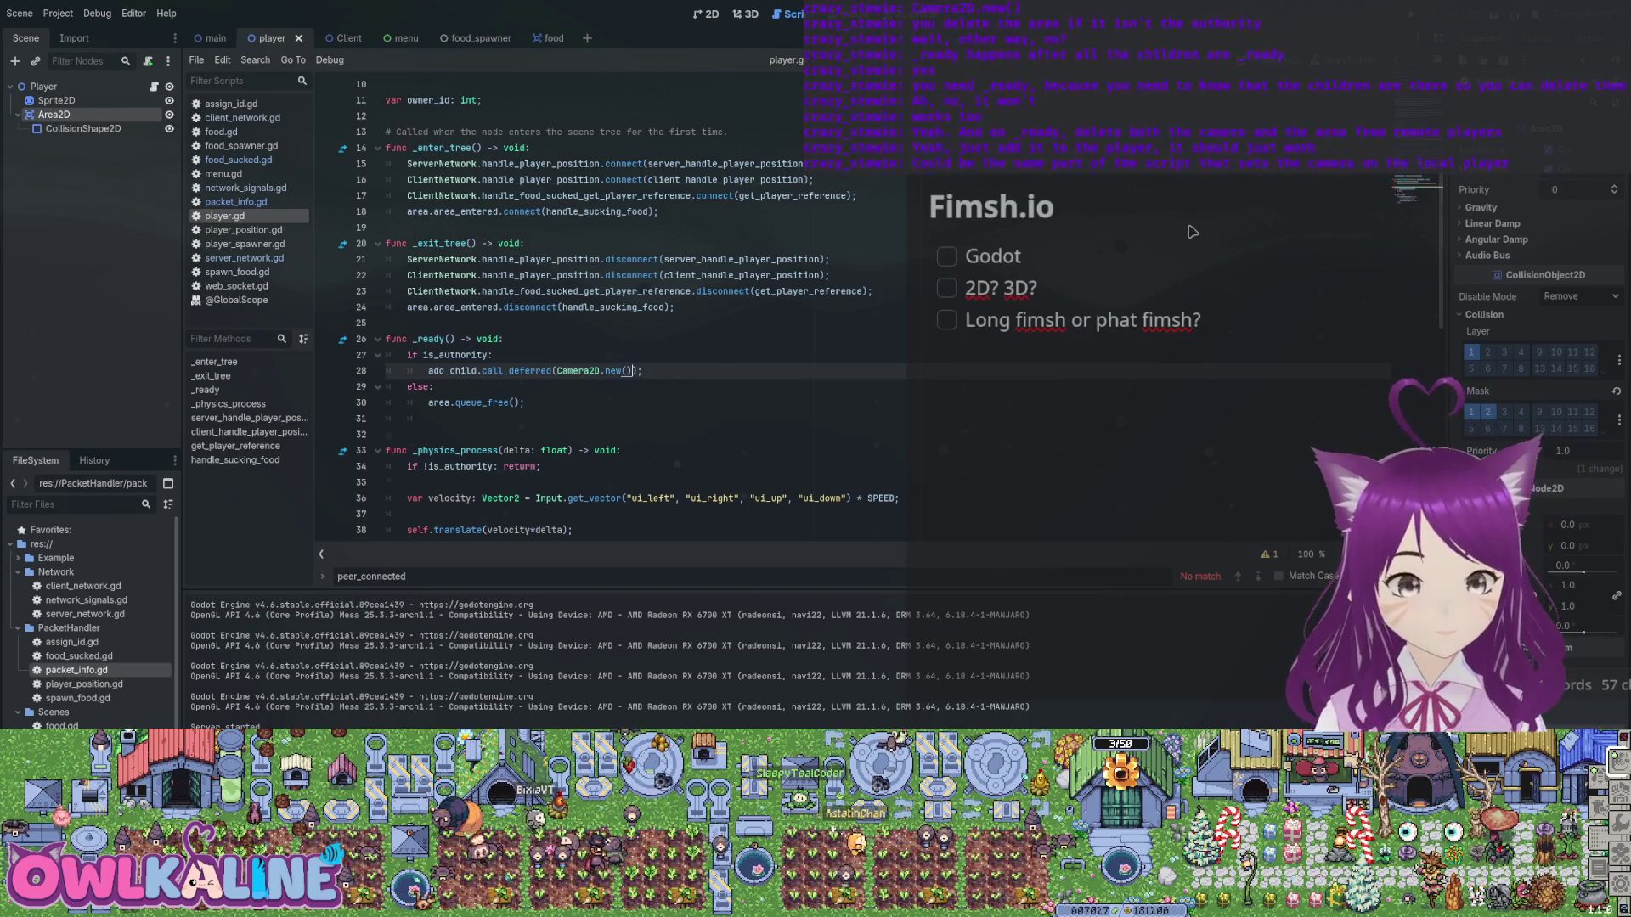
key(F5)
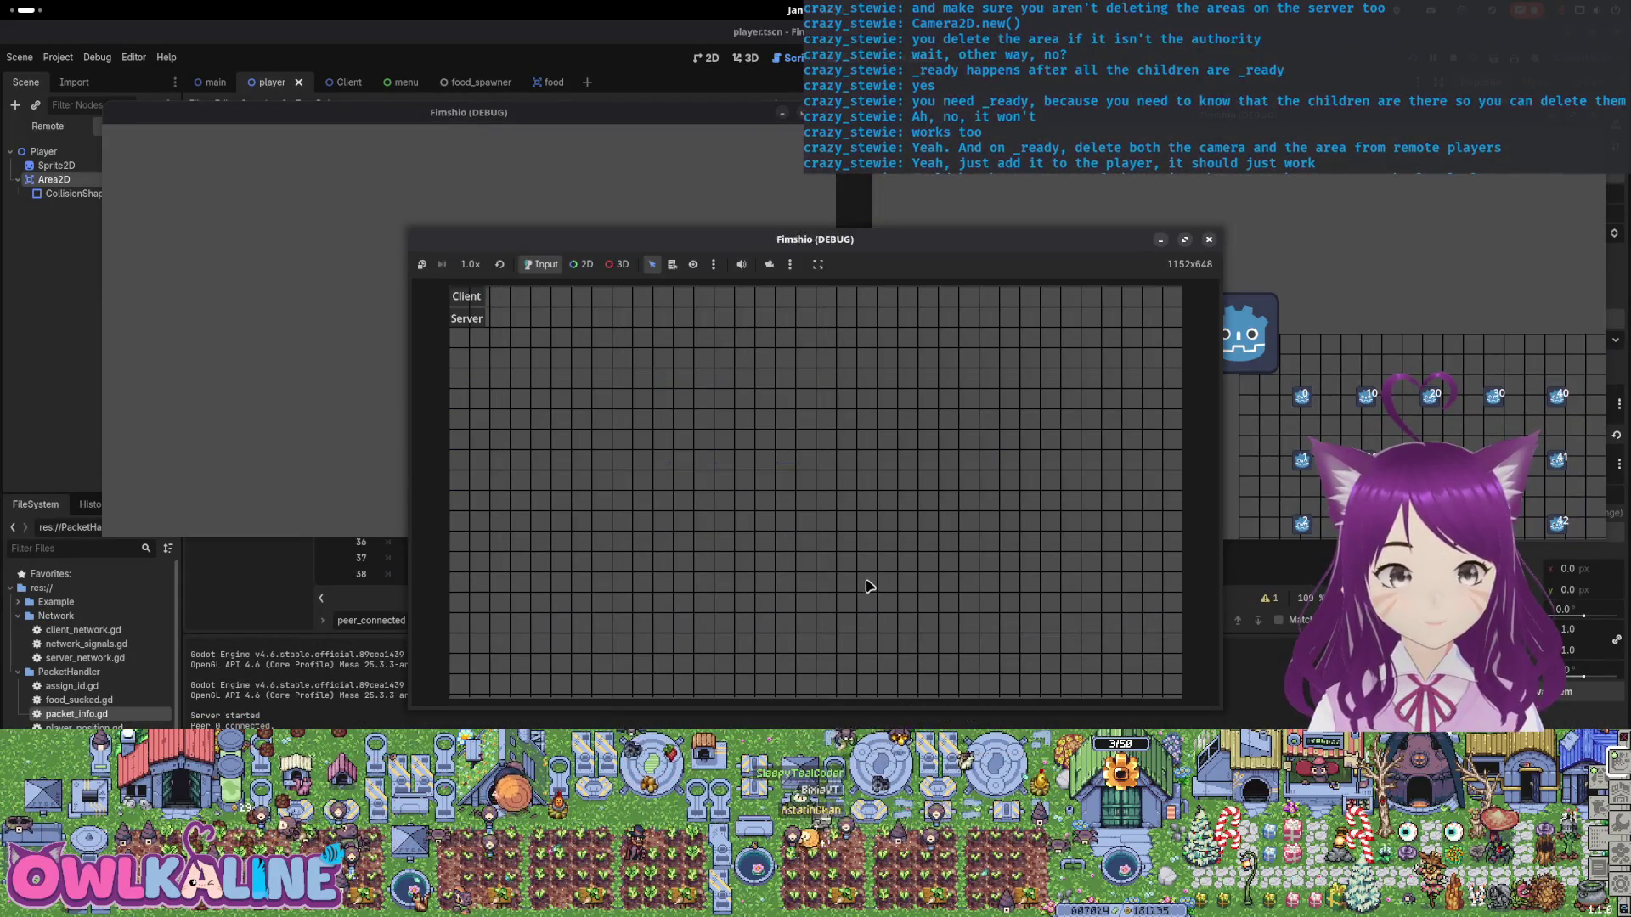
Start one game instance as the server and drag the game windows apart.
click(473, 319)
mouse_move(817, 241)
mouse_down()
mouse_move(888, 345)
mouse_move(833, 421)
mouse_up()
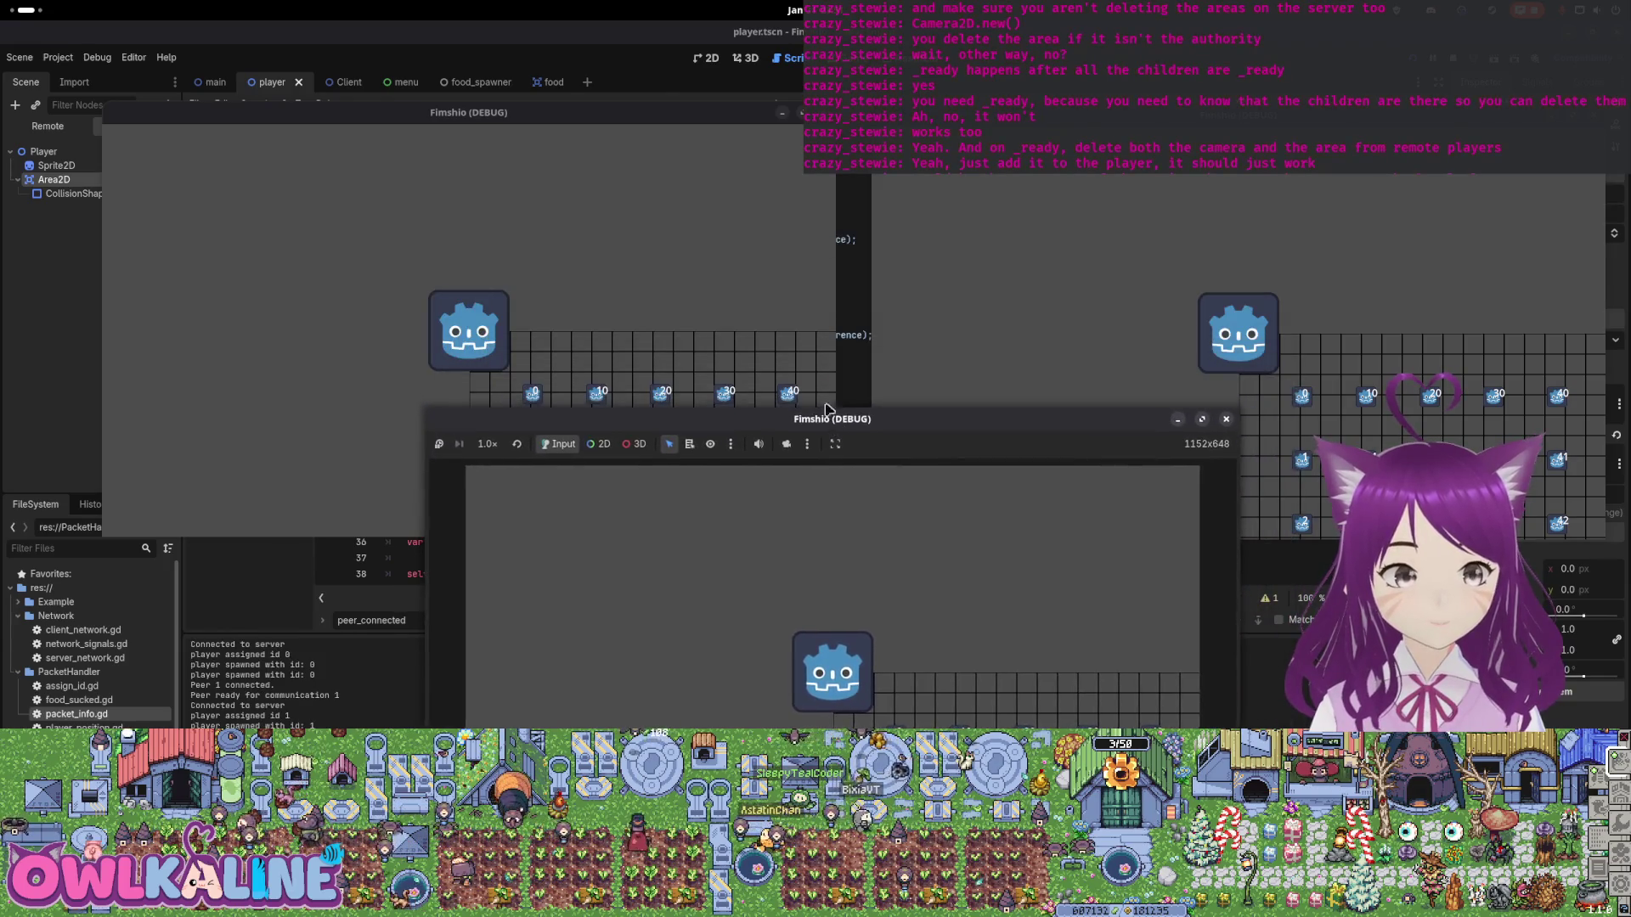
drag(649, 114, 567, 46)
Move each window's player, the right one to tile 42 and top-left to tile 11, then stop the game.
key(Down)
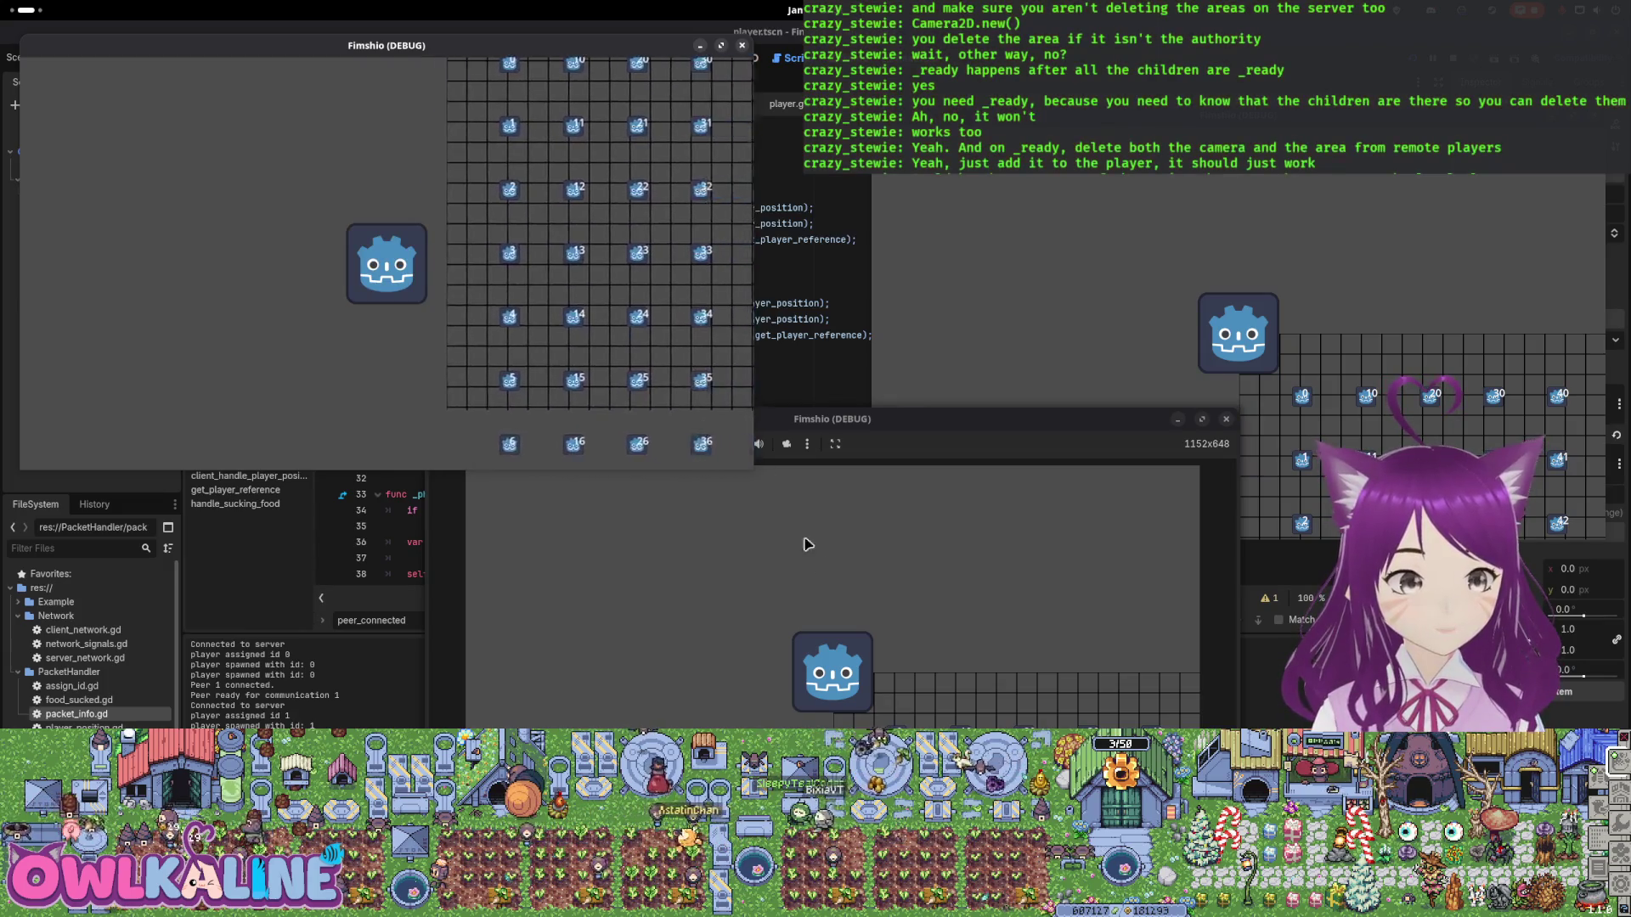
click(791, 522)
key(Down)
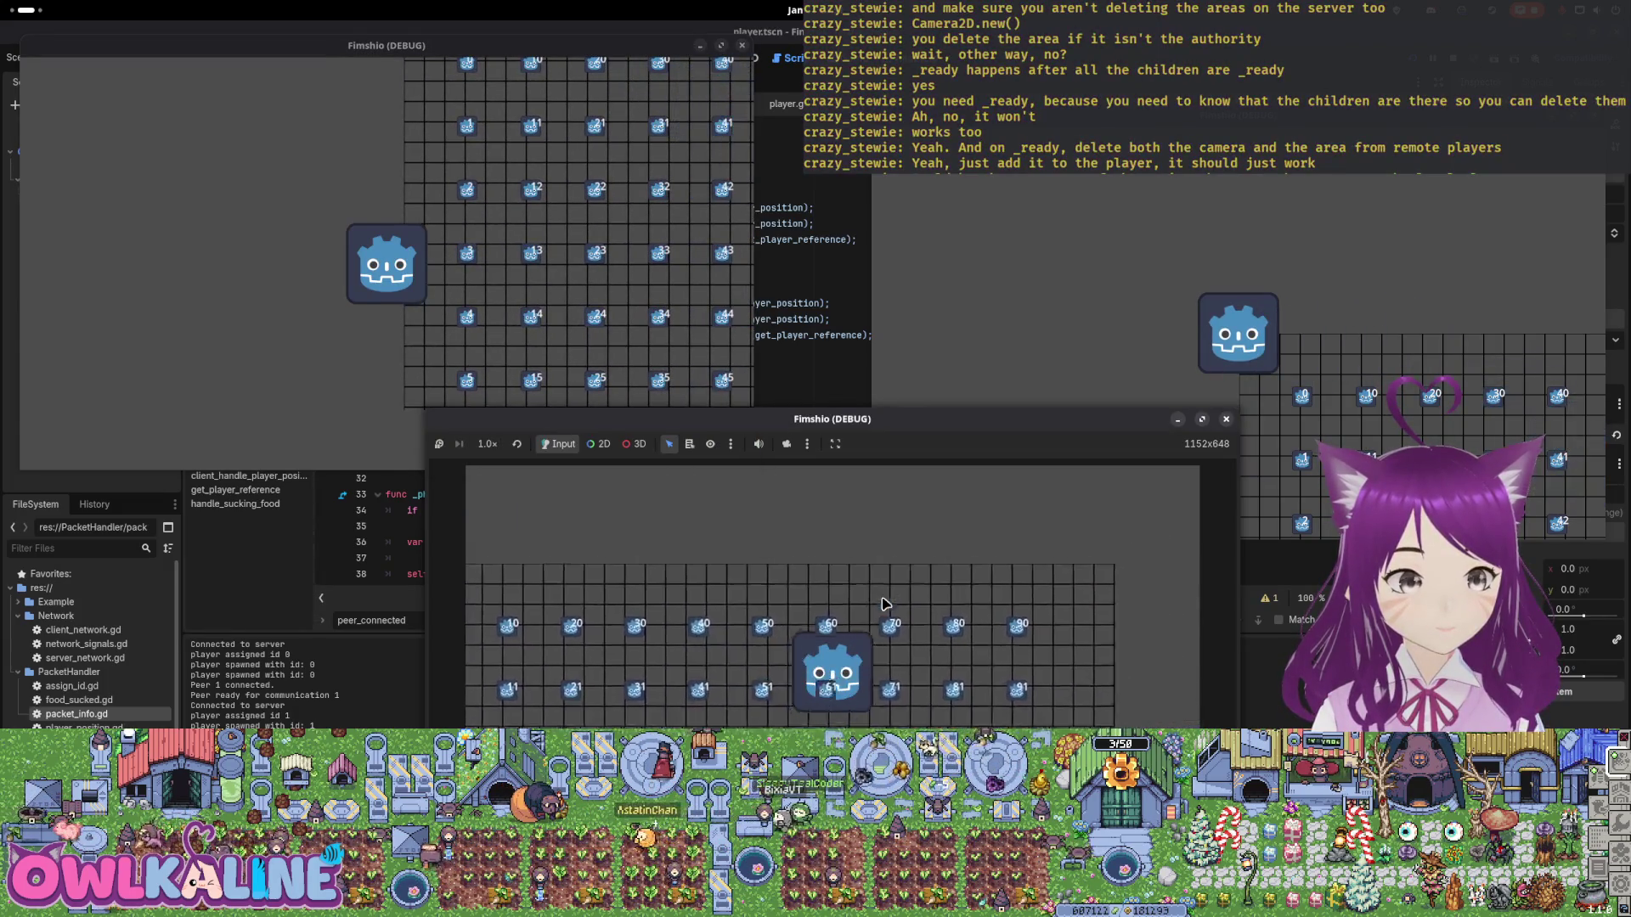
click(1125, 325)
key(Down)
key(Right)
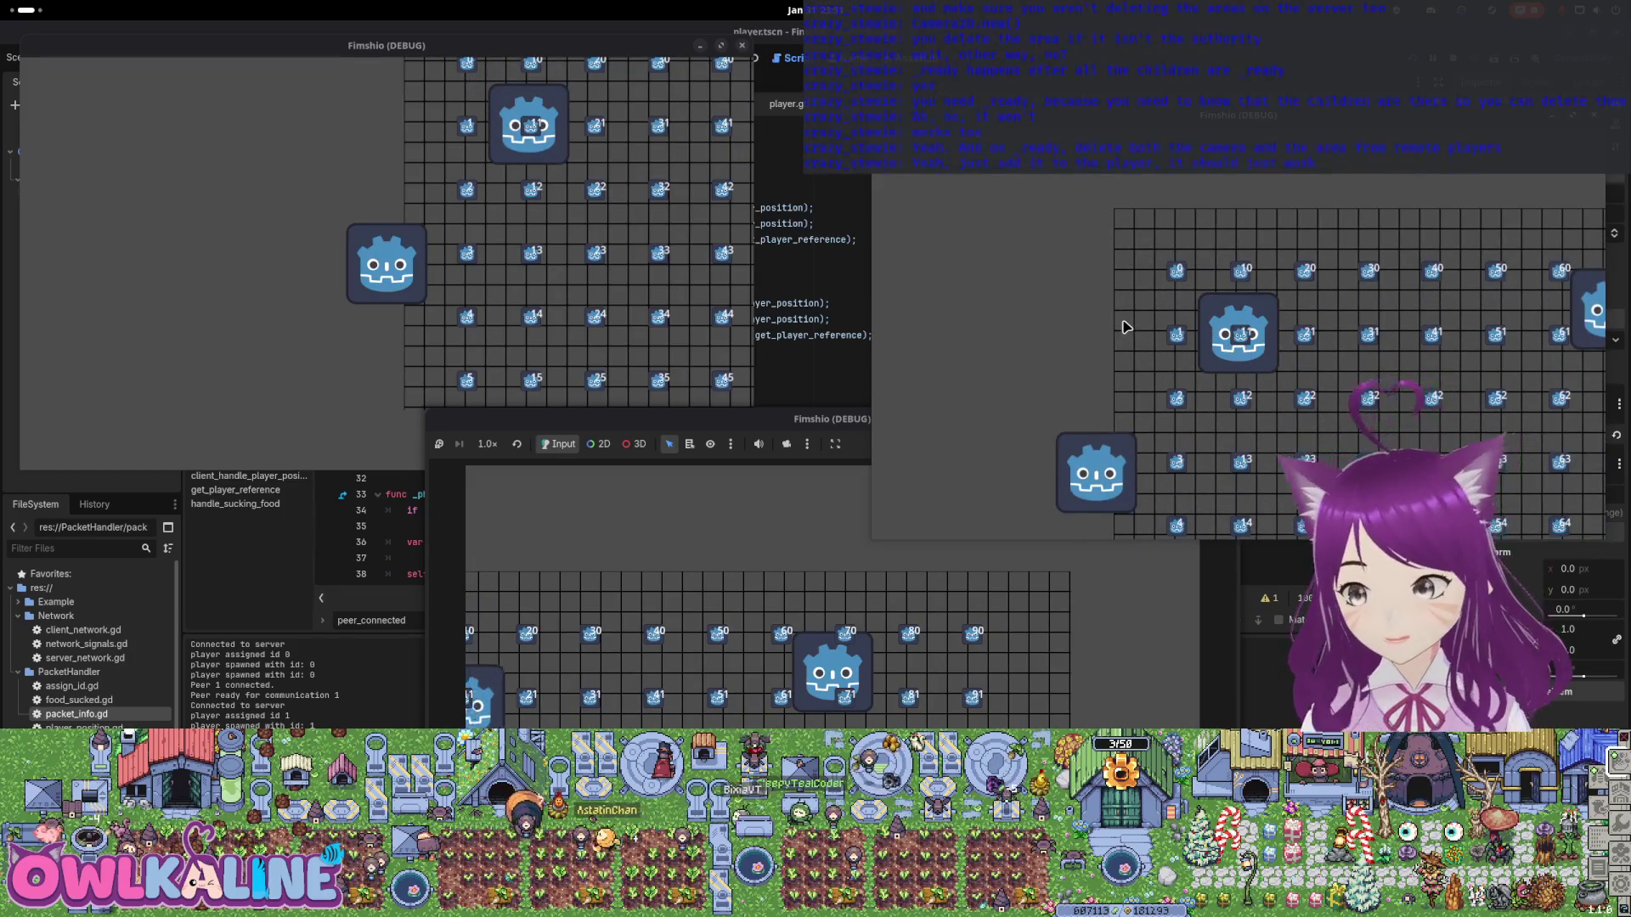
key(Right)
key(Down)
key(Down)
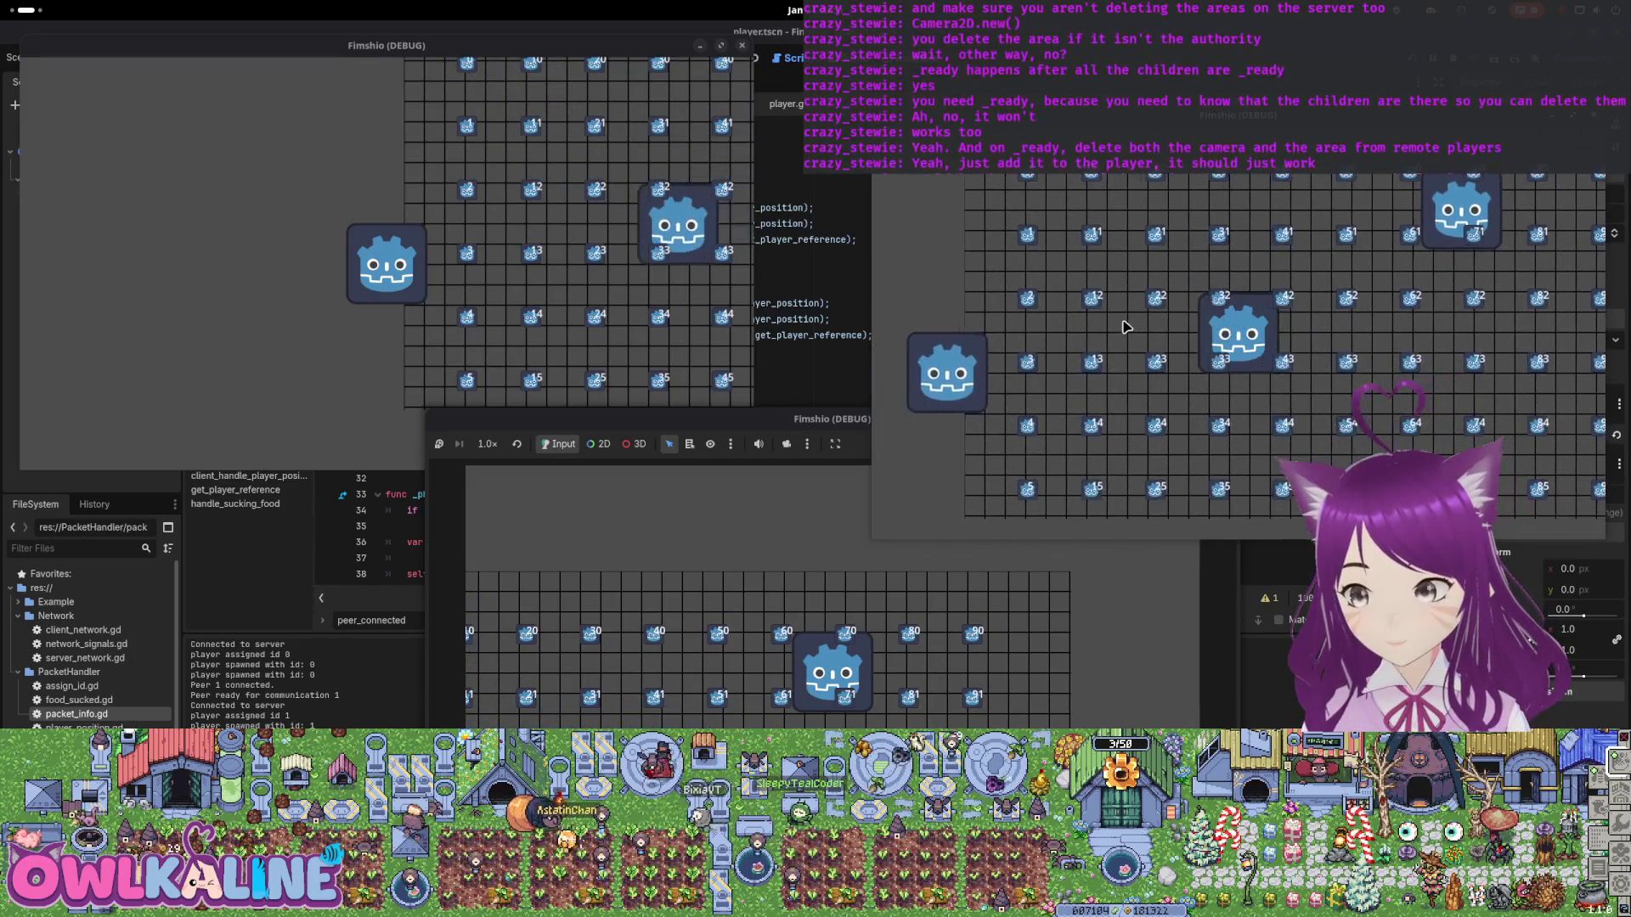
click(853, 661)
key(Down)
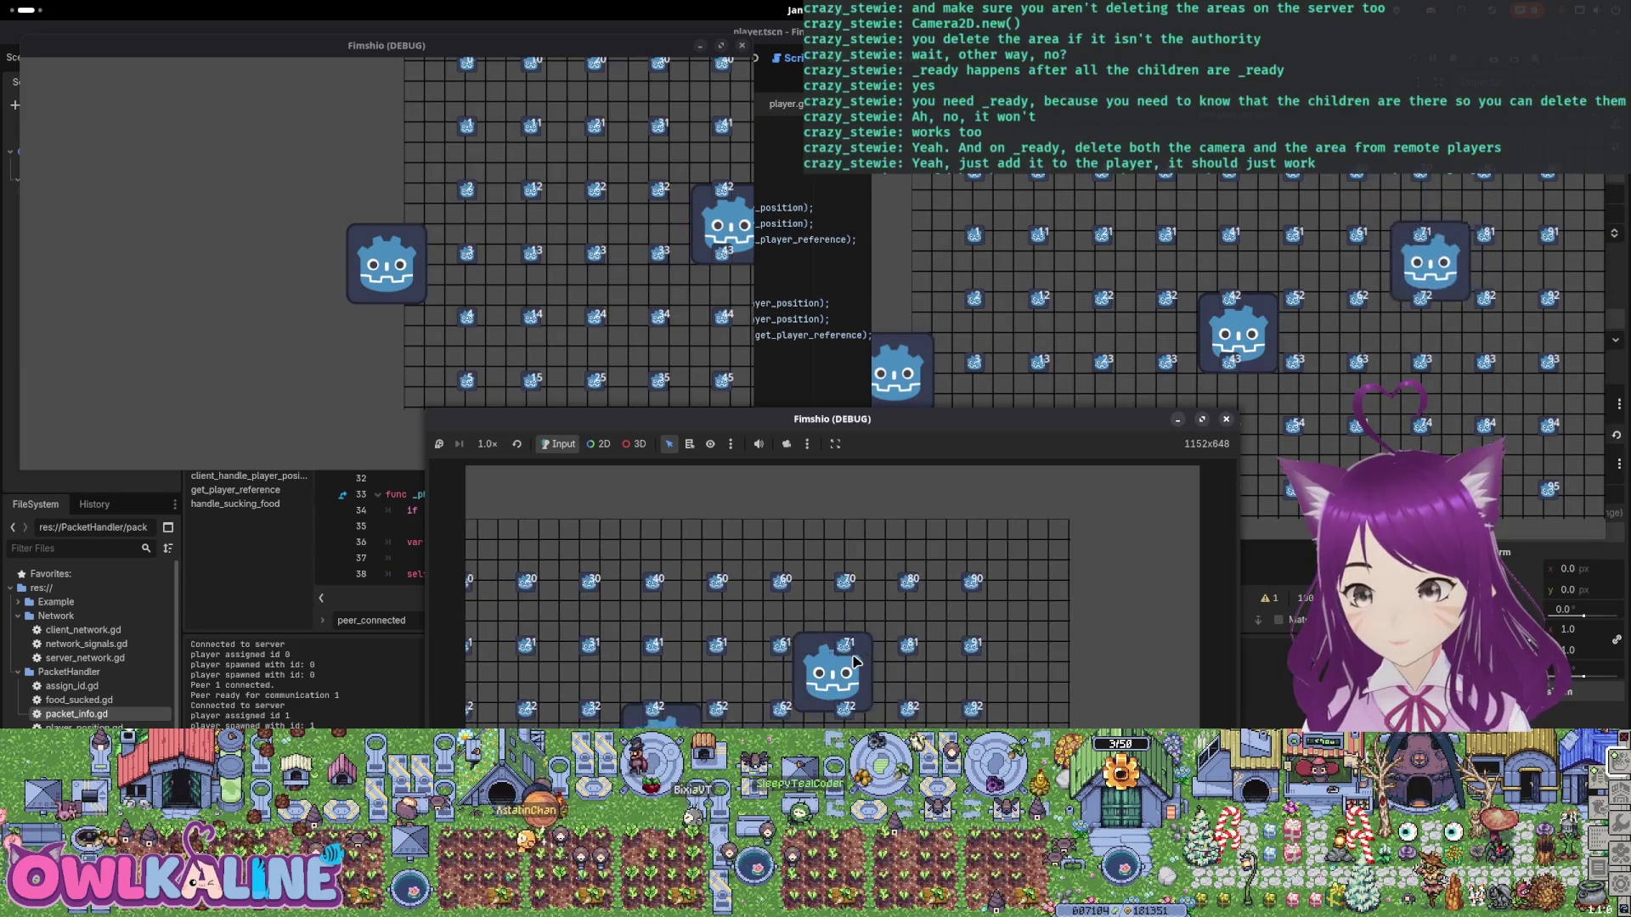
click(488, 231)
key(Right)
key(Down)
key(Up)
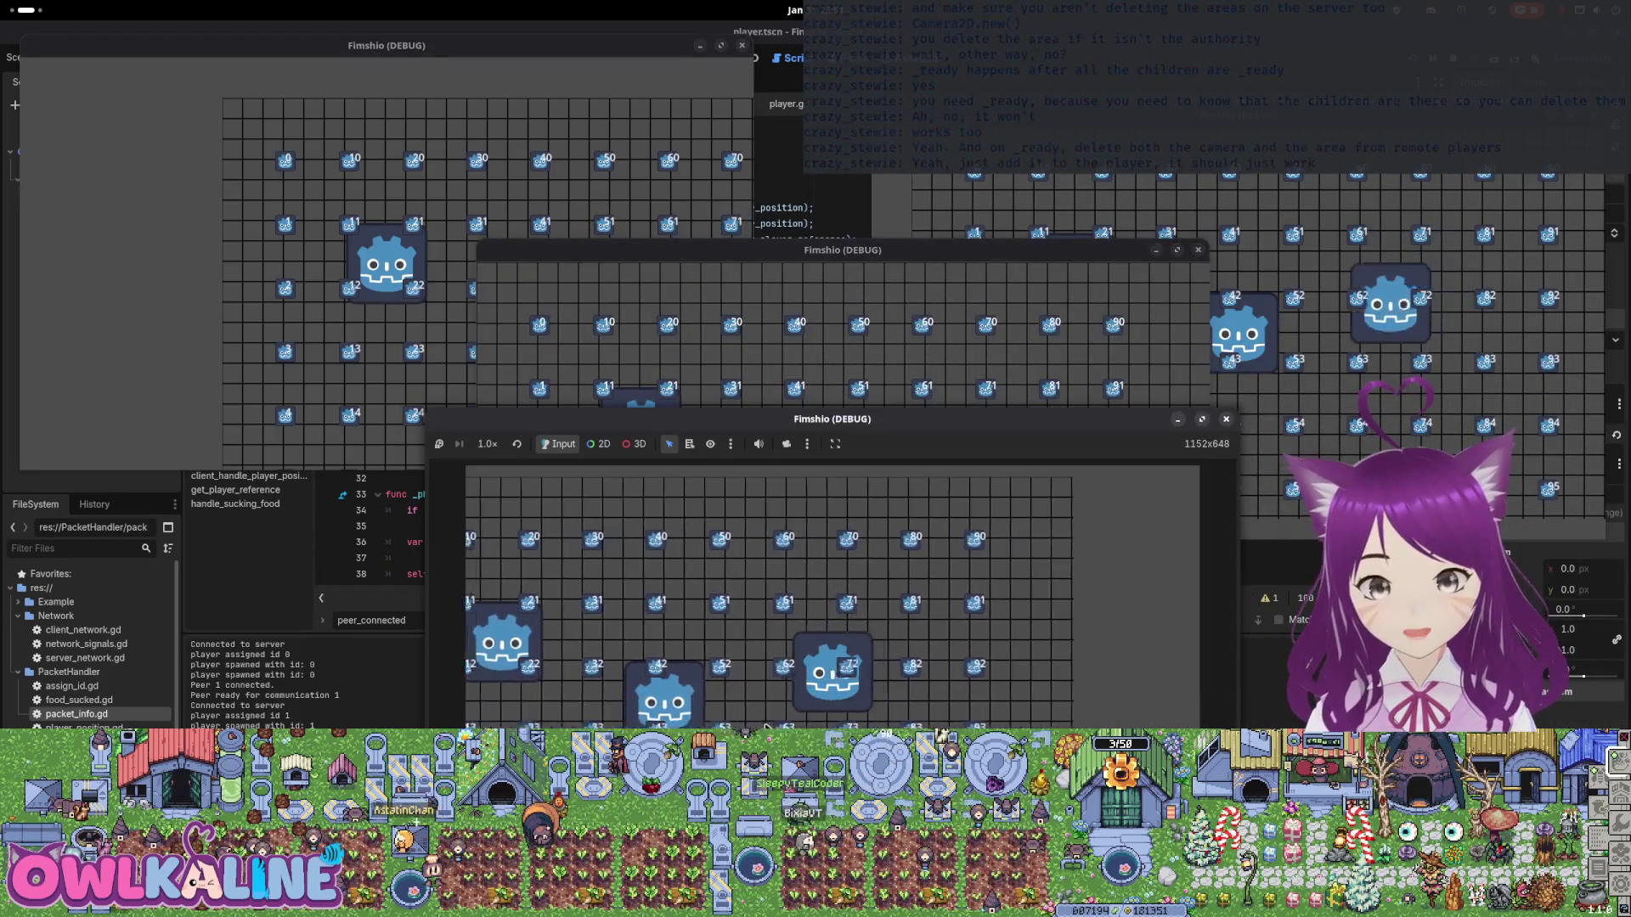
click(324, 299)
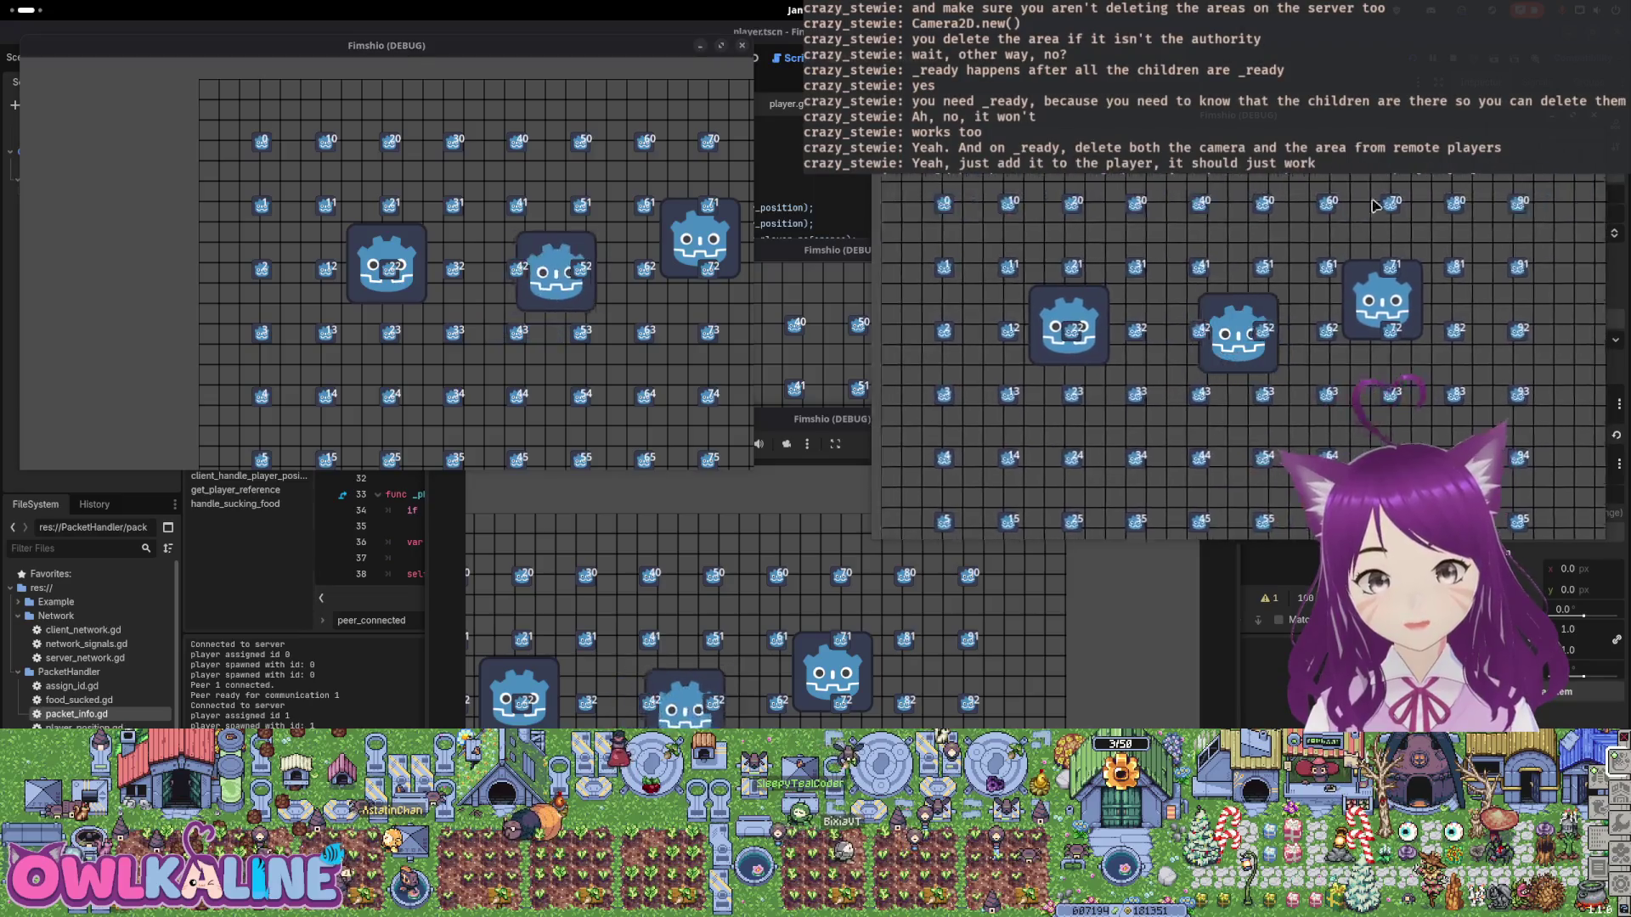
key(F8)
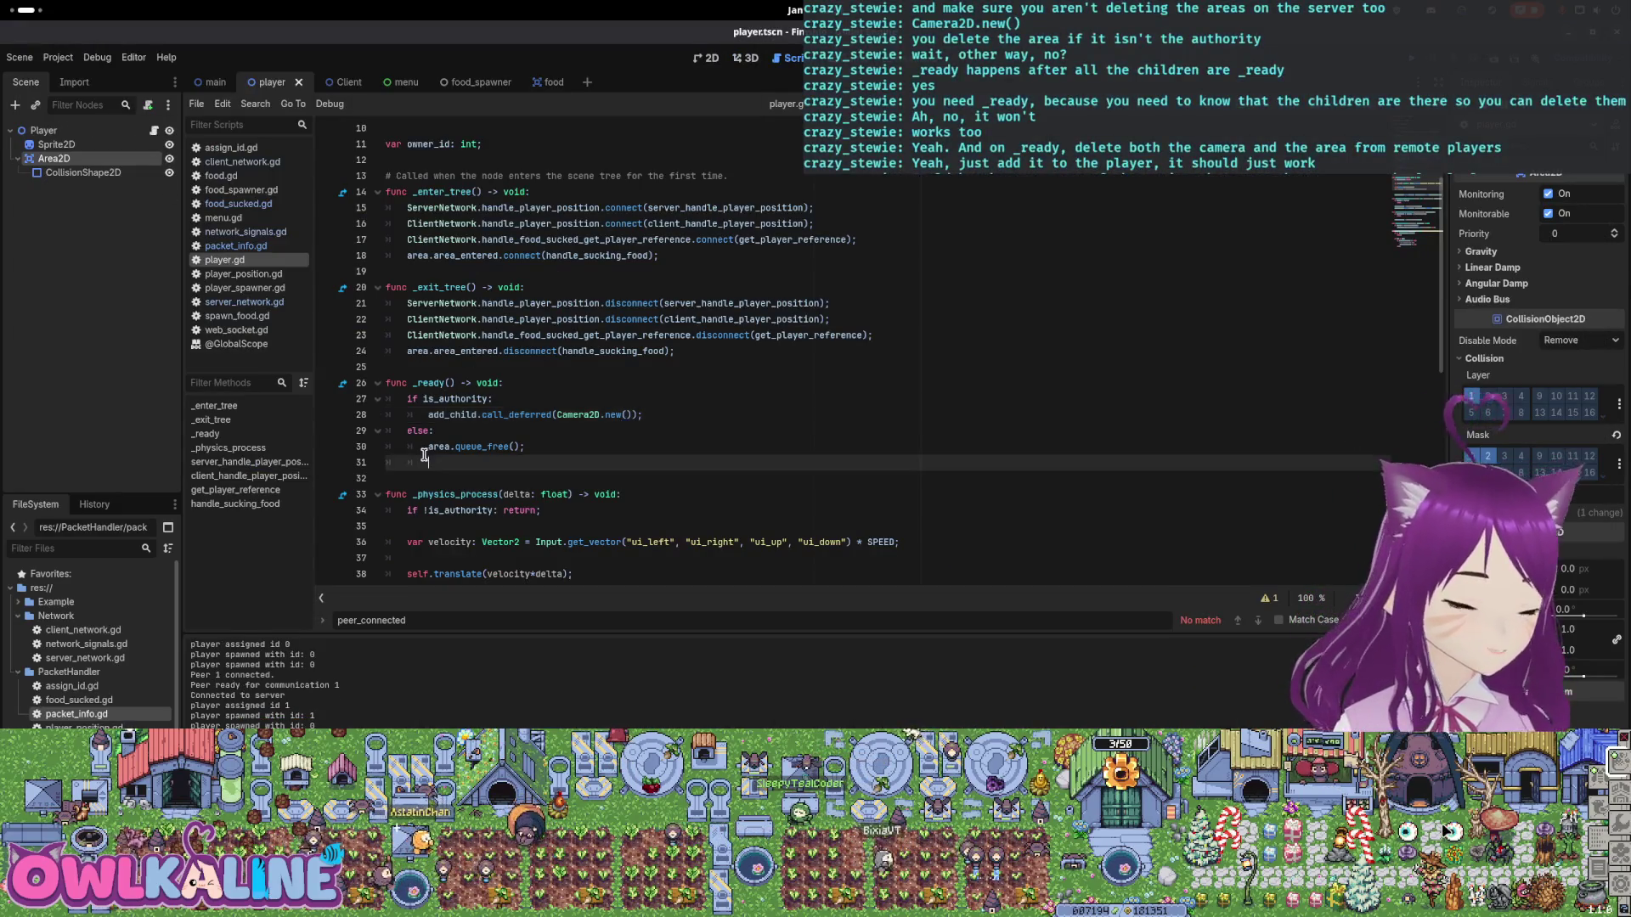
Add an 'if not NetworkSignals.is_server' line at the top of _ready.
click(498, 431)
key(Return)
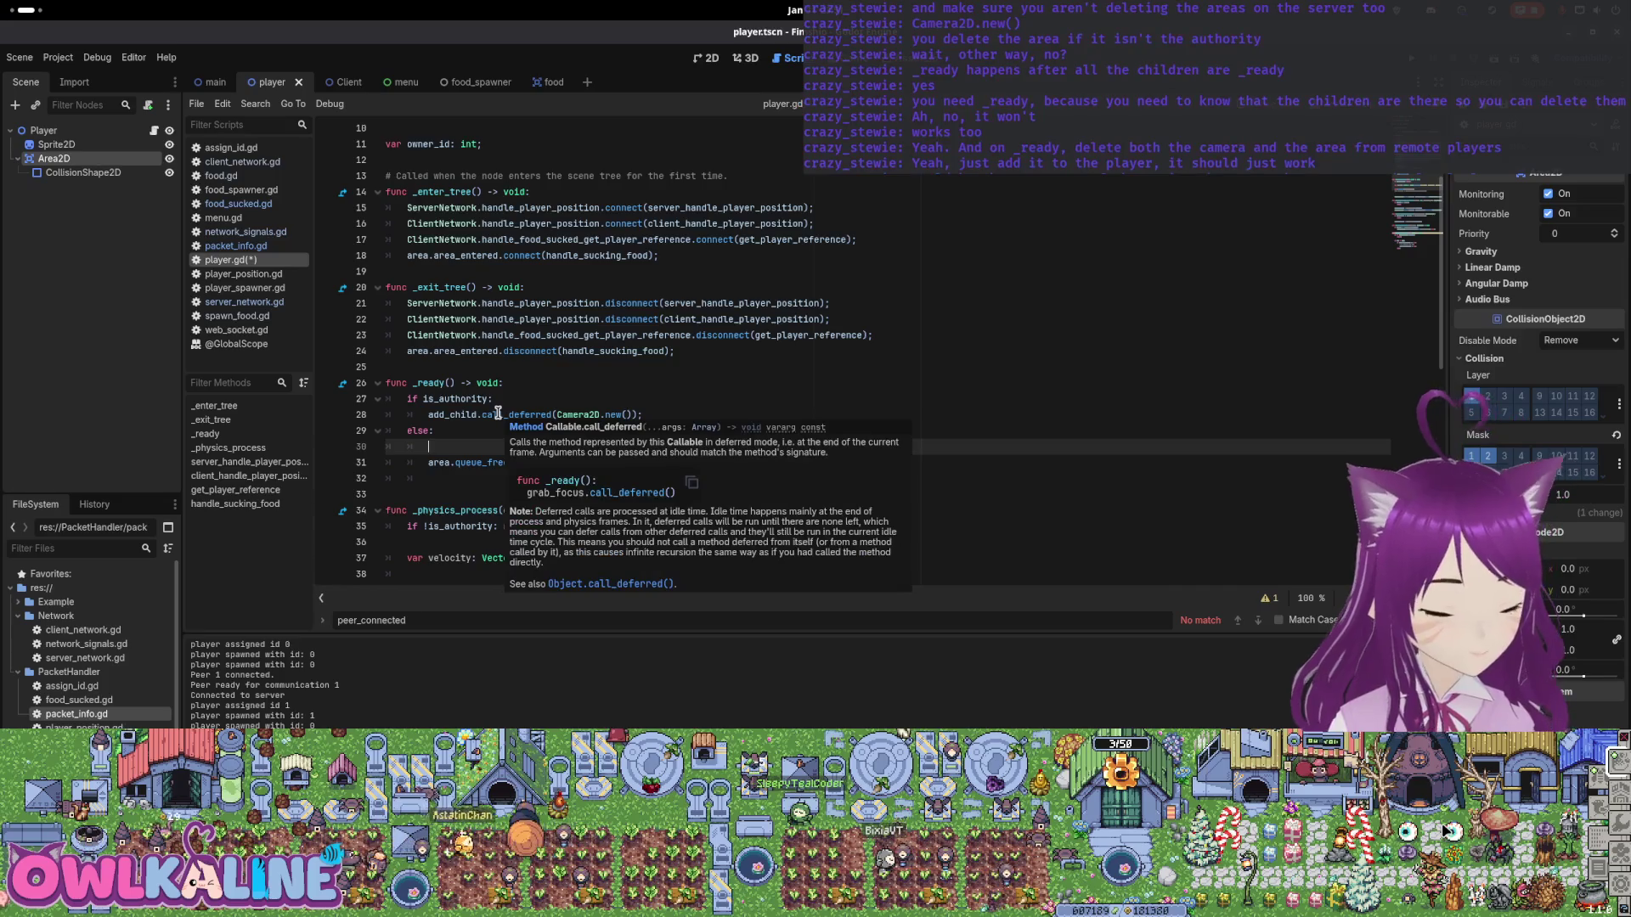
key(BackSpace)
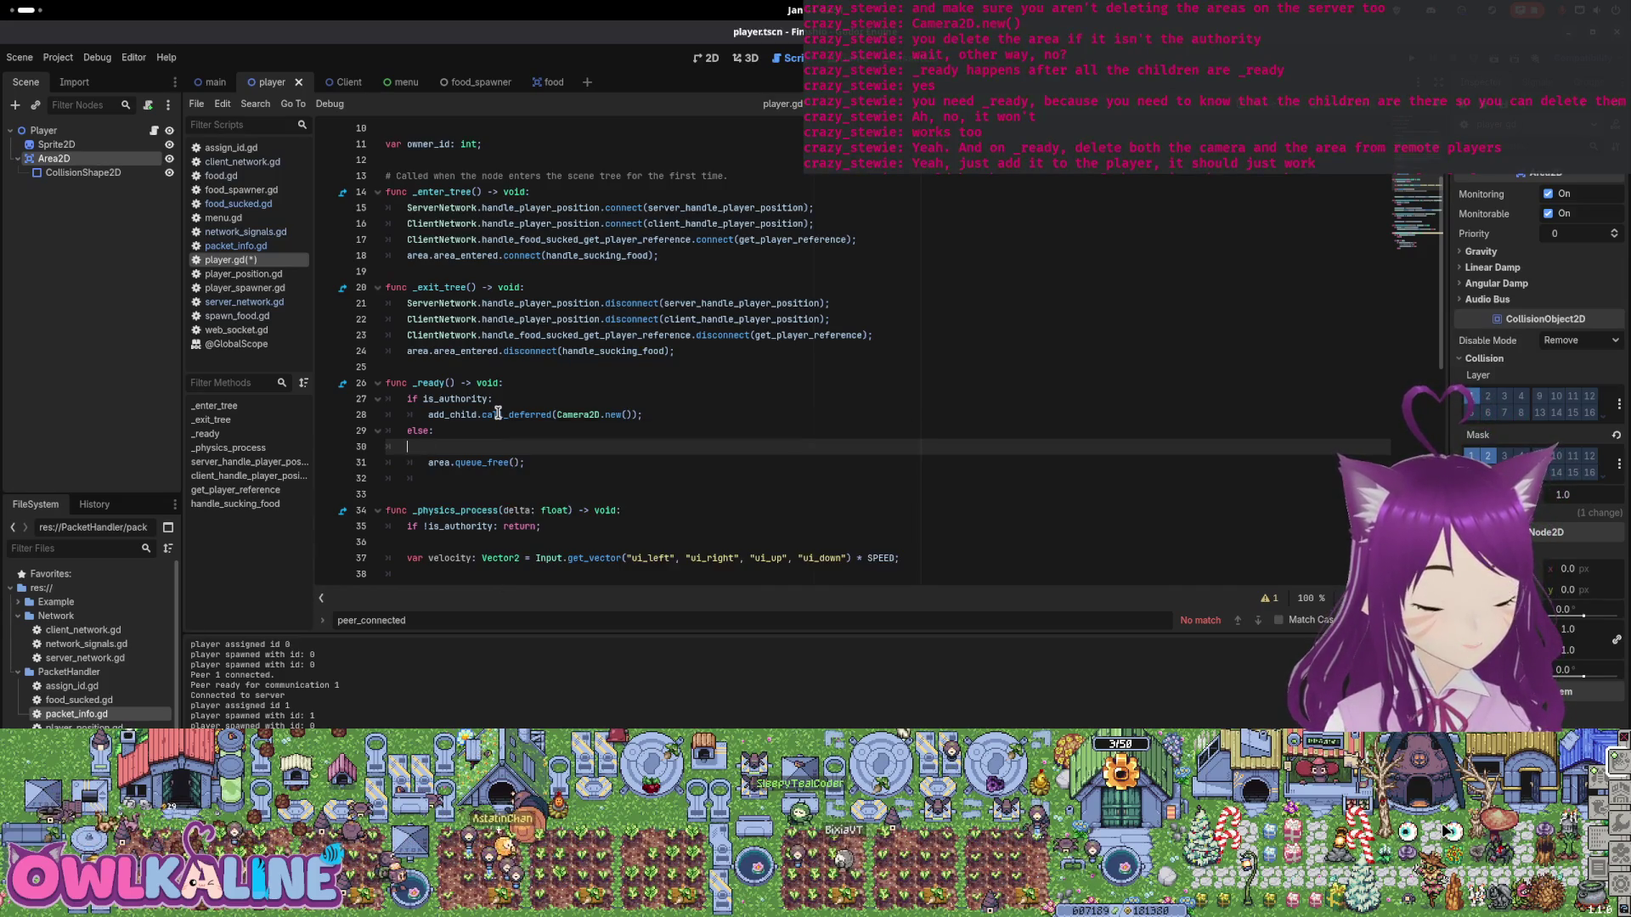
key(alt+Up)
key(alt+Up)
key(alt+Up)
text(if Netwo)
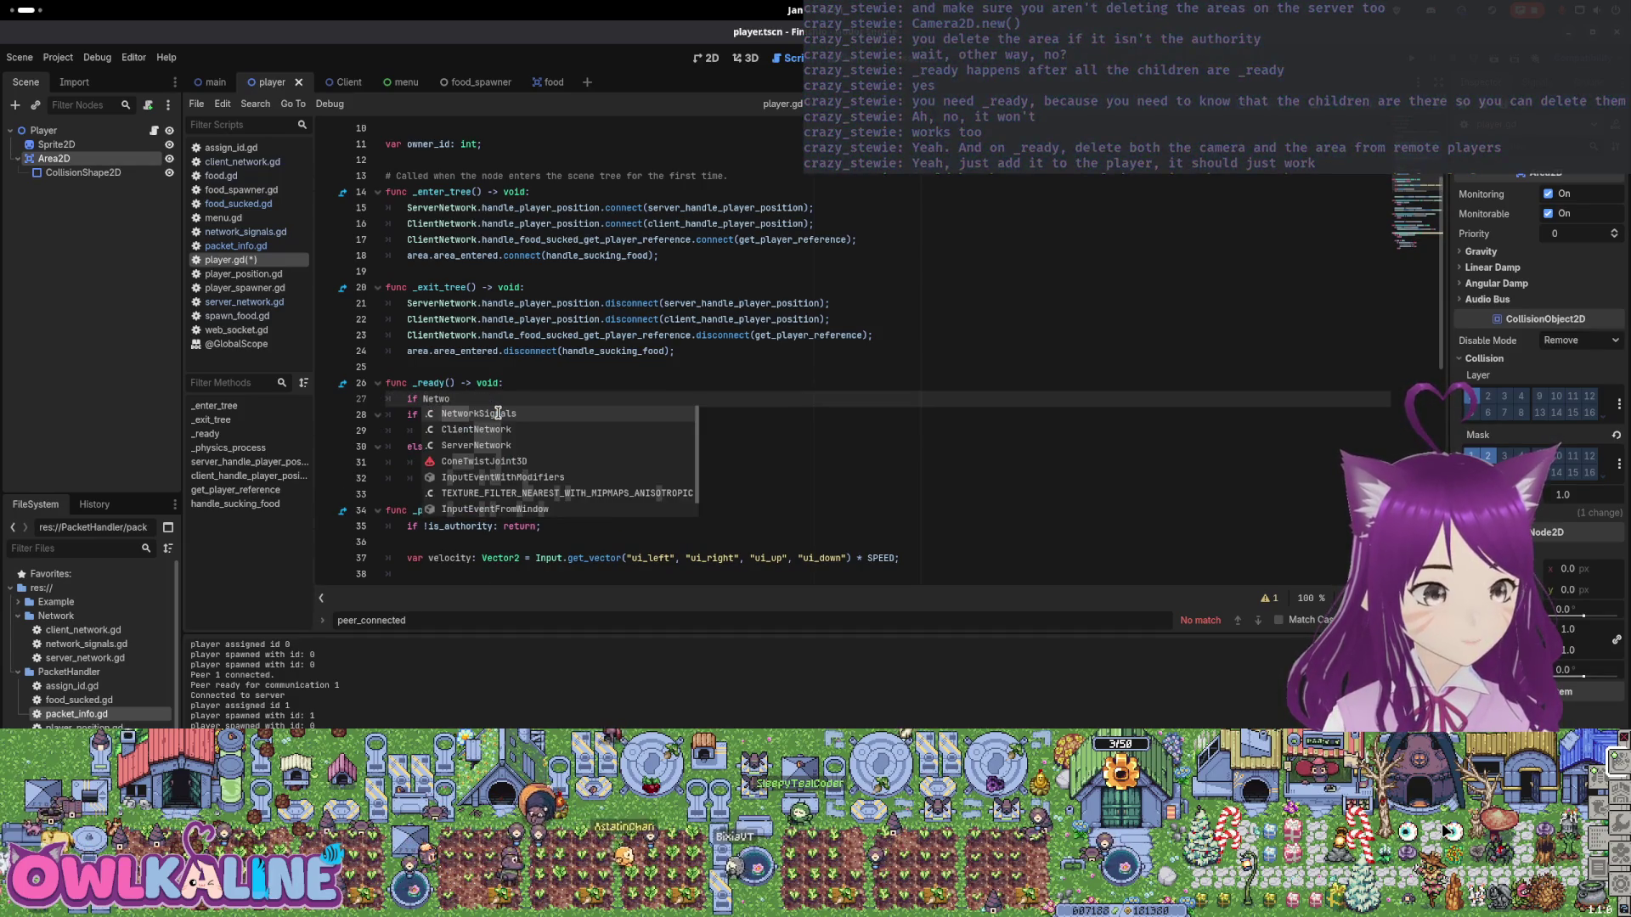
key(Return)
text(.is)
key(Return)
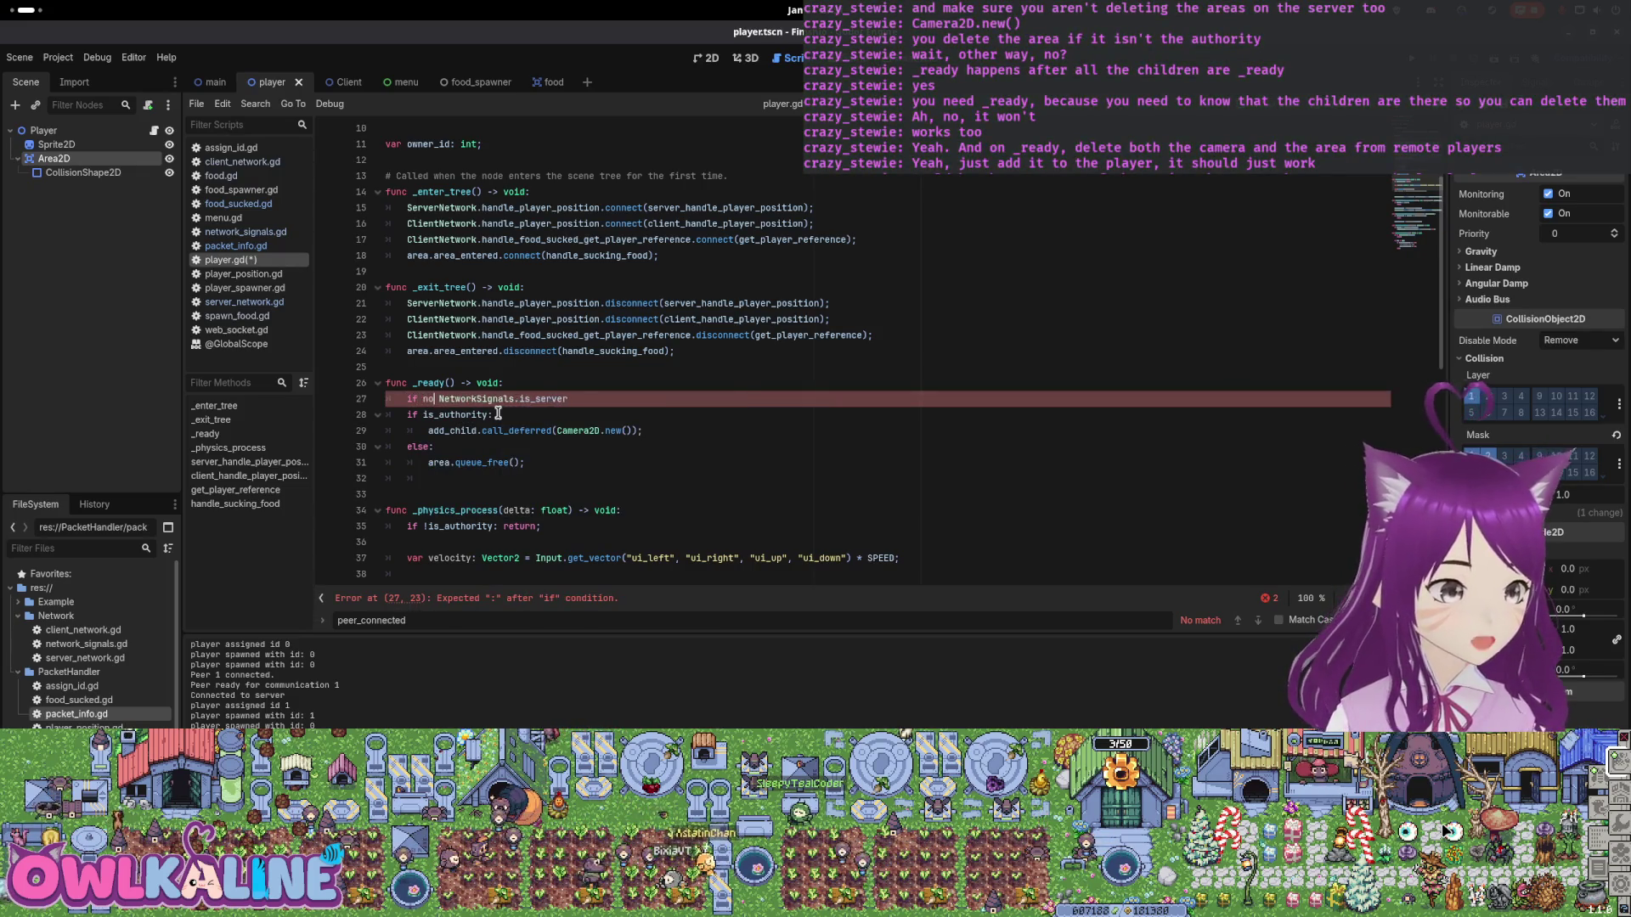
text(ot)
key(Escape)
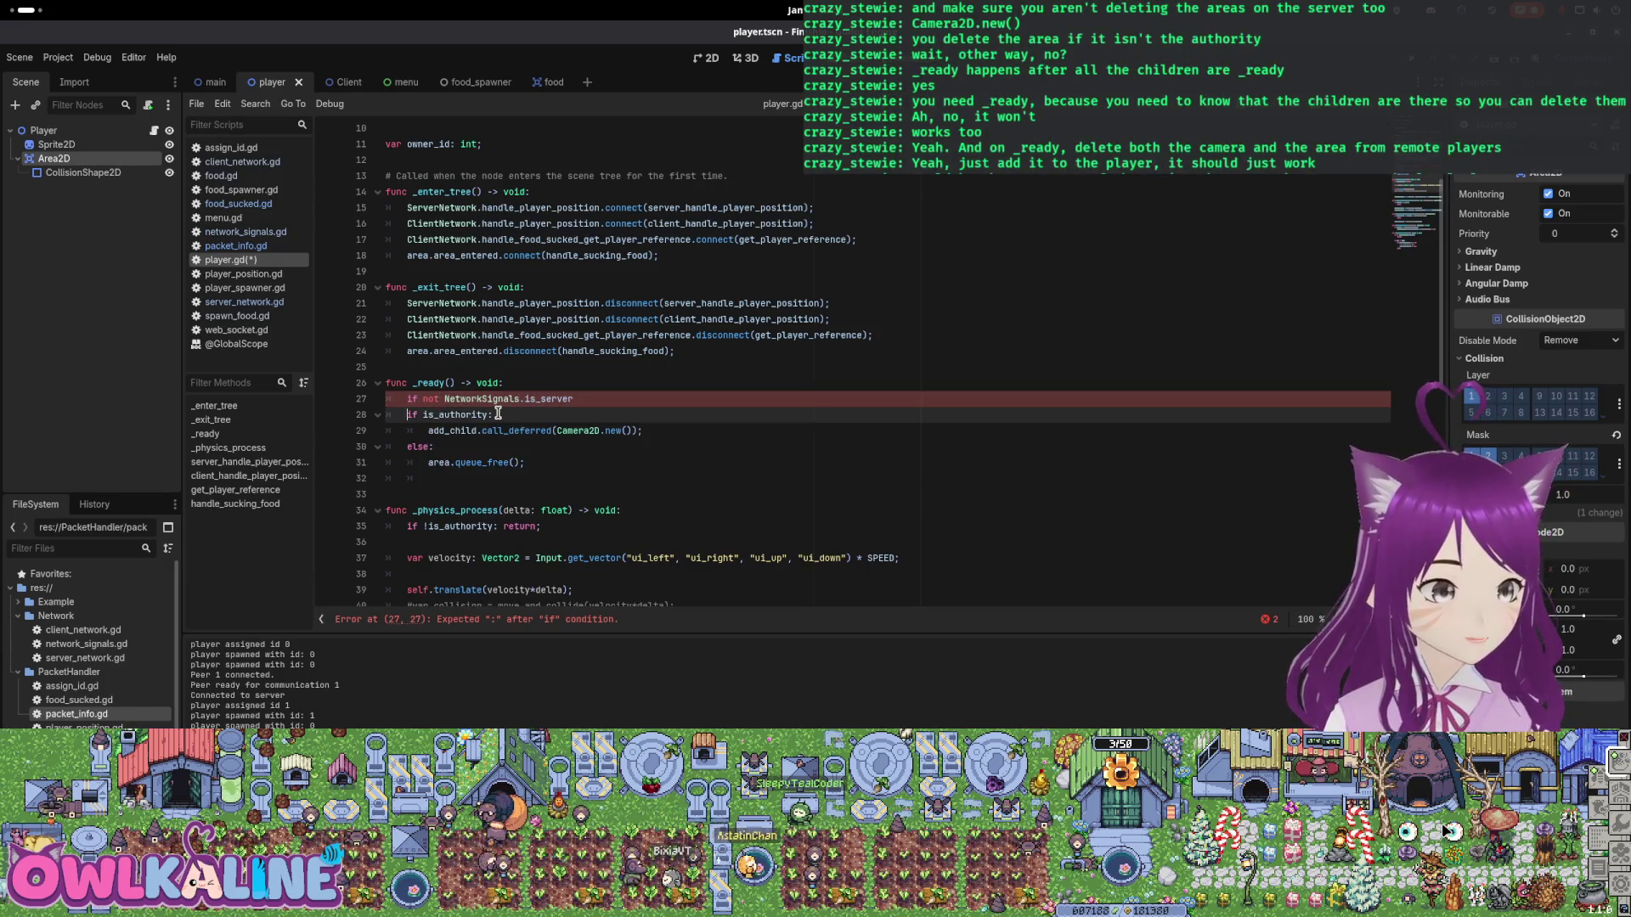
Indent the authority if/else block and area.queue_free() under the new check and save.
key(Tab)
key(Down)
key(Tab)
key(Down)
key(Tab)
key(Down)
key(Tab)
key(Tab)
key(ctrl+s)
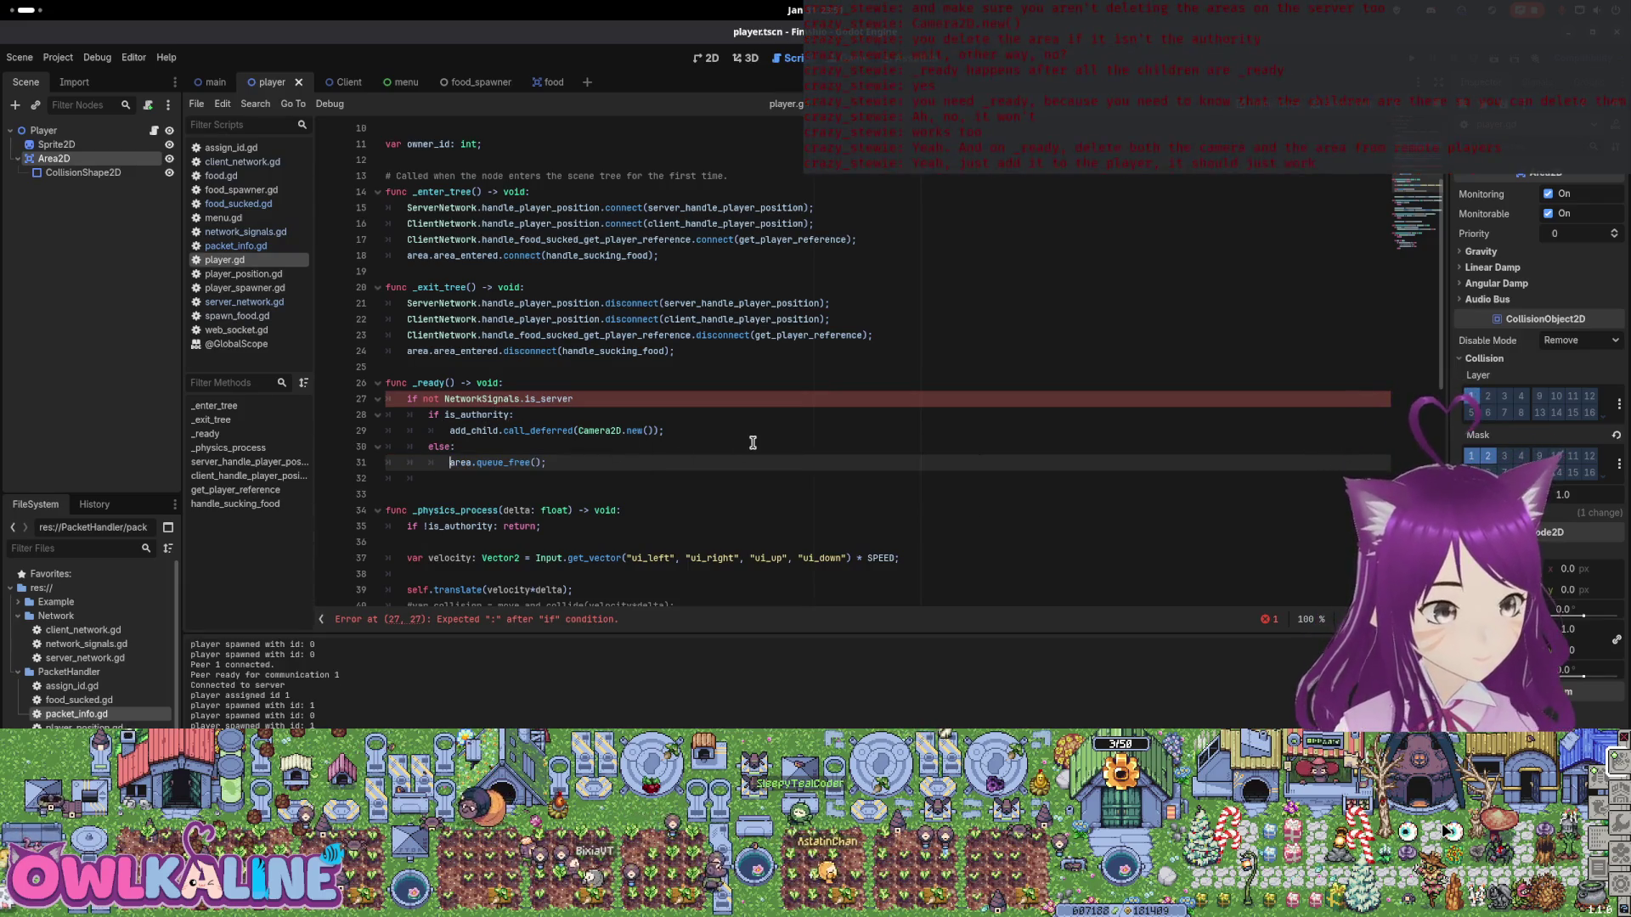
Add the missing colon to the is_server line and run the project.
click(638, 395)
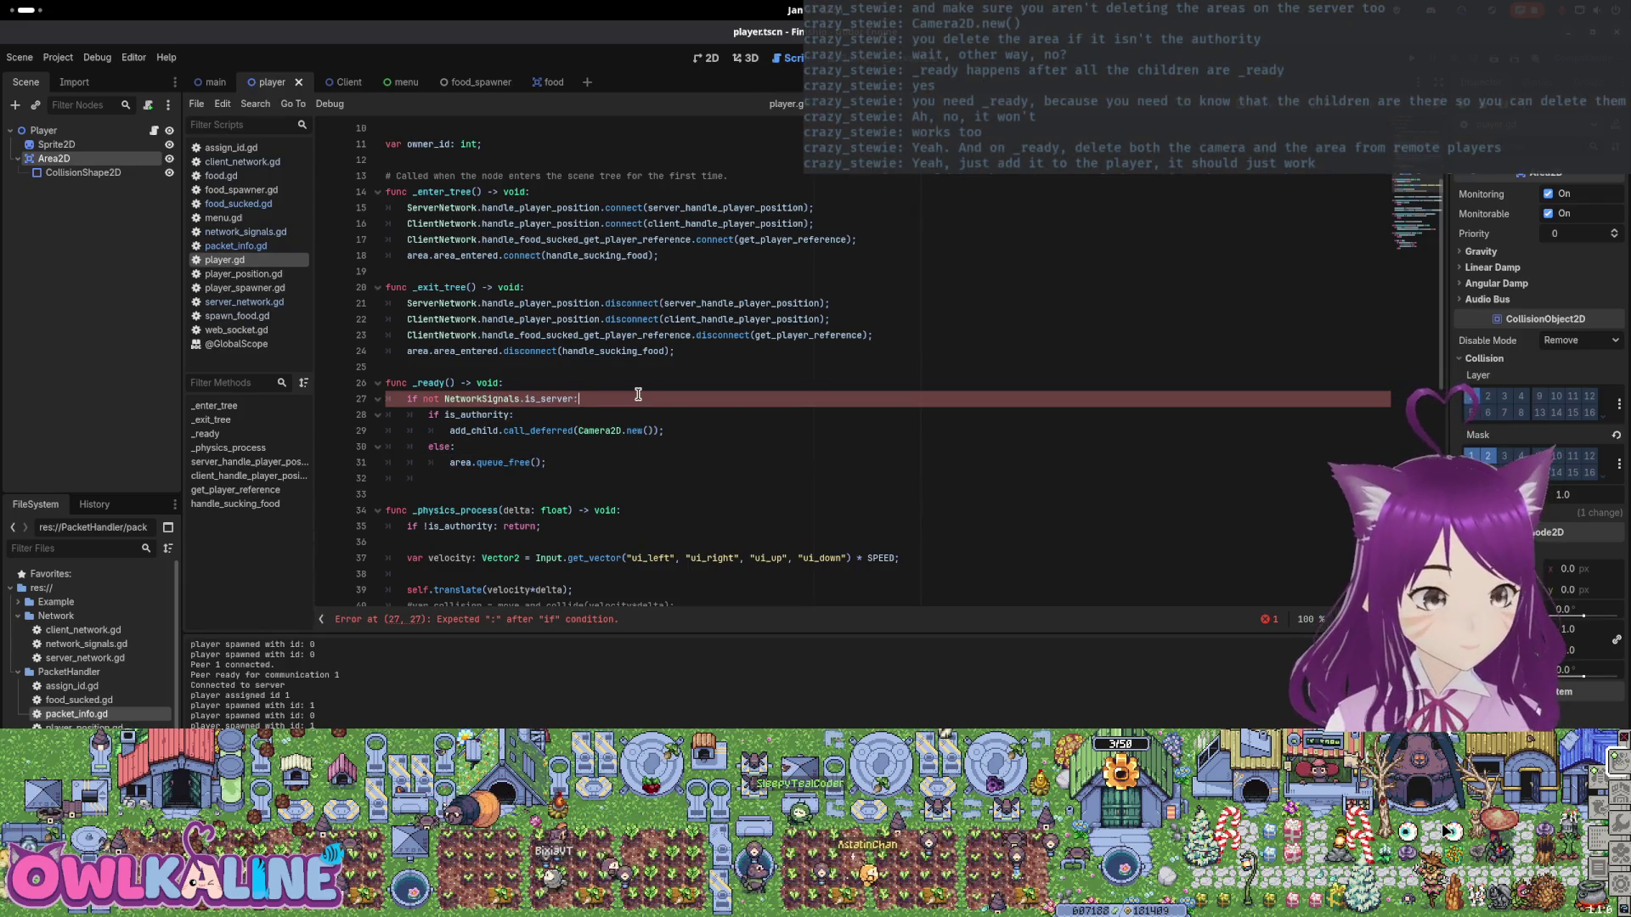
text(:)
key(F5)
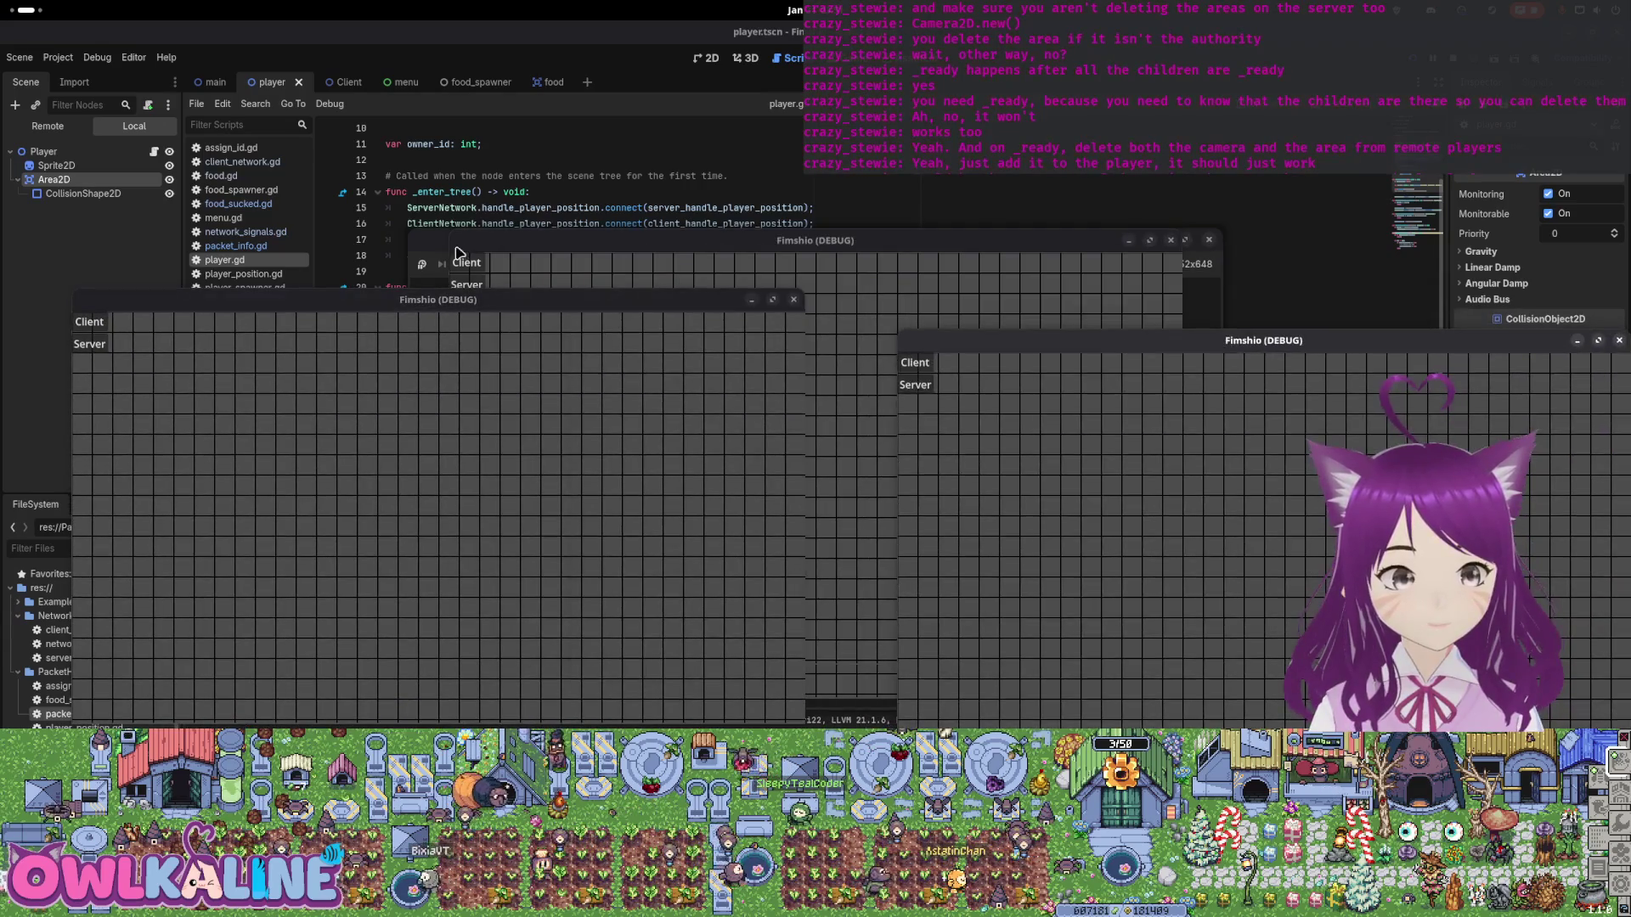
Rearrange the left and right game windows and join as a client in the left one.
drag(398, 300, 350, 383)
mouse_move(1481, 348)
mouse_down()
mouse_move(1232, 349)
mouse_move(1113, 402)
mouse_up()
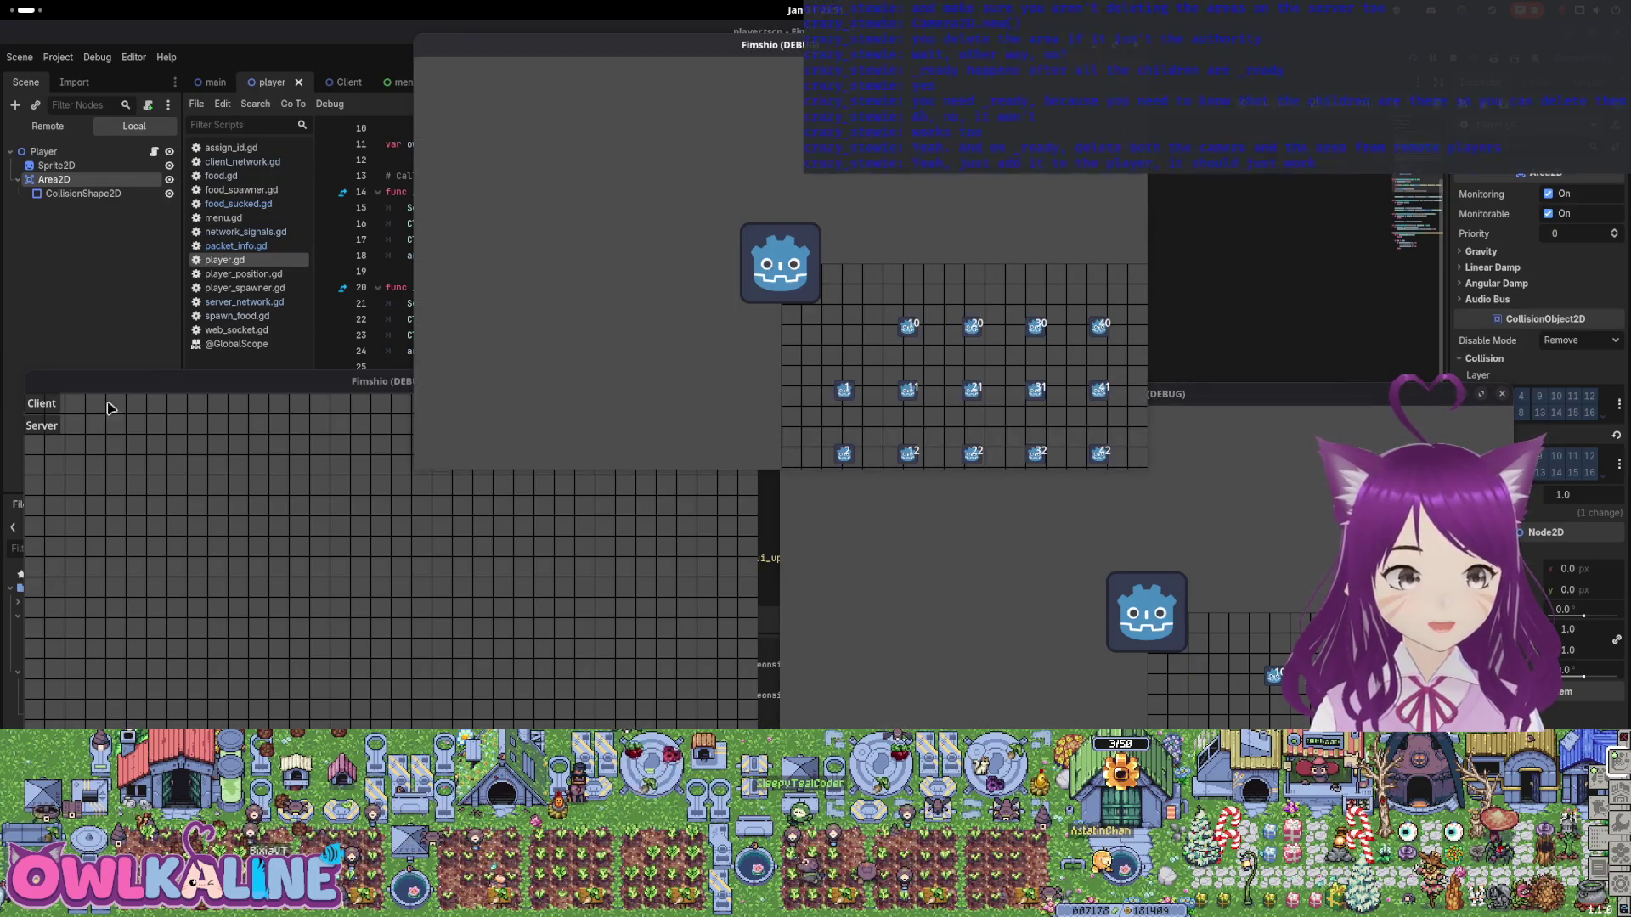
click(46, 403)
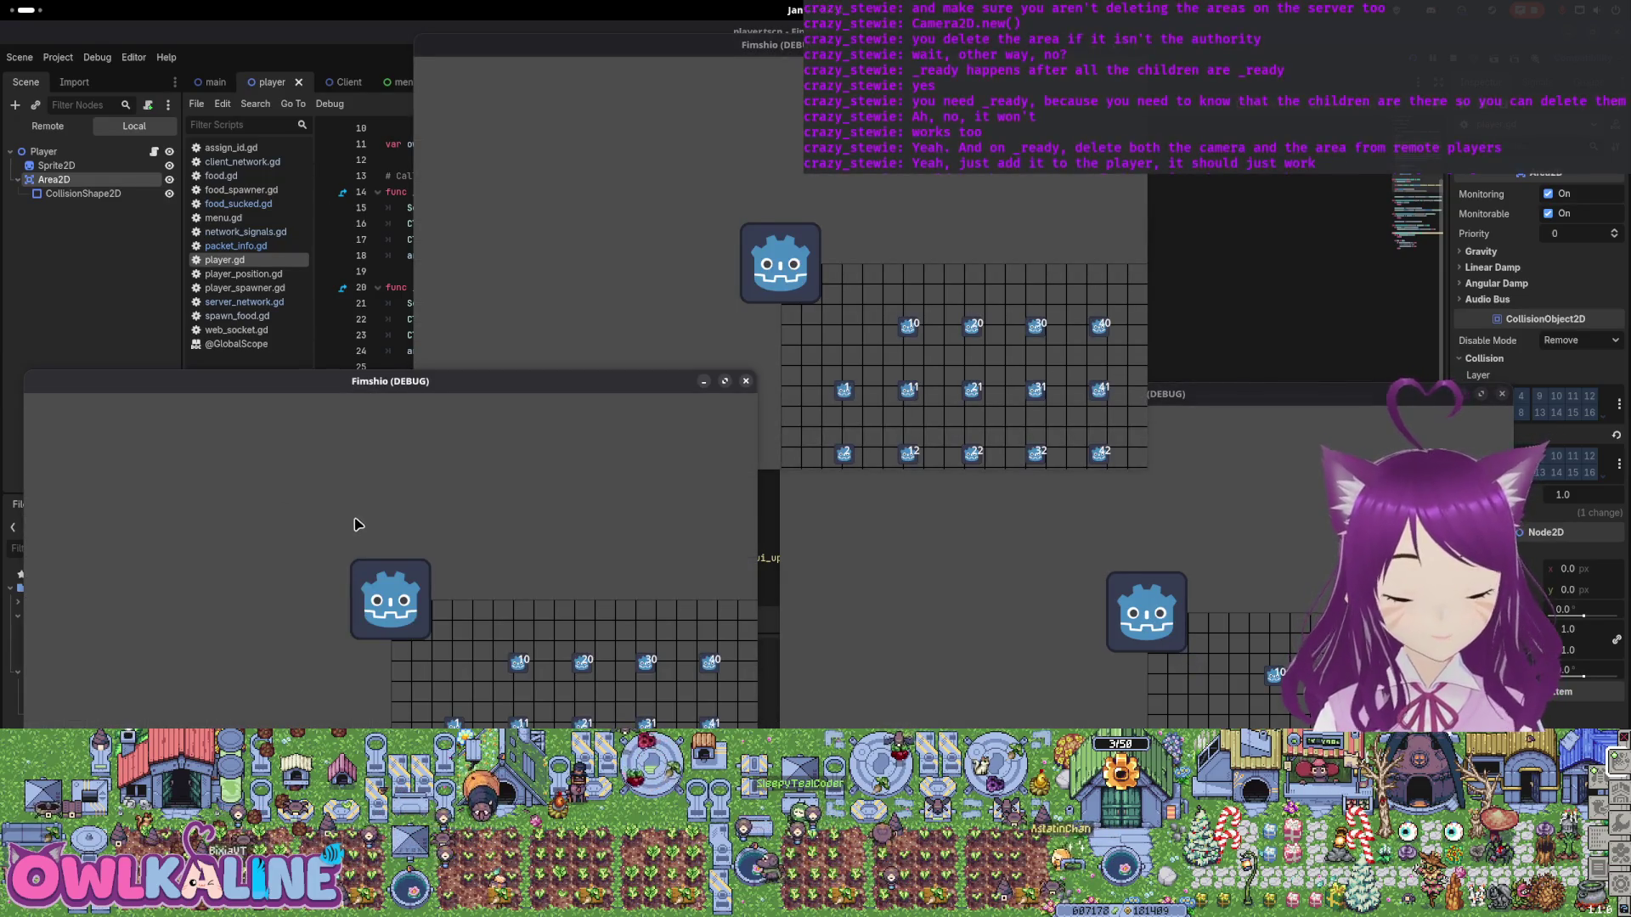
Play in the top, right and left game windows in turn, then stop the running game.
click(930, 308)
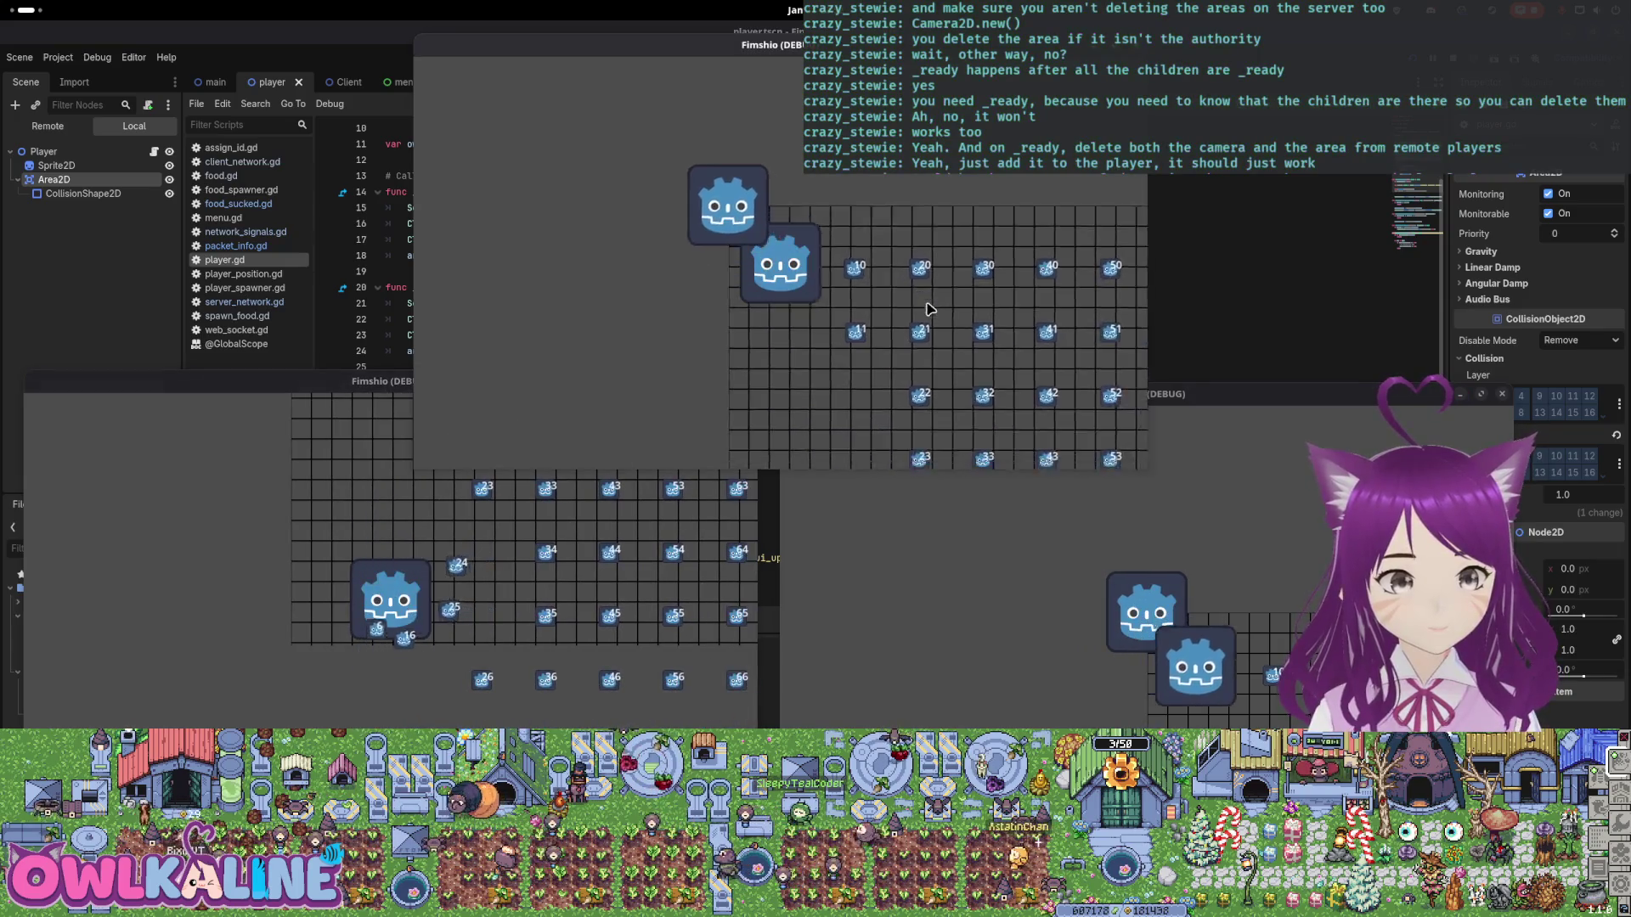
click(1231, 526)
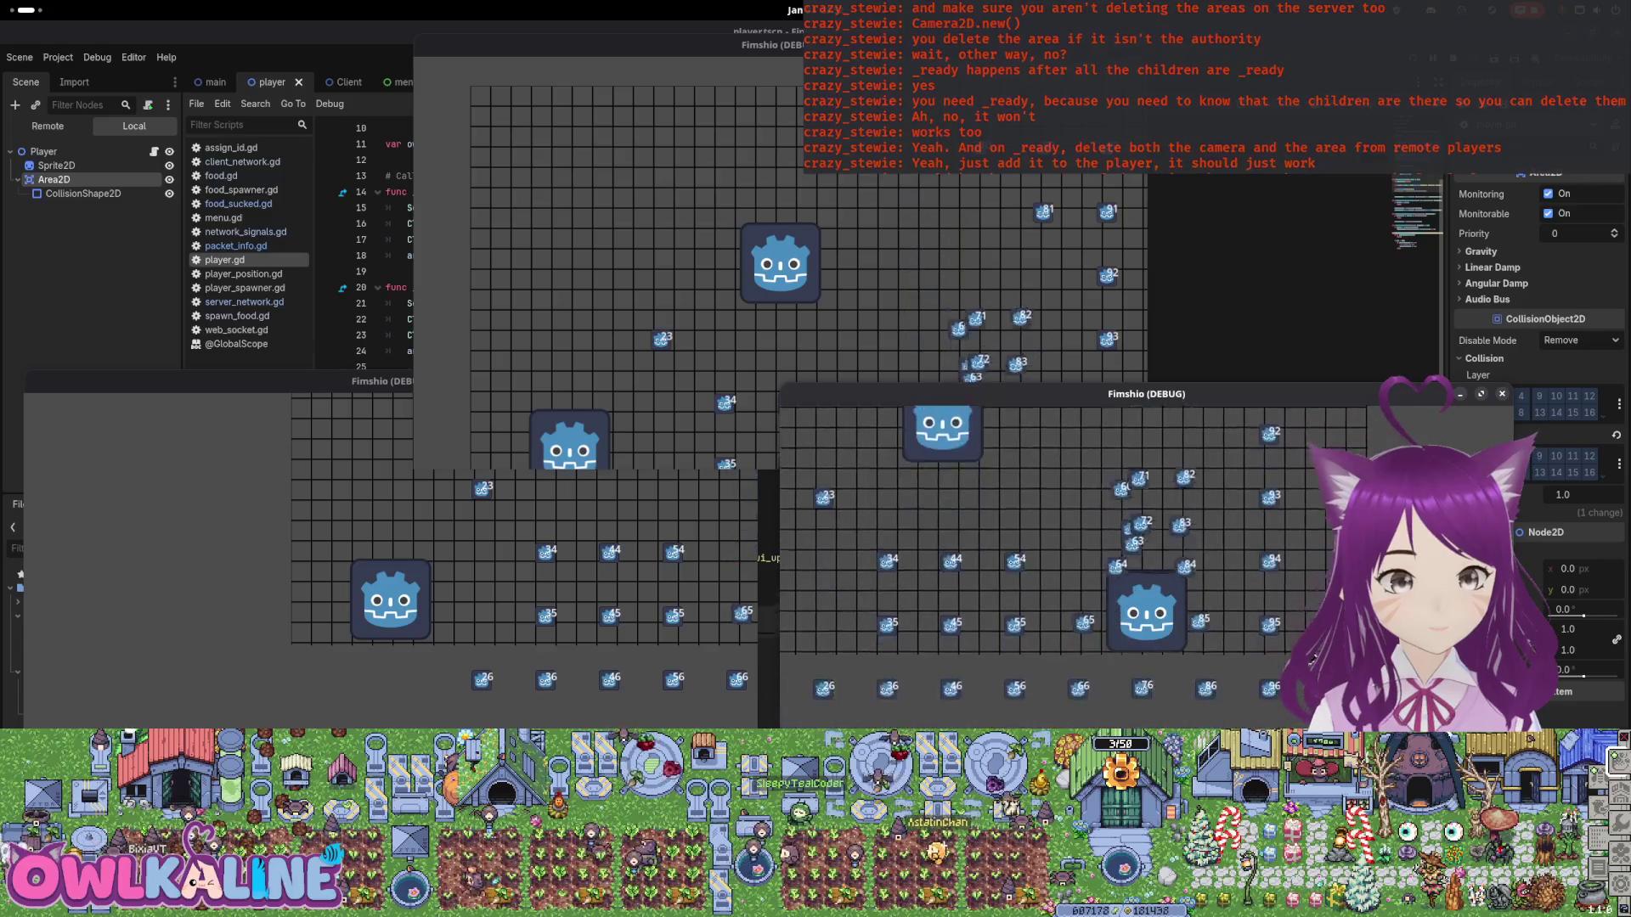
click(542, 562)
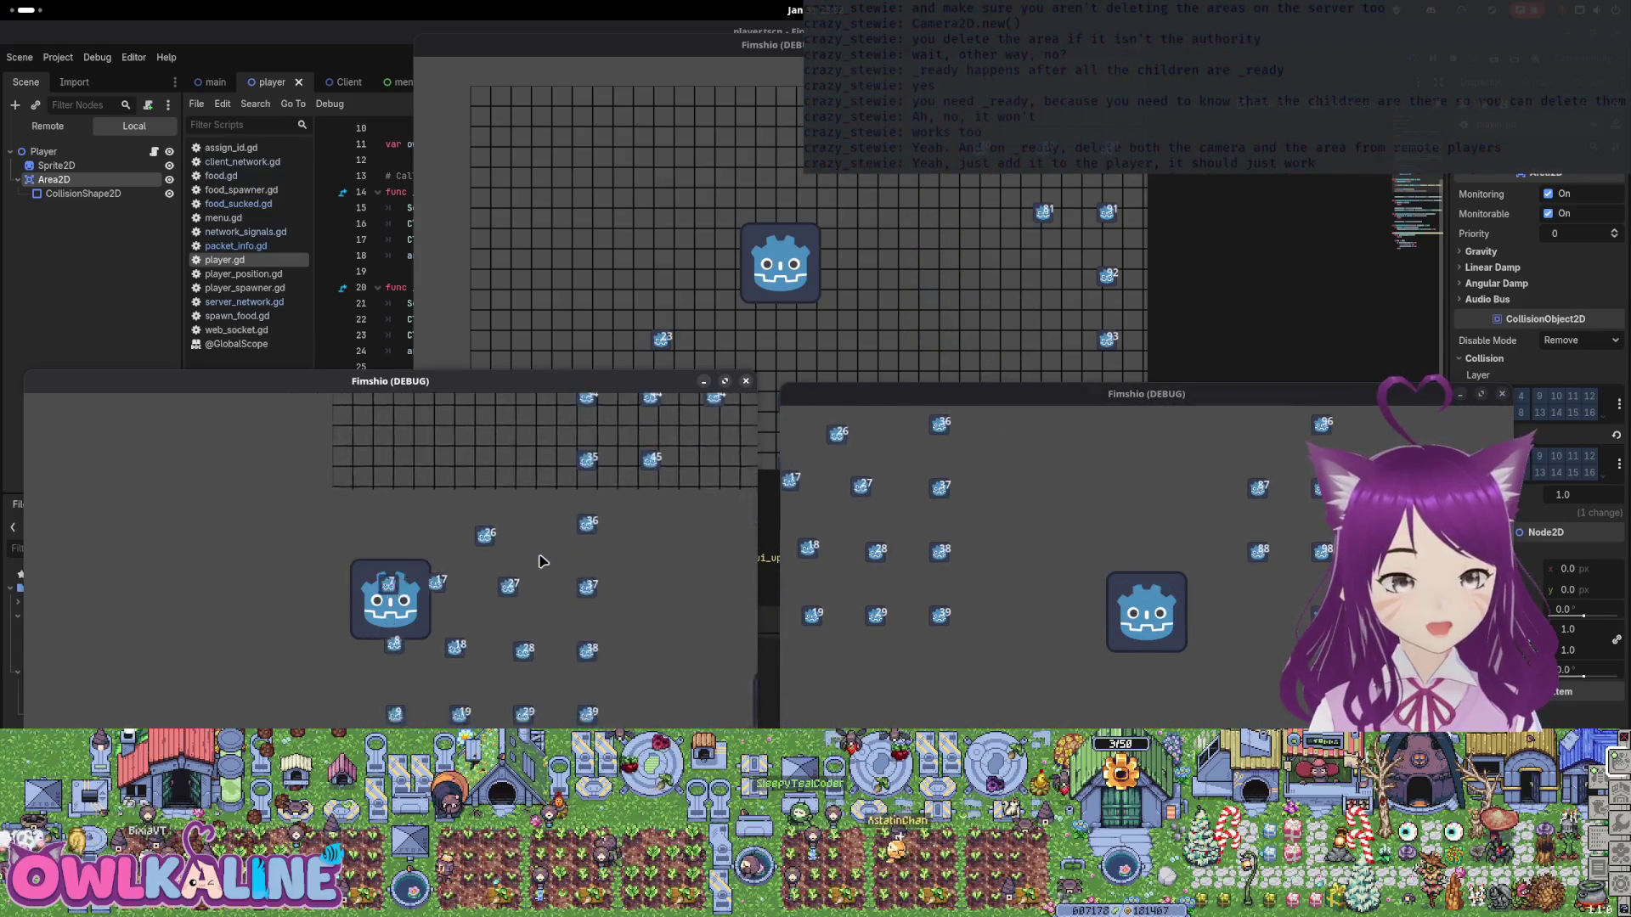
click(721, 200)
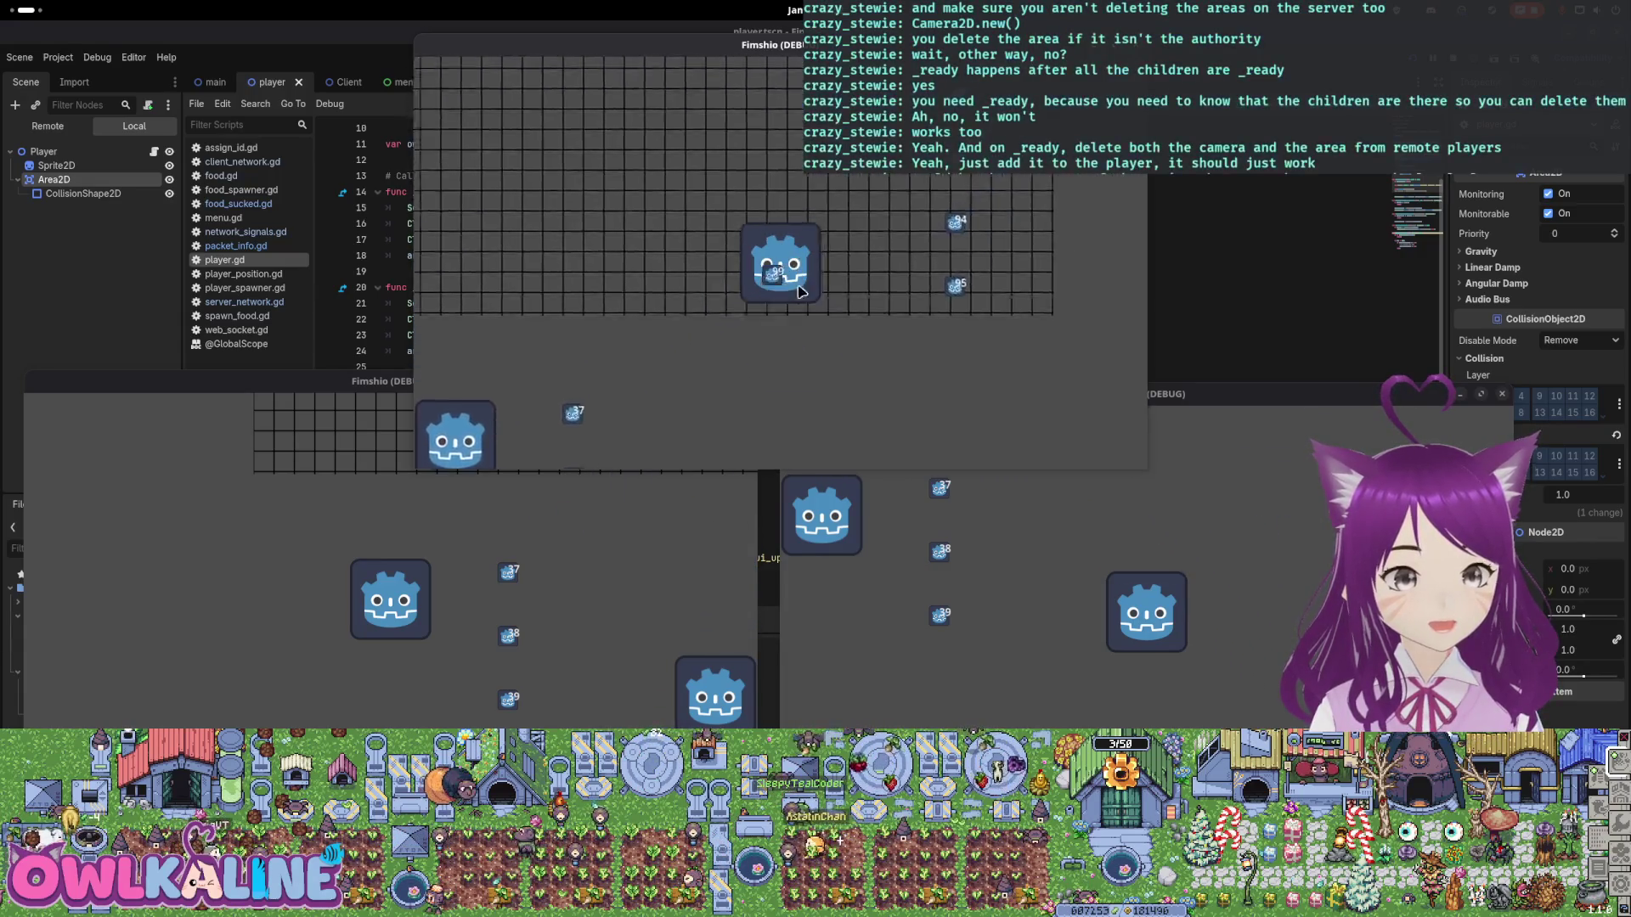
click(1111, 554)
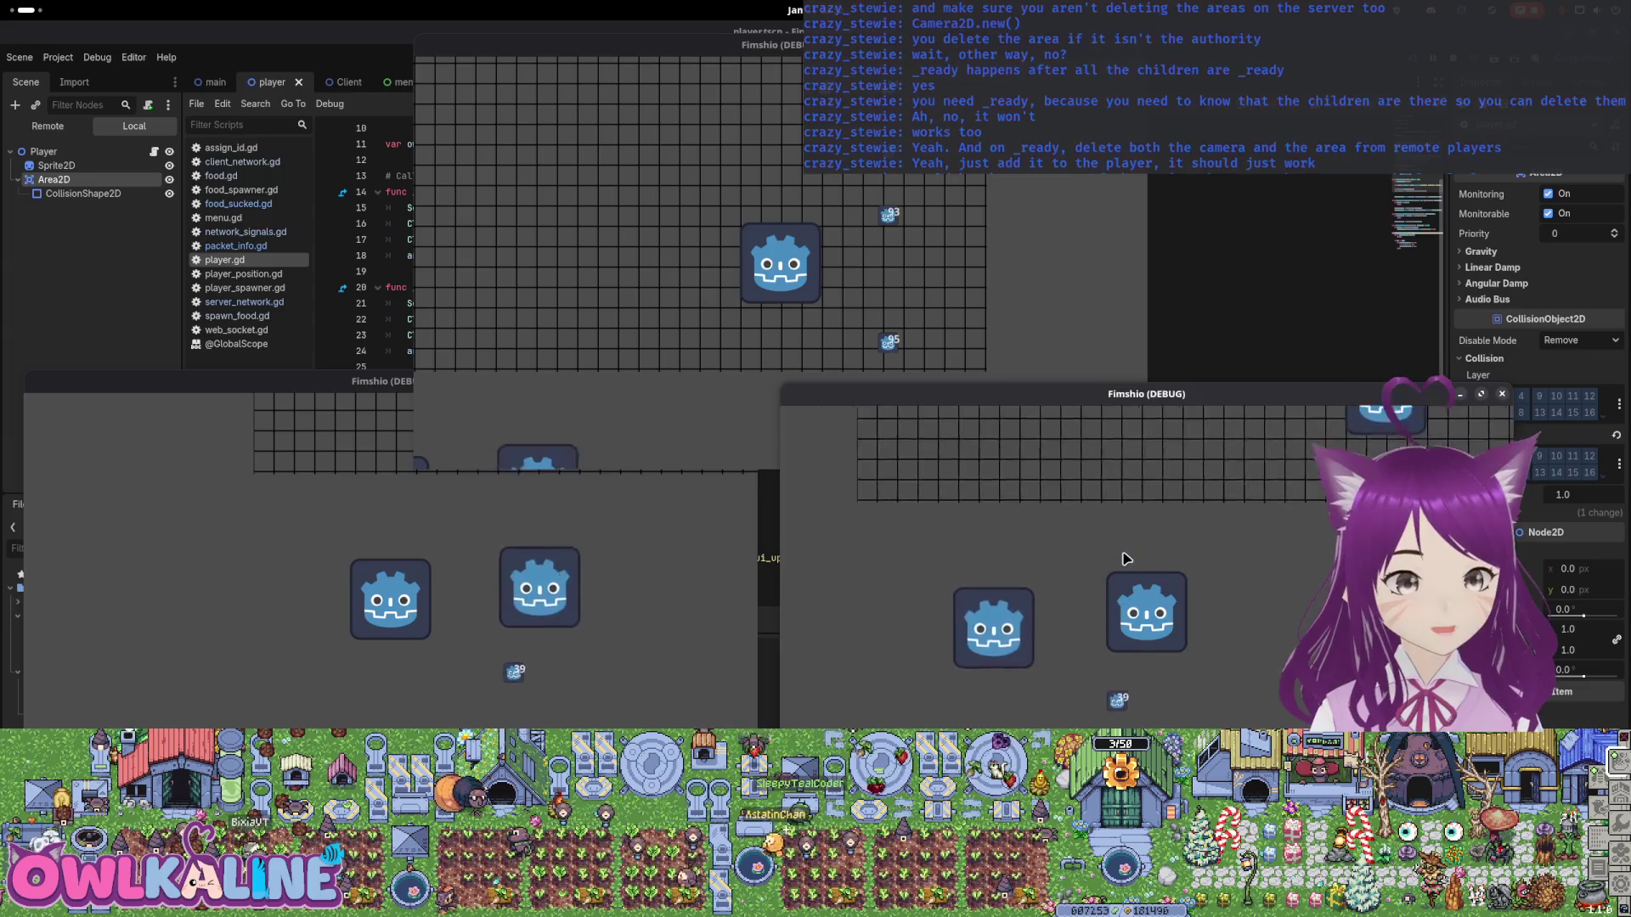
click(551, 596)
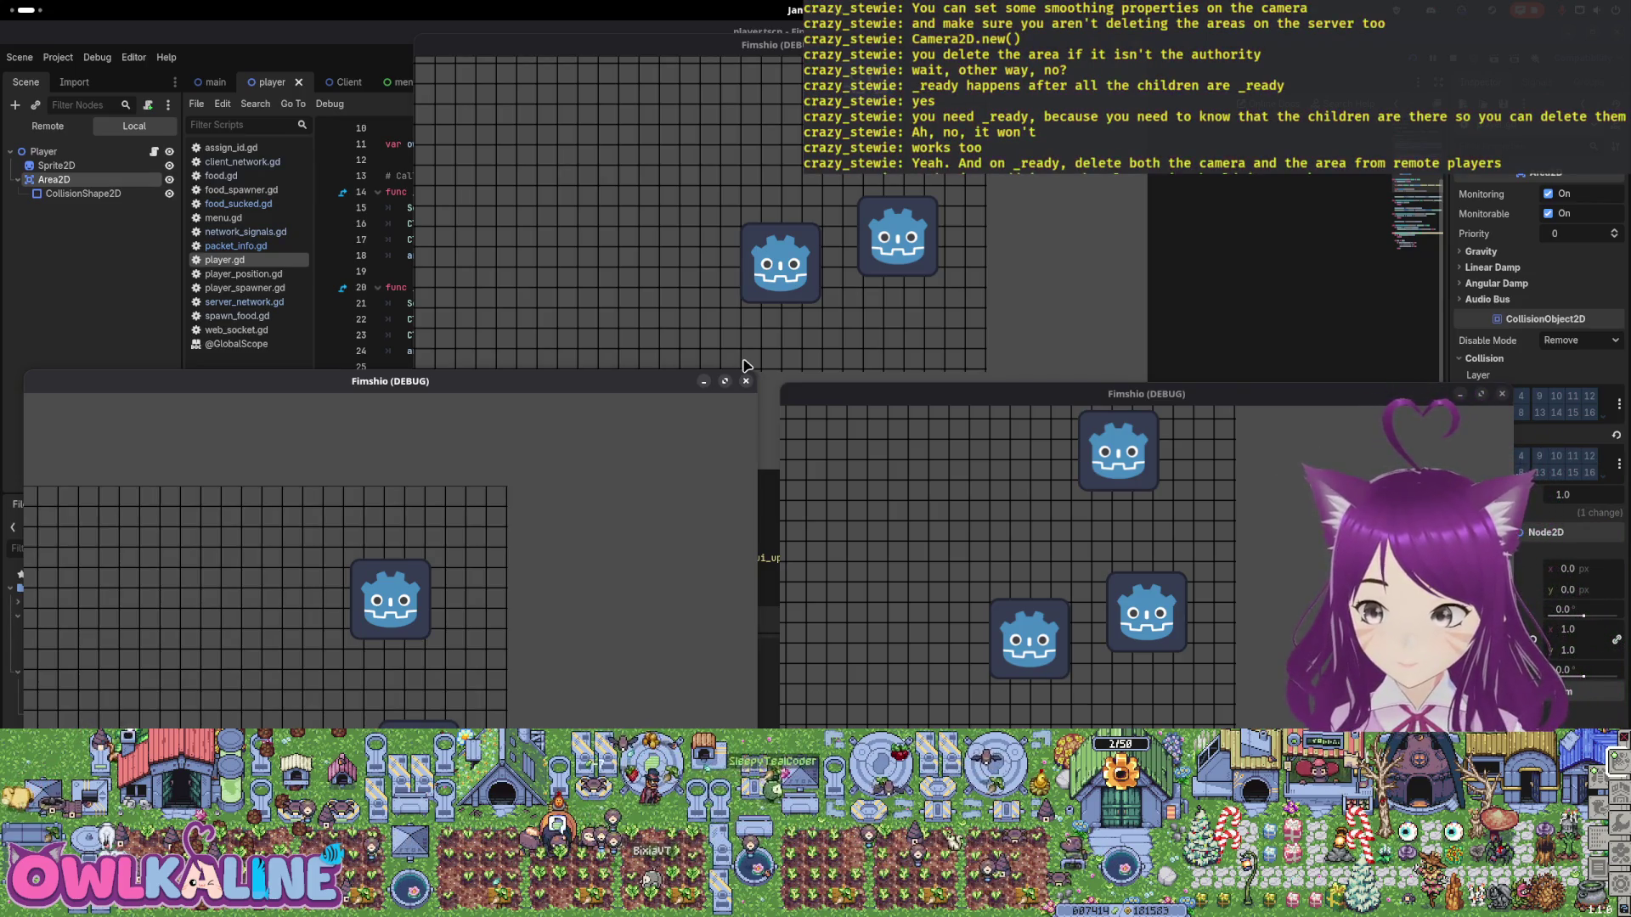
key(F8)
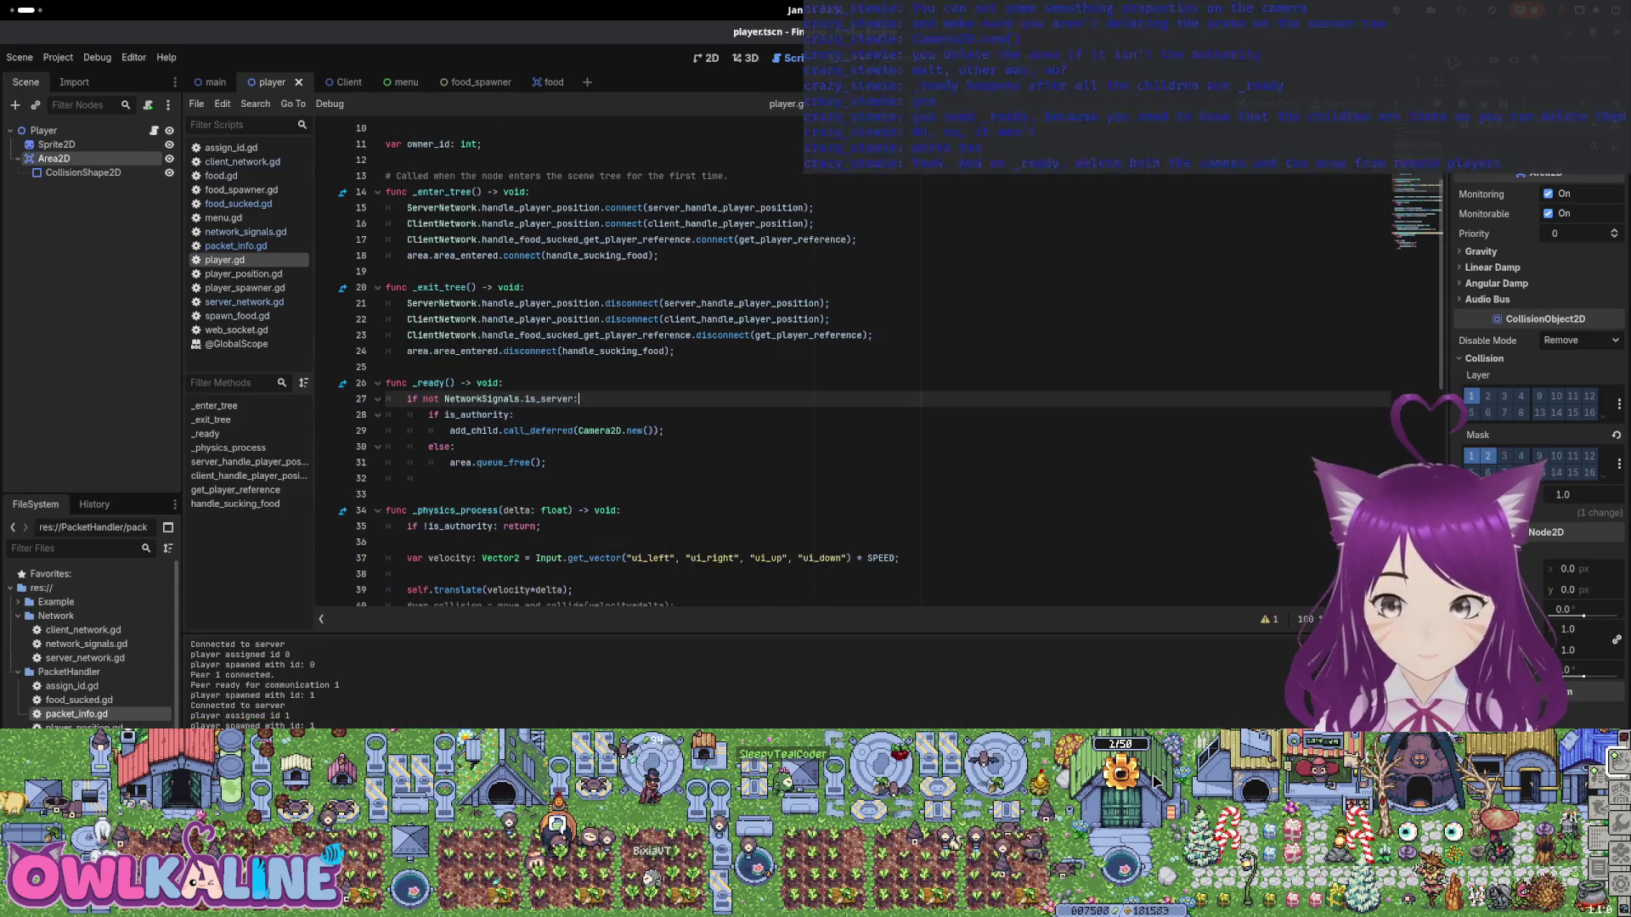
Declare 'var camera: Camera2D = Camera2D.new()' on a new line under if is_authority.
drag(643, 430, 578, 430)
text(C)
click(559, 408)
key(Return)
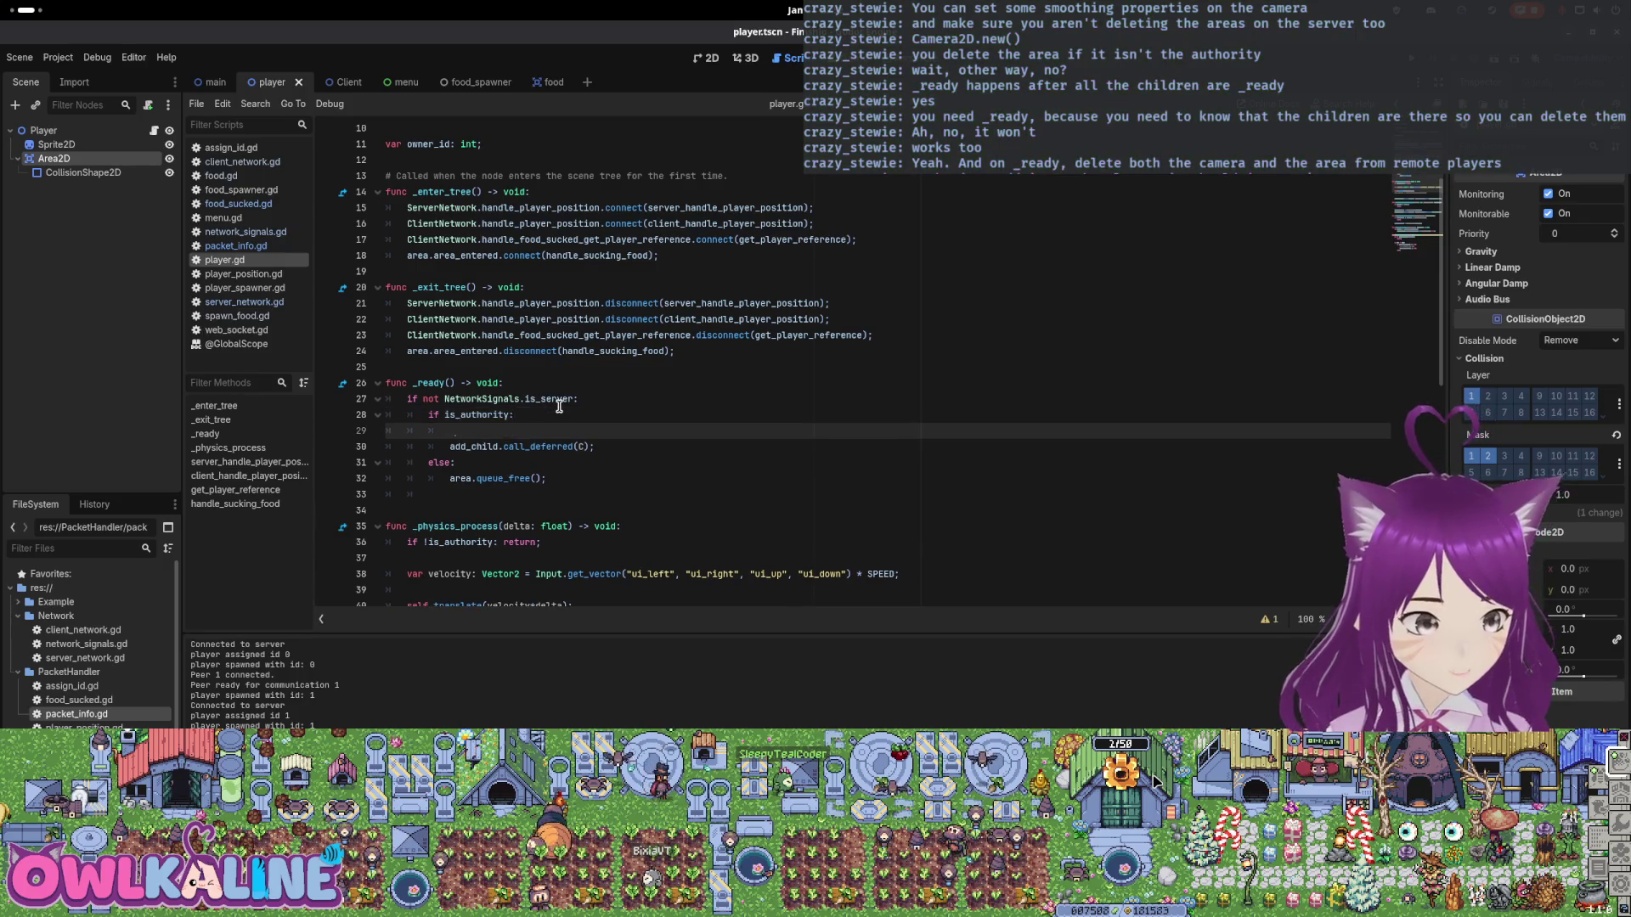
text(var camear)
key(BackSpace)
key(BackSpace)
text(ra: Camera)
text(2D)
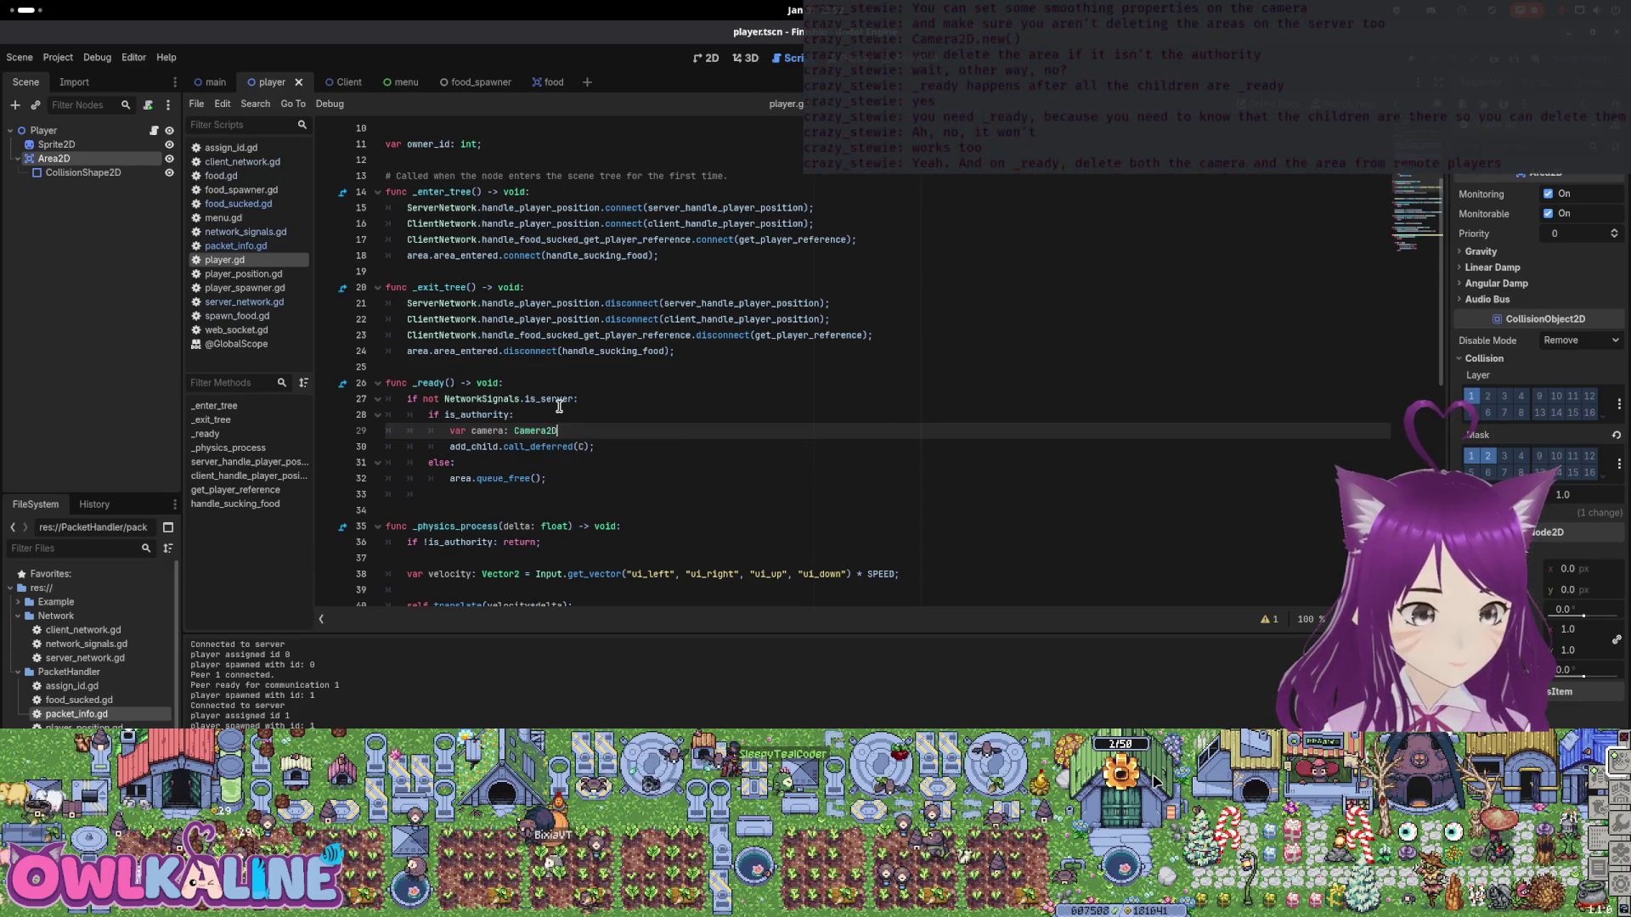
text( = amera2D.new();)
Pass camera to add_child.call_deferred, correct the Camera2D spelling, and begin a new camera line.
key(Down)
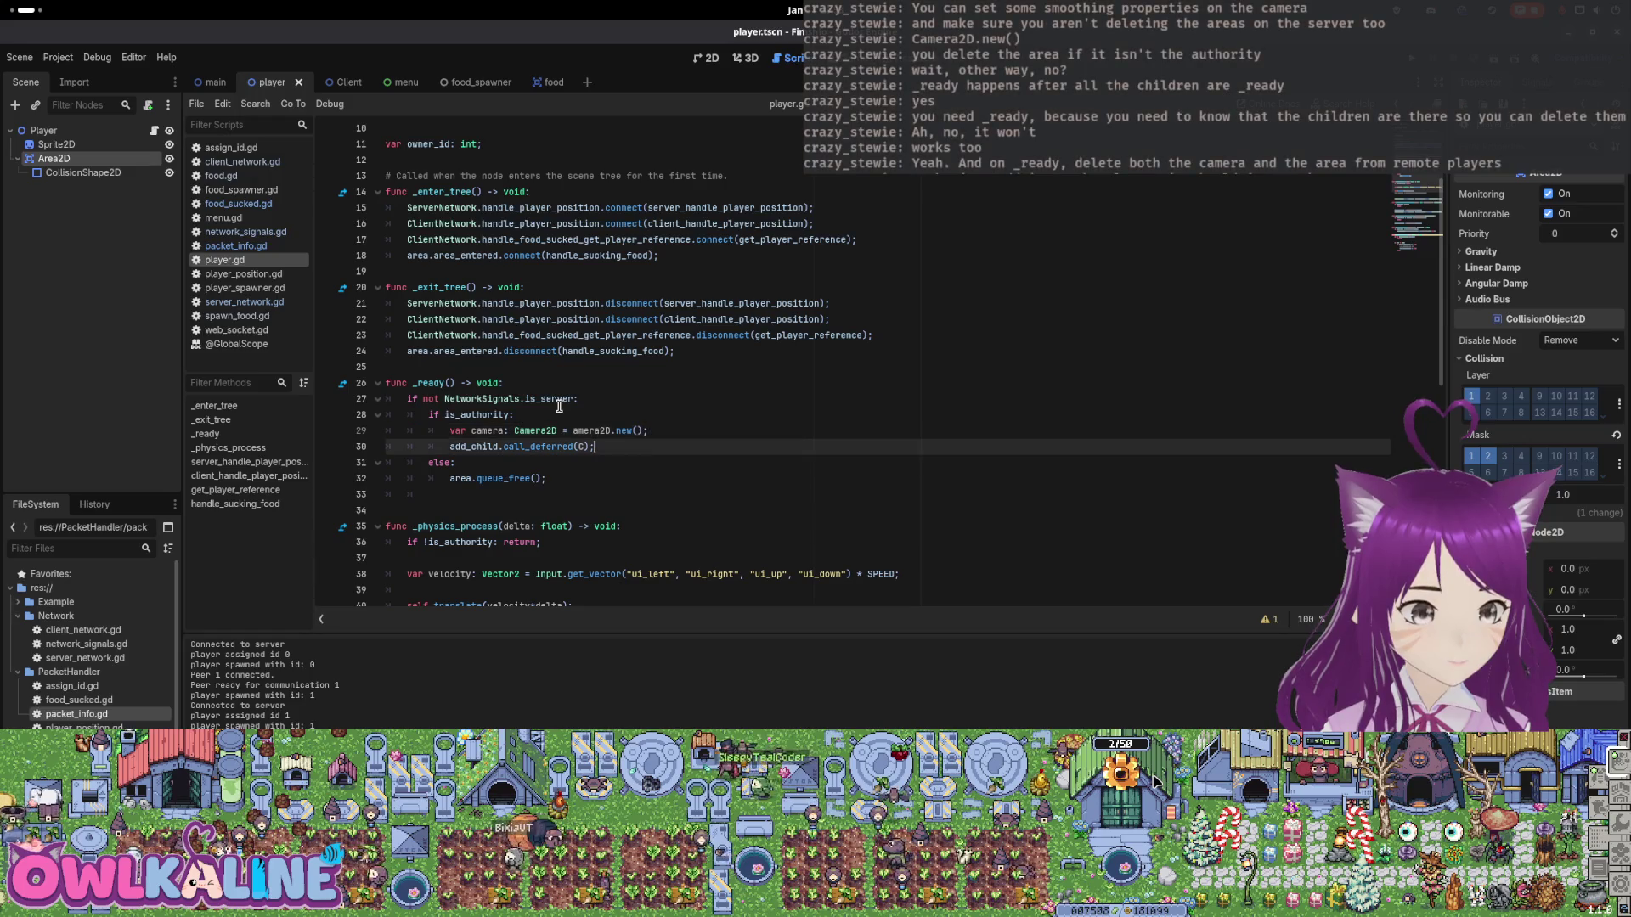
key(BackSpace)
key(BackSpace)
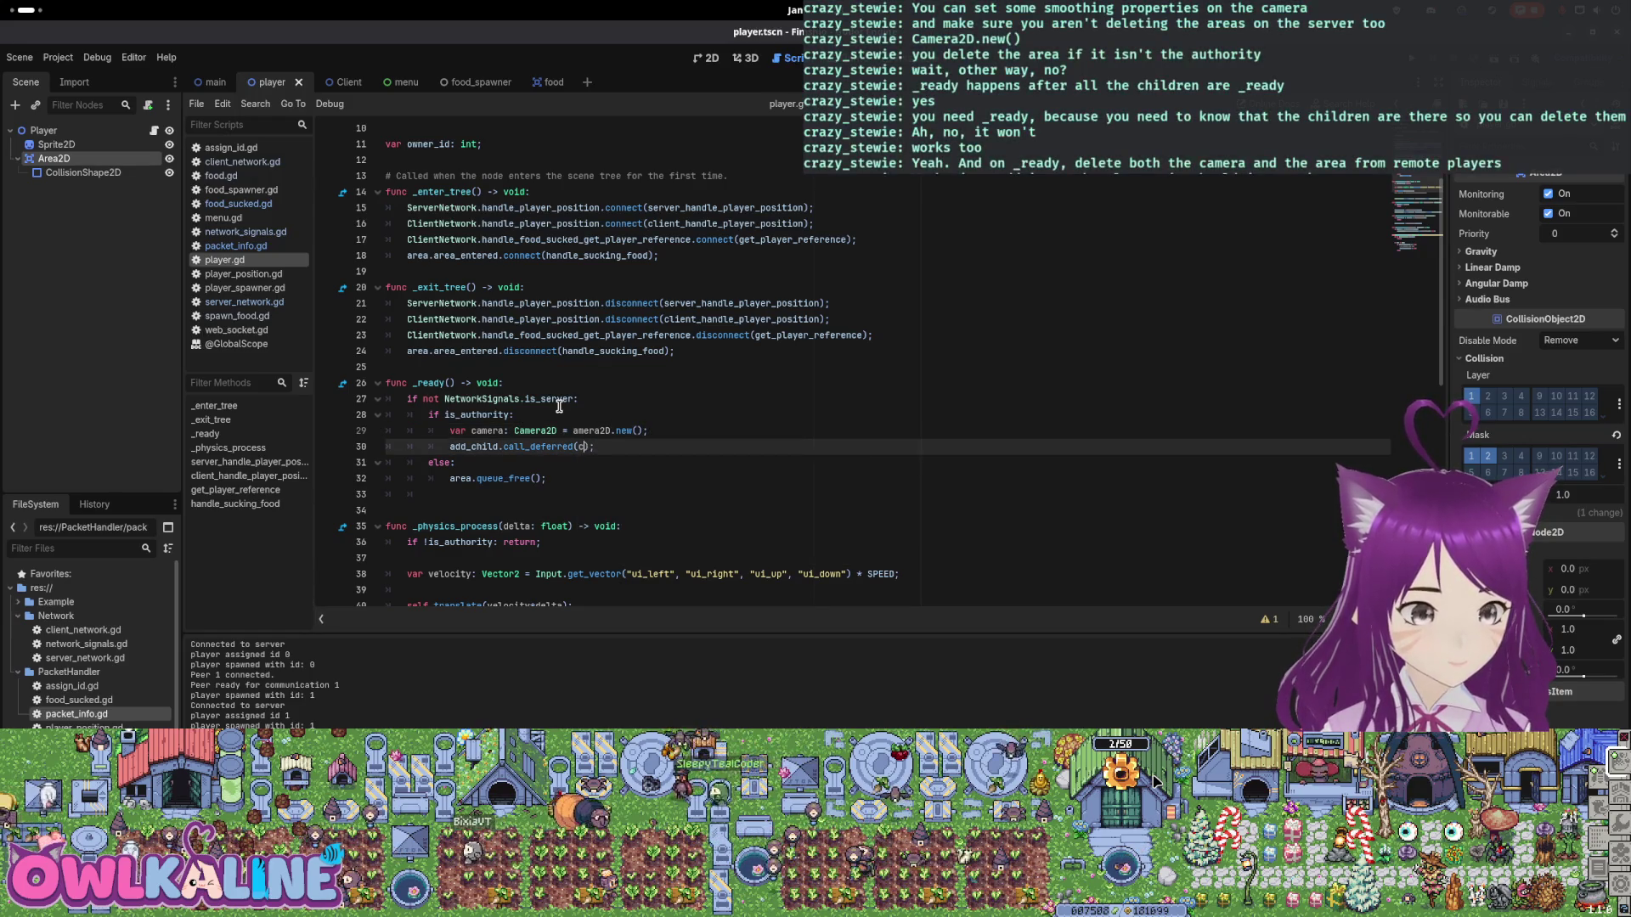
text(amera)
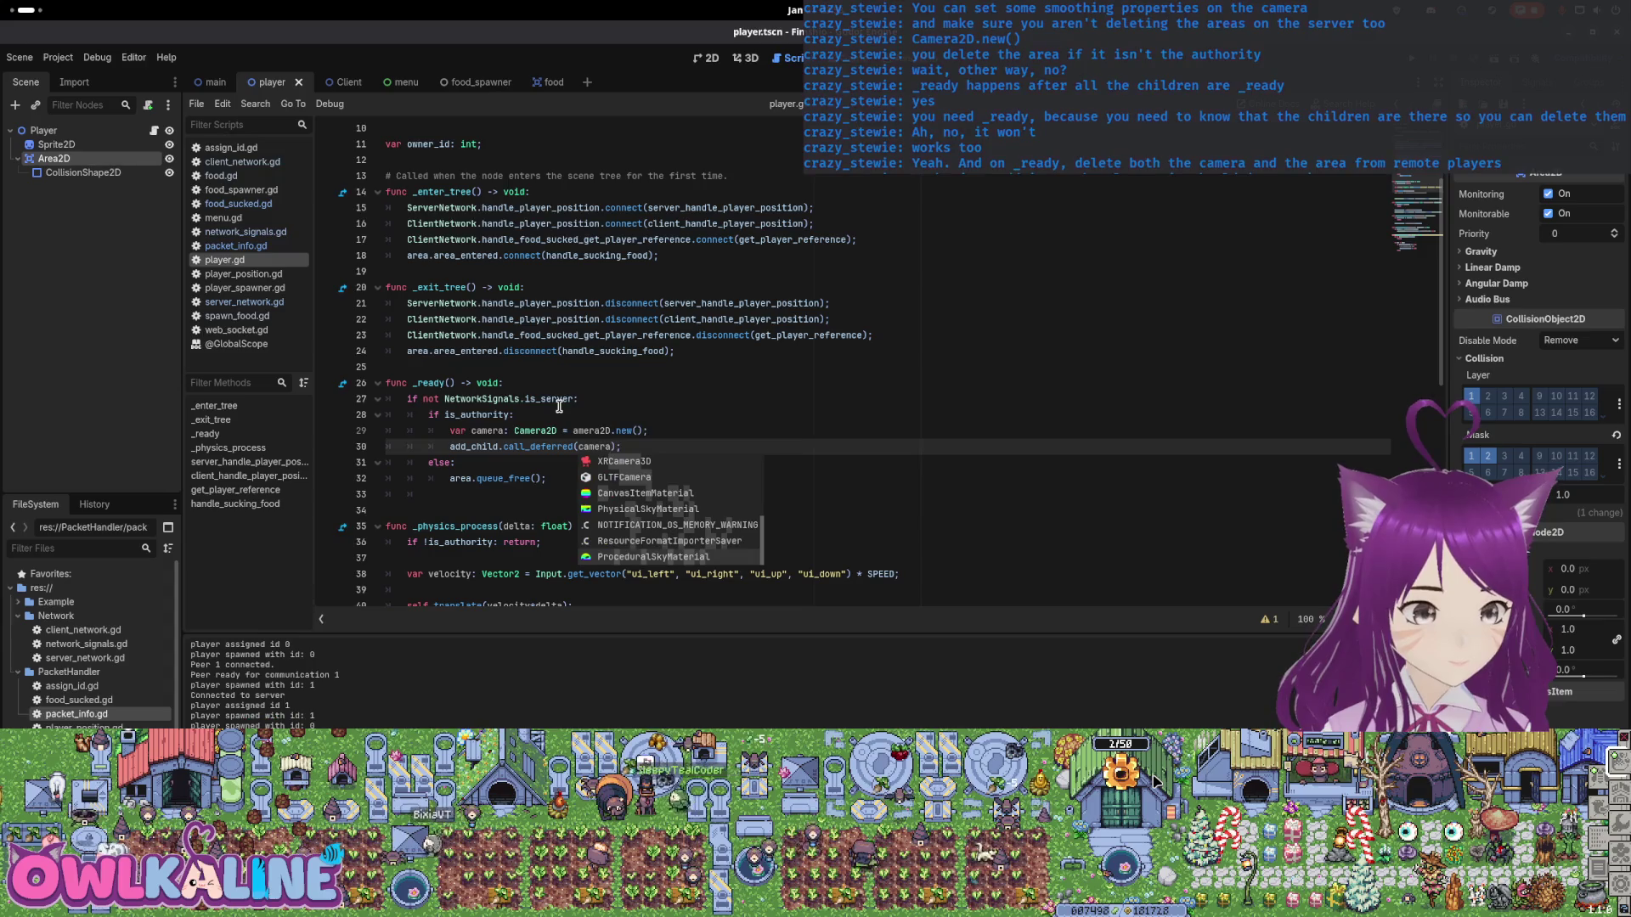
key(Escape)
key(Up)
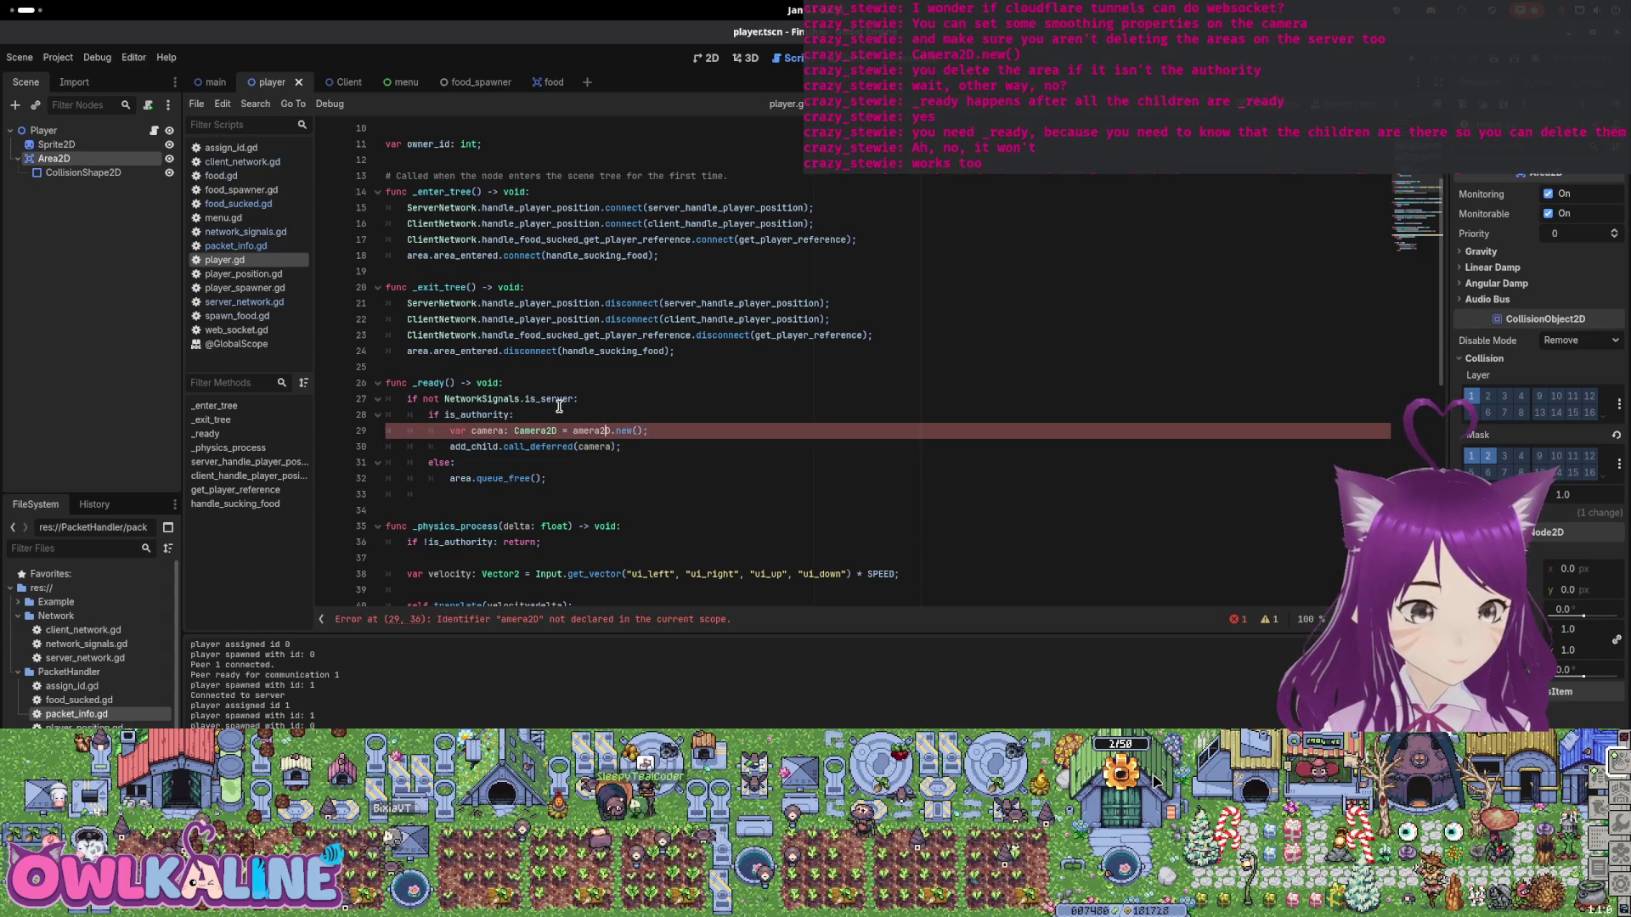
text(C)
key(Escape)
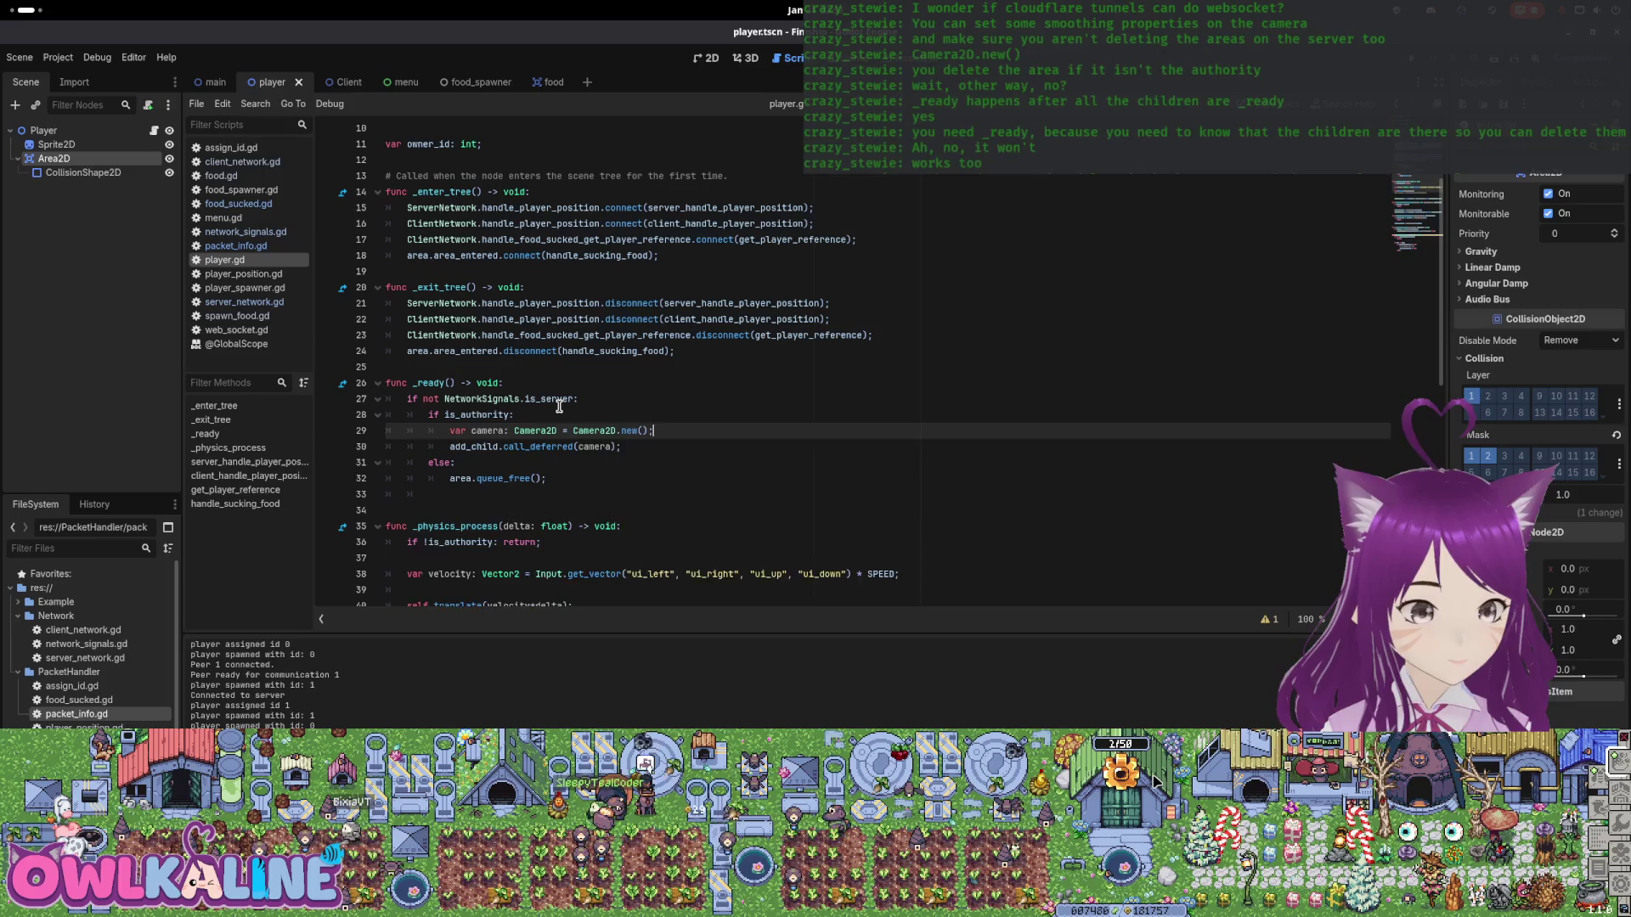
key(End)
key(Return)
text(ca)
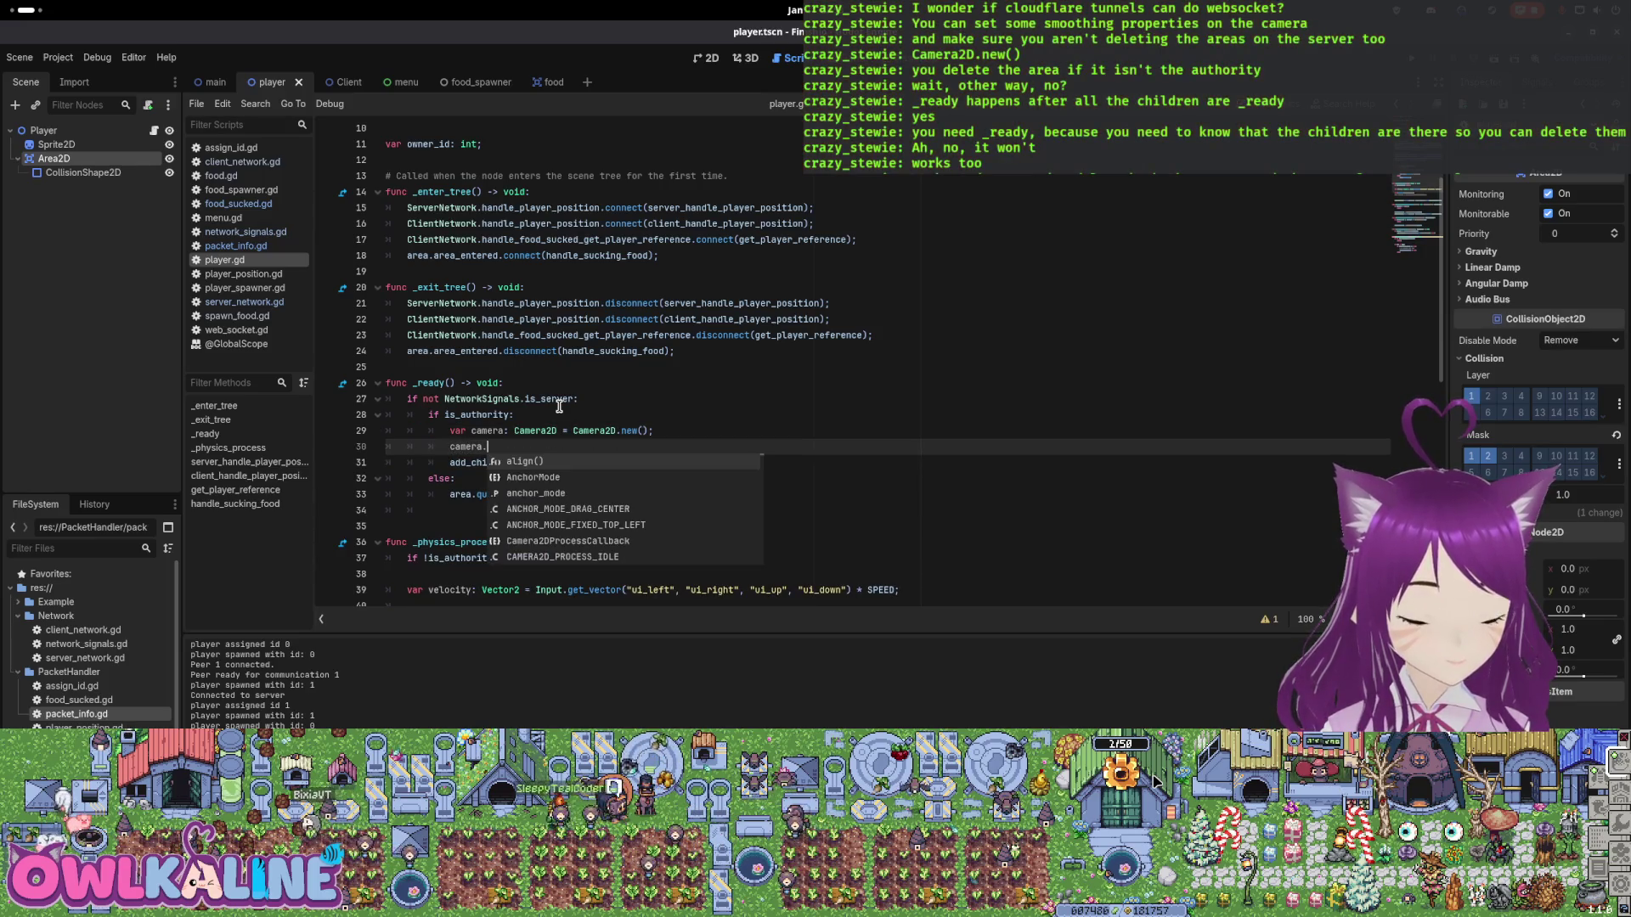
Complete the line as camera.position_smoothing_enabled = true using autocomplete.
key(Down)
key(Down)
key(Down)
key(Down)
key(Down)
key(Down)
key(Down)
key(Down)
key(Down)
key(Down)
key(Down)
key(Down)
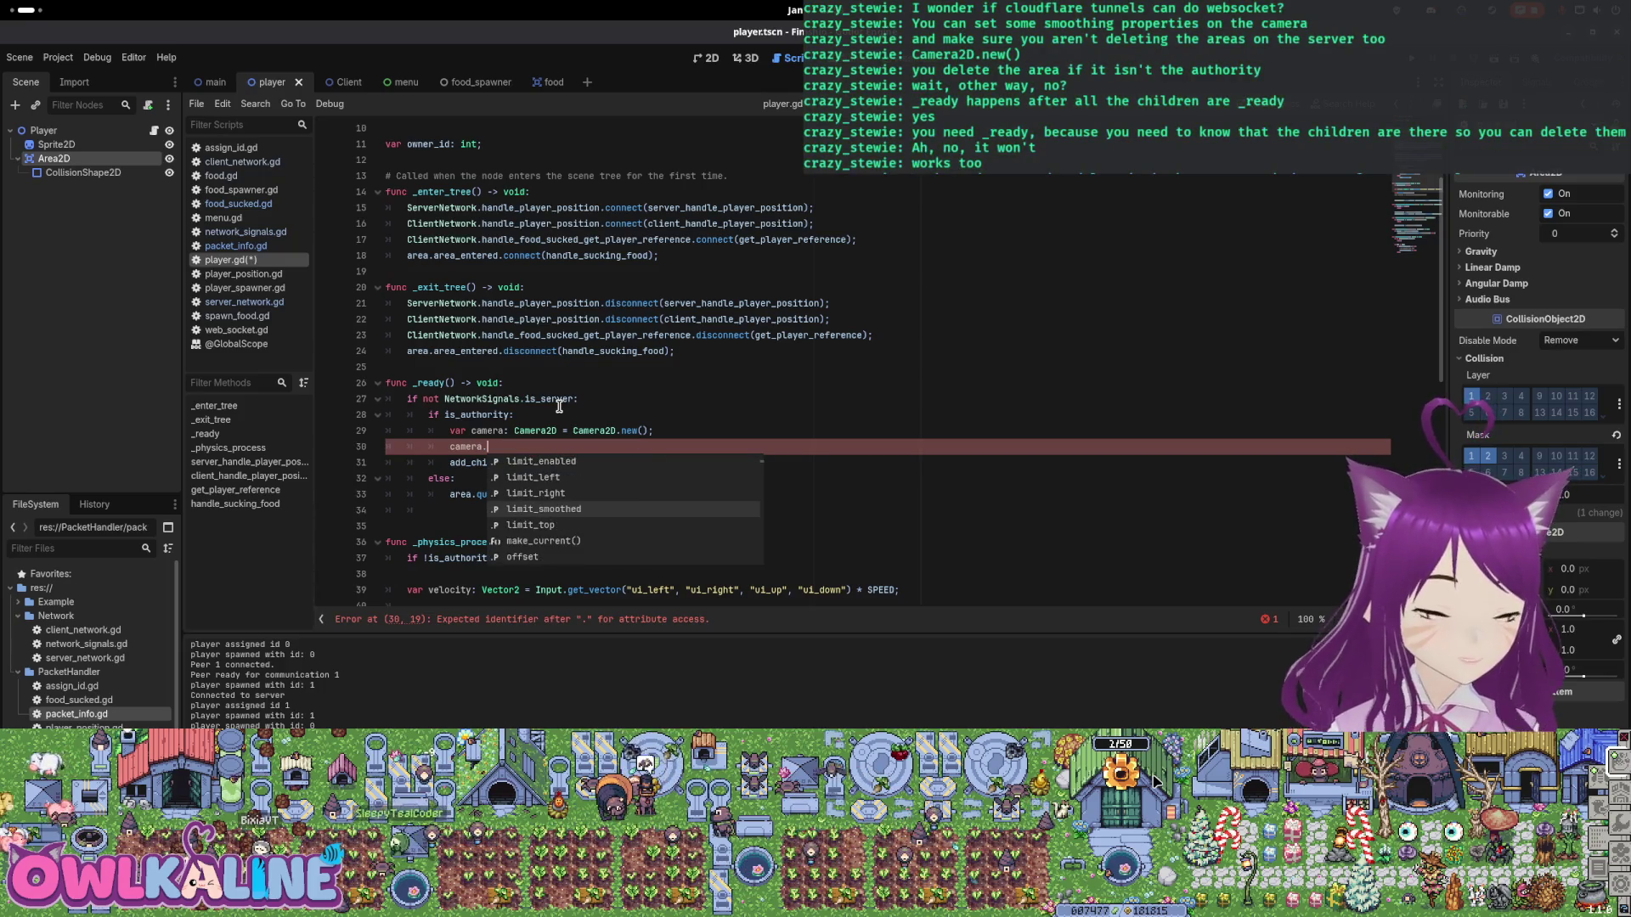
key(Down)
key(Down)
key(Down)
key(Down)
key(Down)
key(Down)
key(Down)
key(Down)
key(Down)
key(Down)
key(Down)
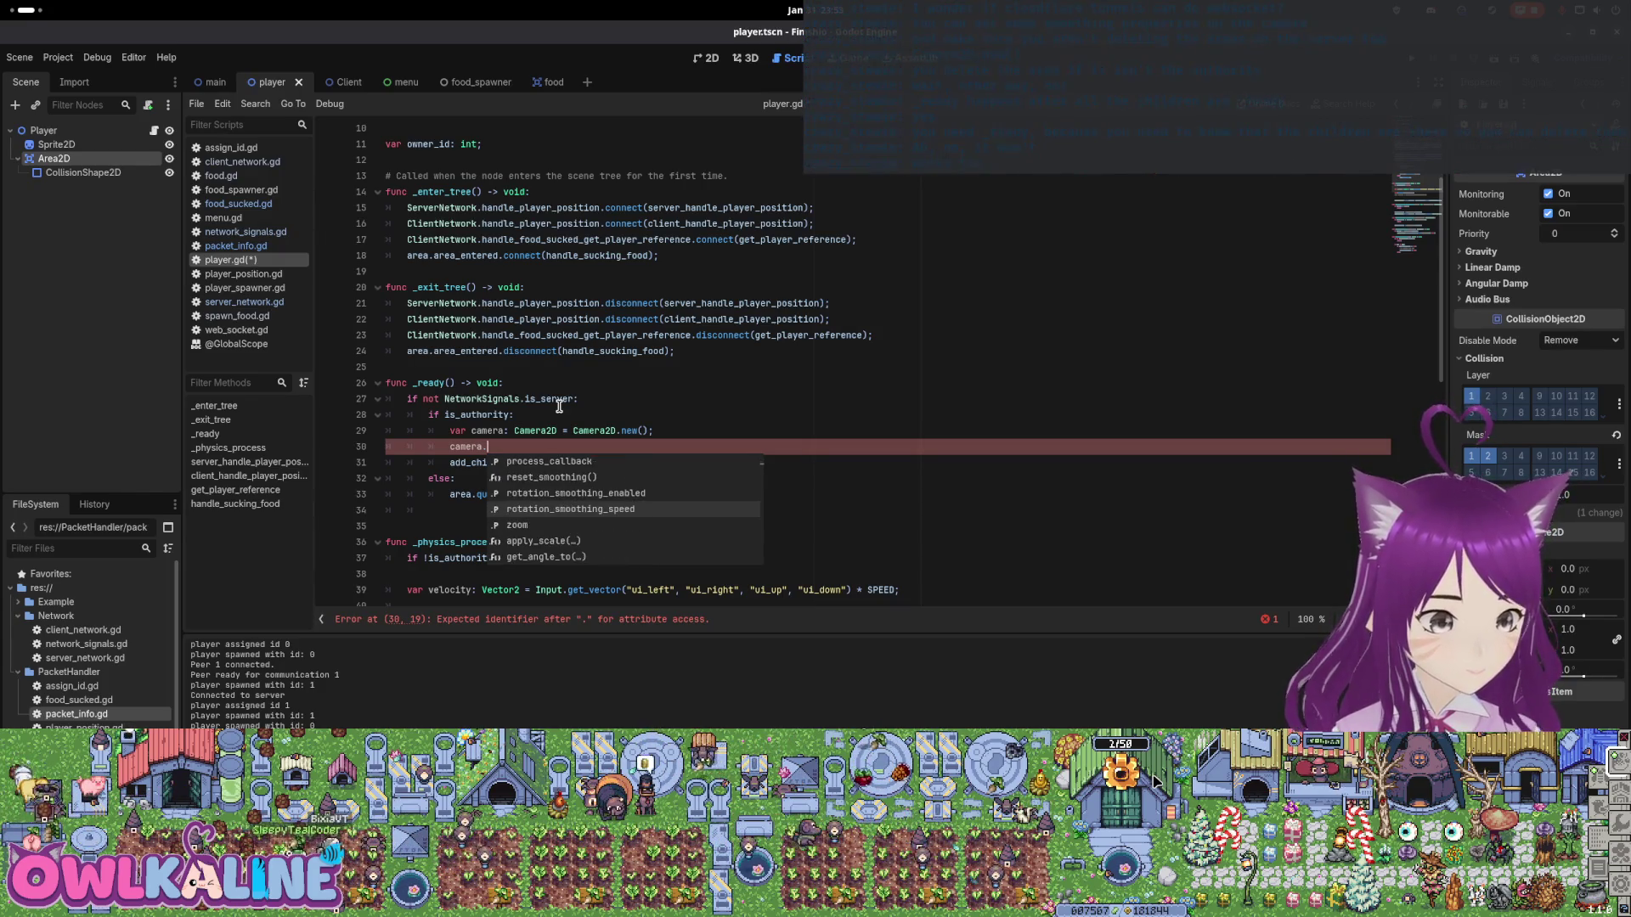
key(Down)
key(Down)
key(Down)
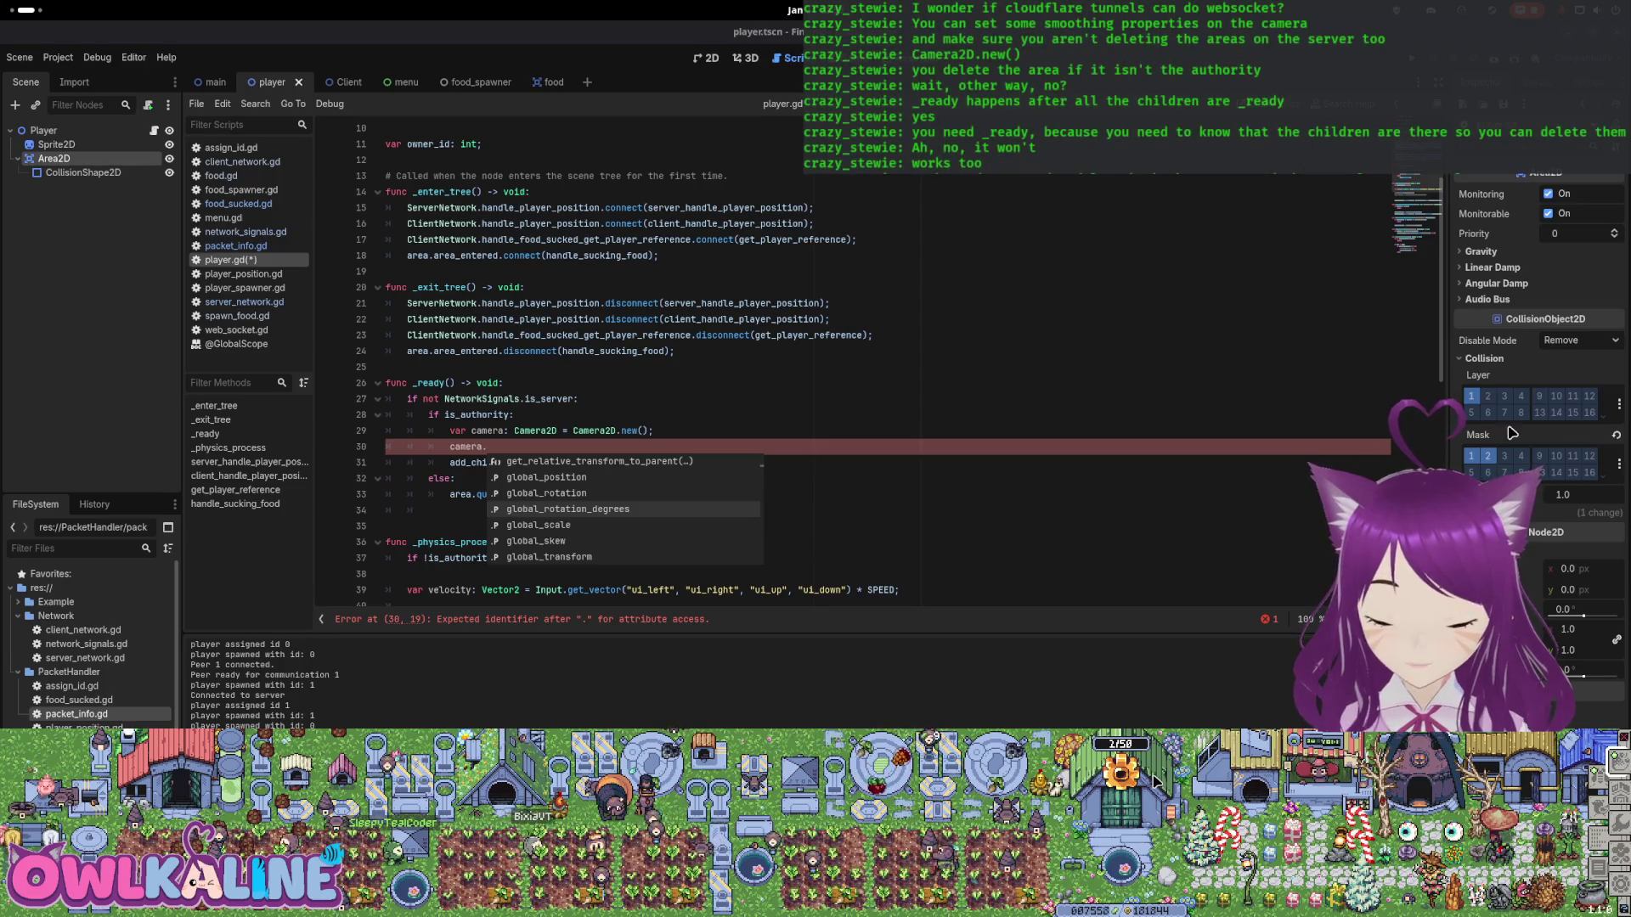
scroll(567, 507, down, 2)
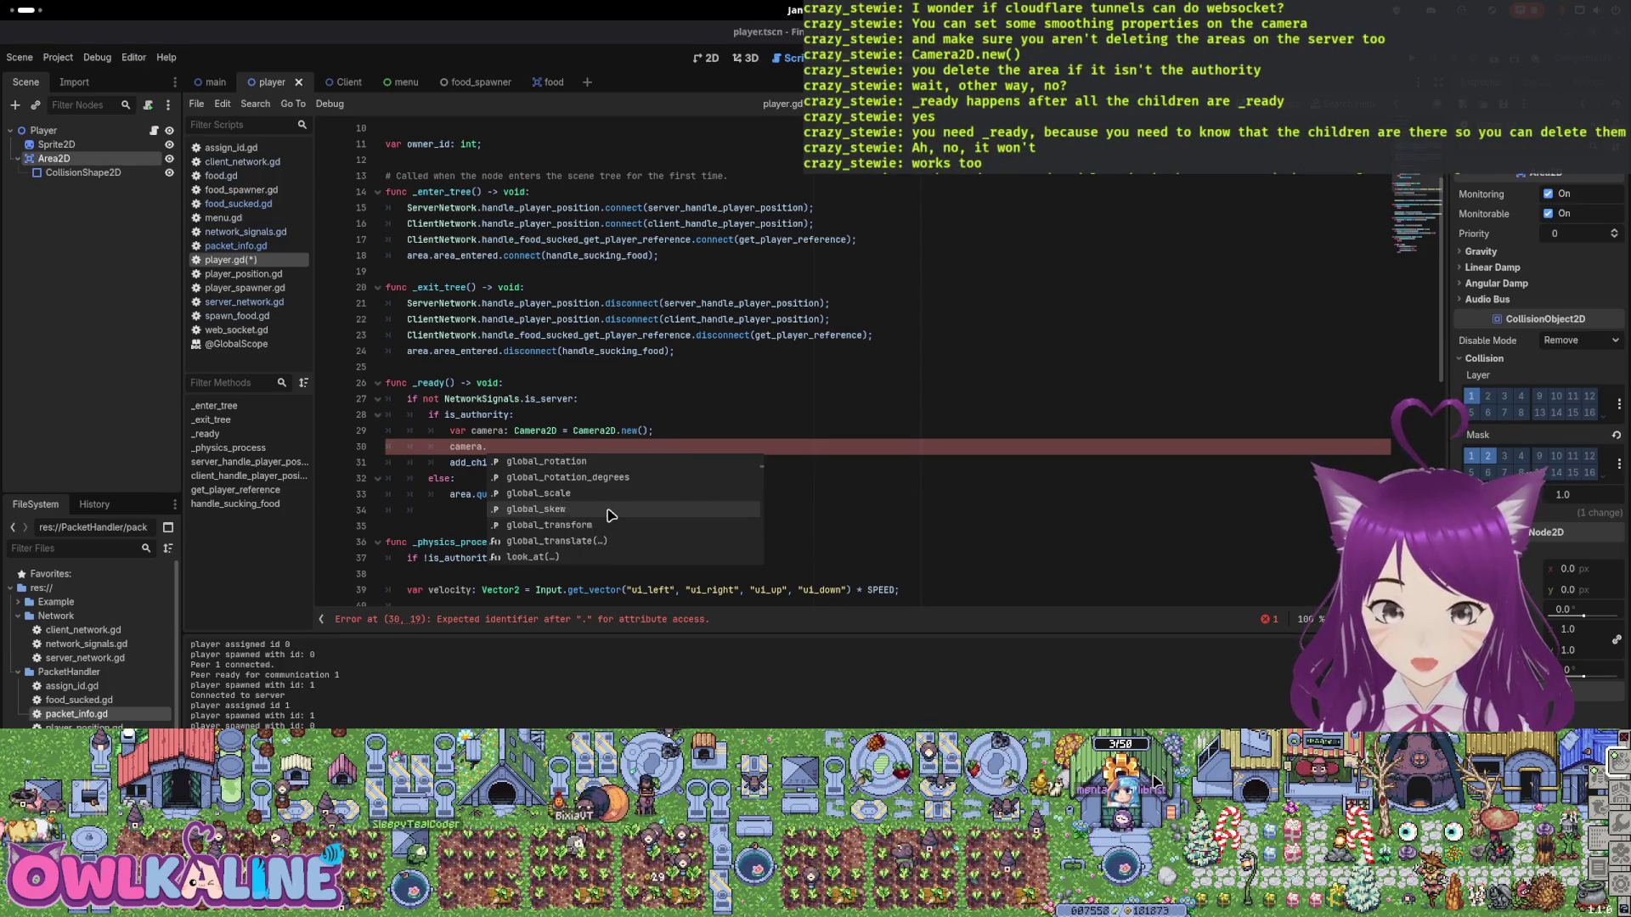
scroll(648, 511, down, 3)
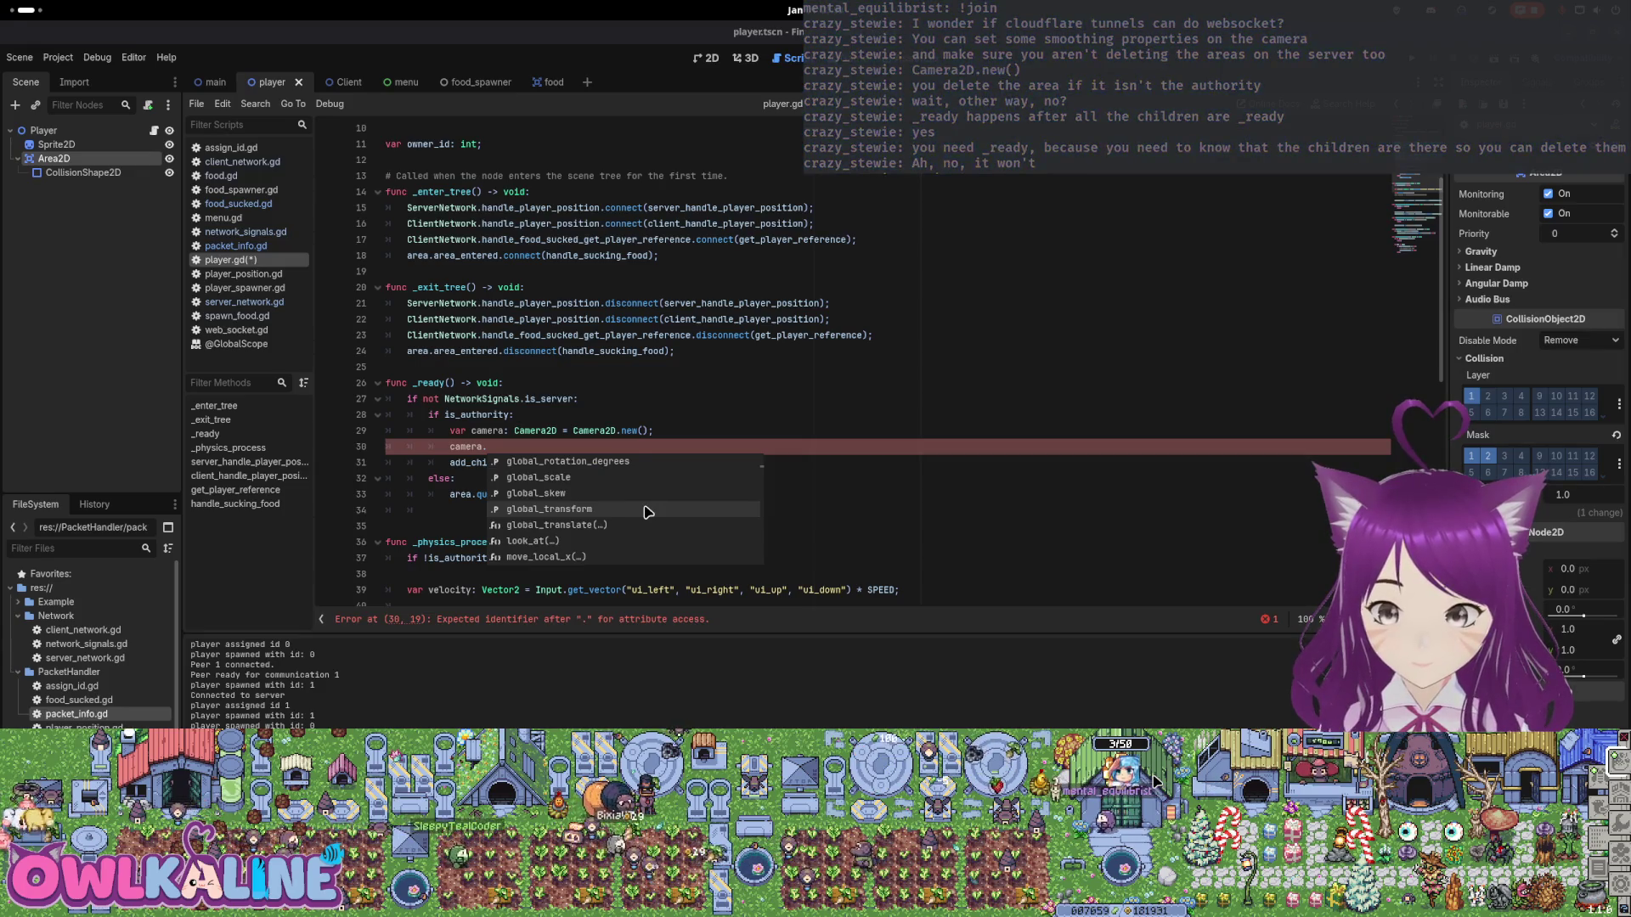
scroll(647, 511, down, 2)
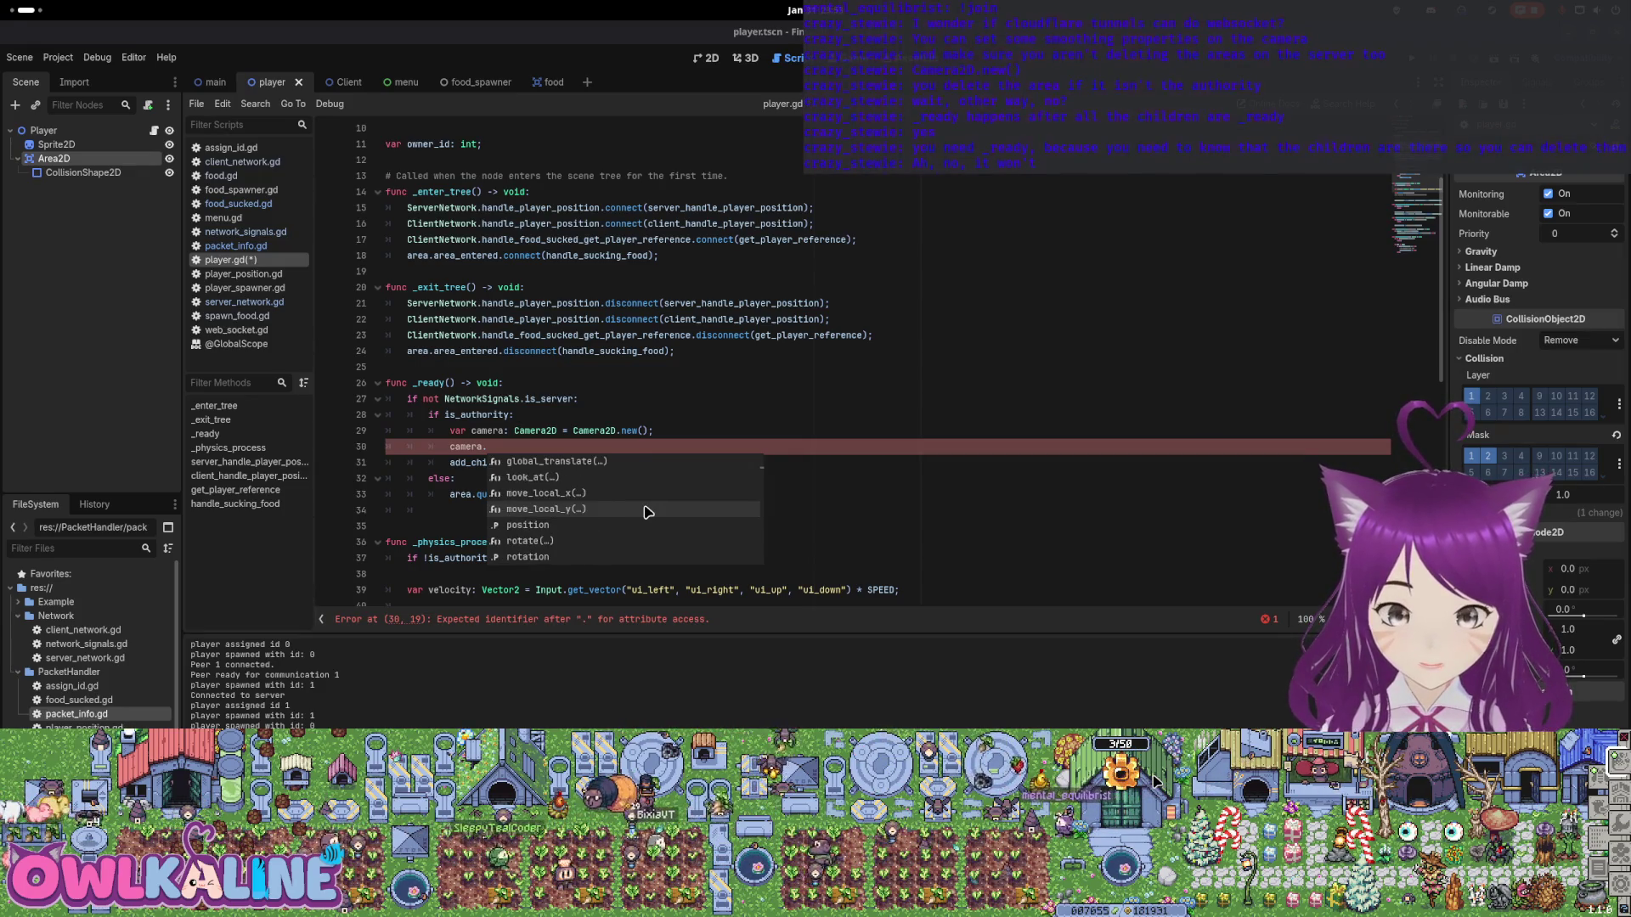
text(sm)
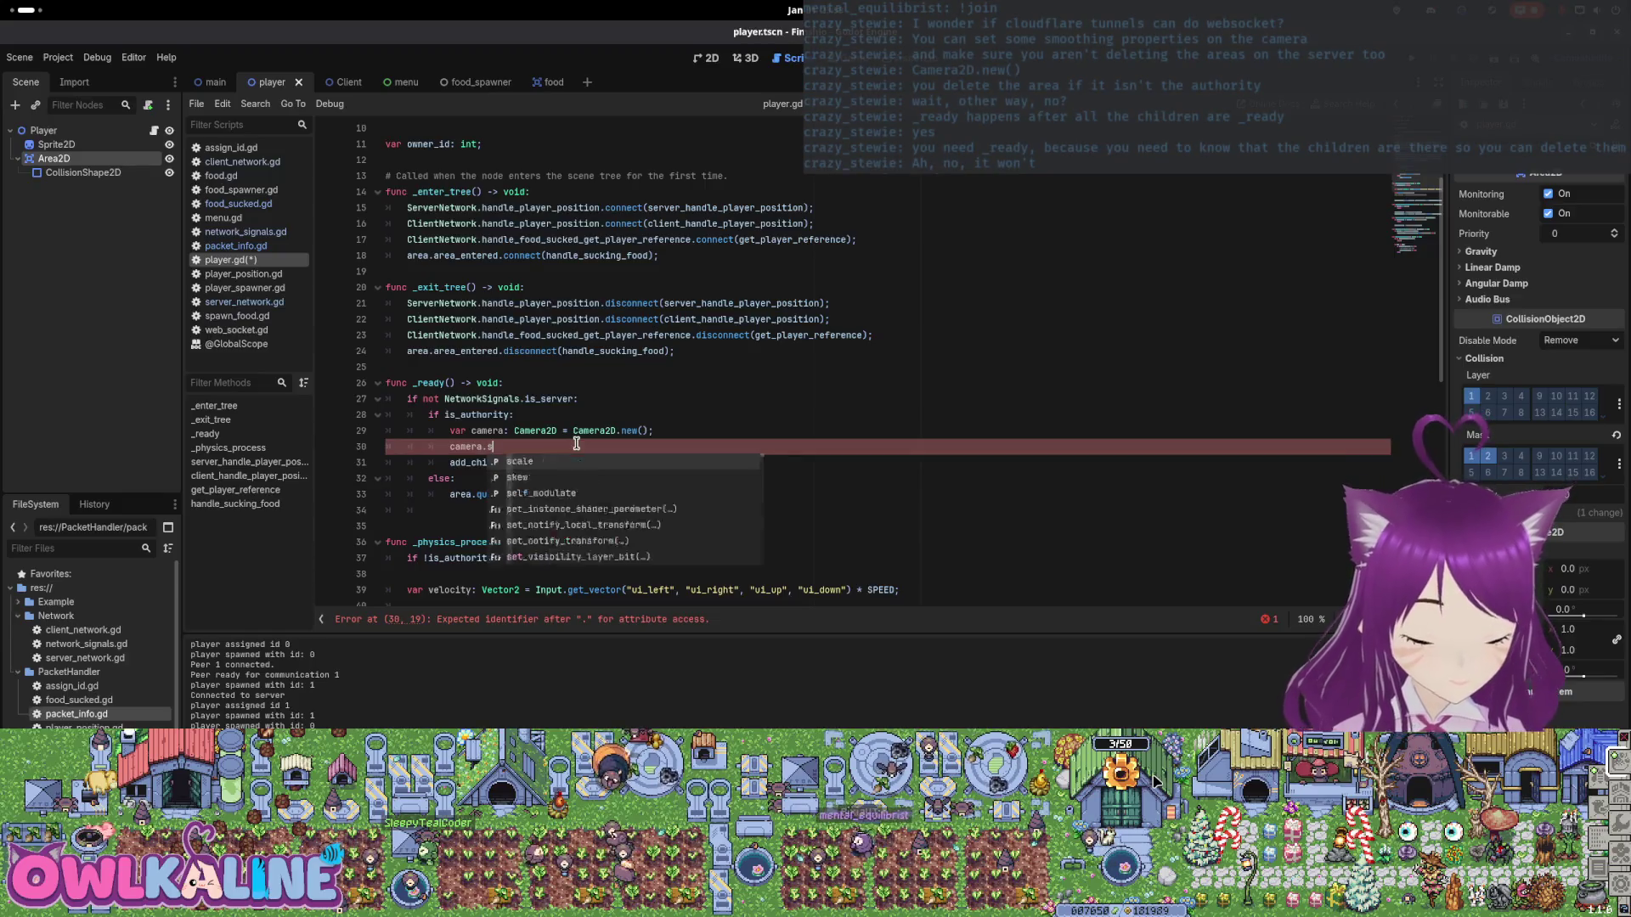
key(Down)
key(Down)
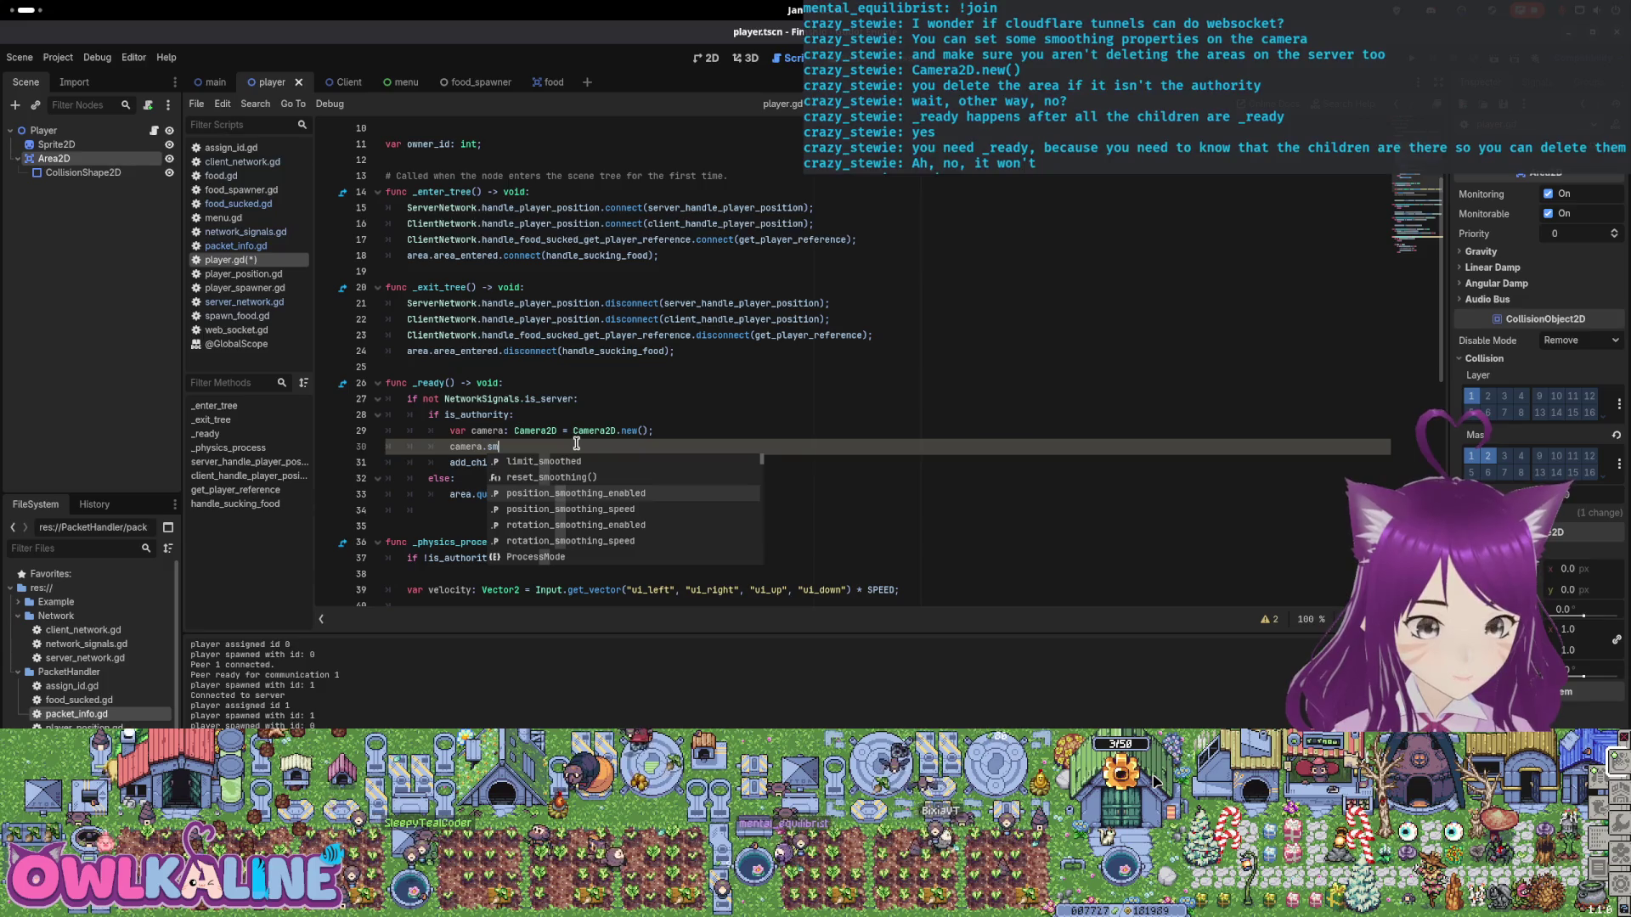
key(Down)
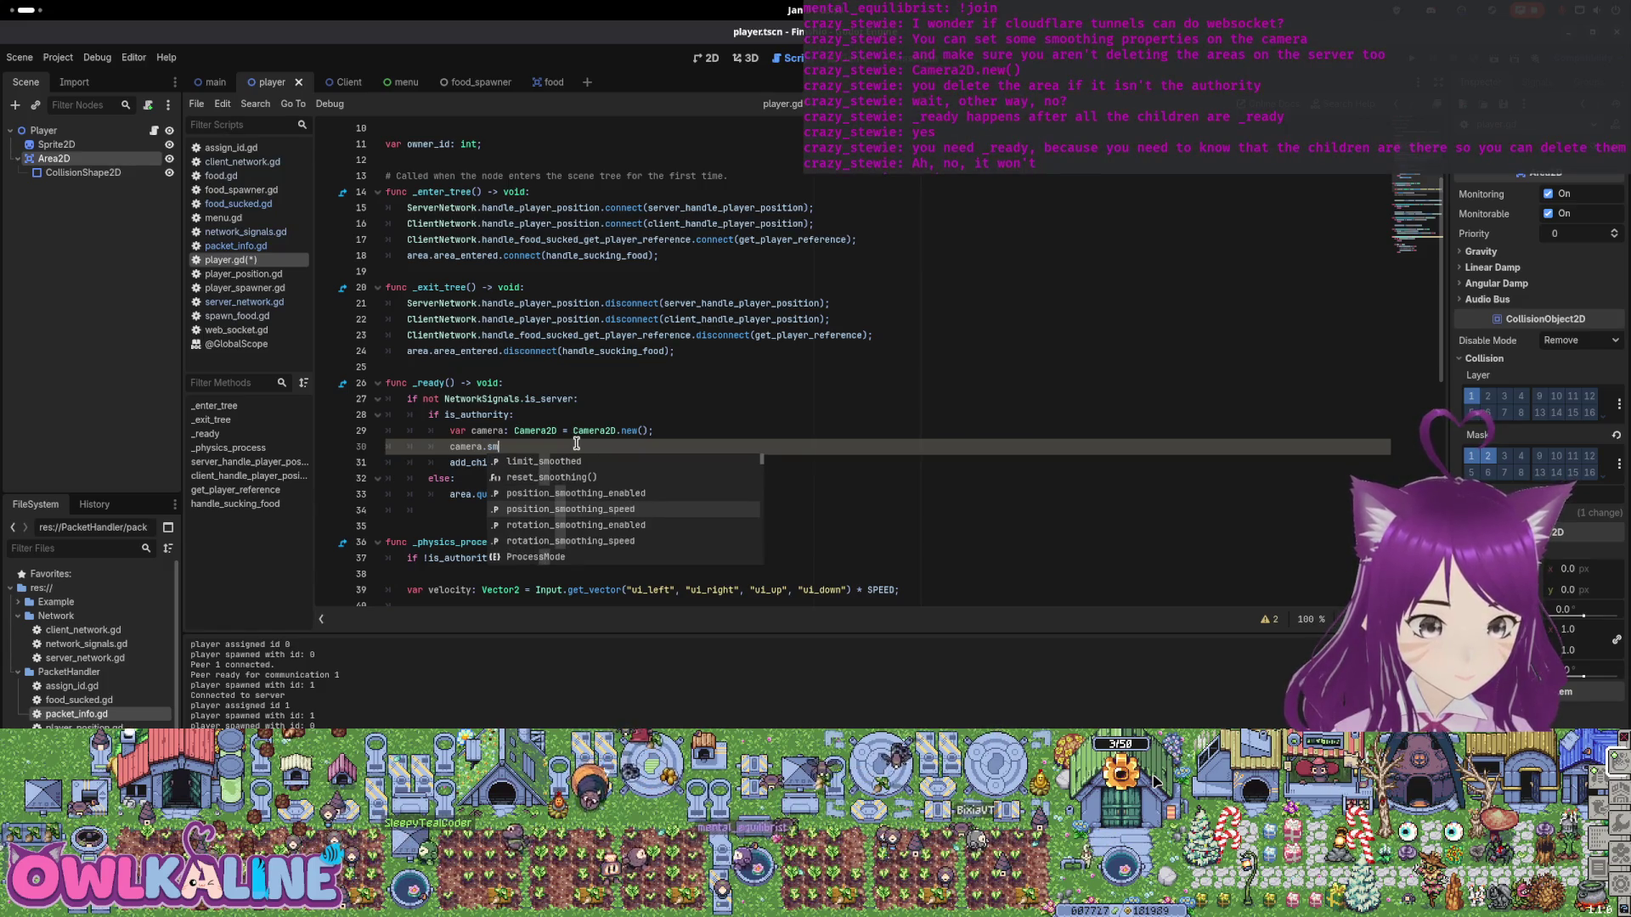
key(Up)
key(Return)
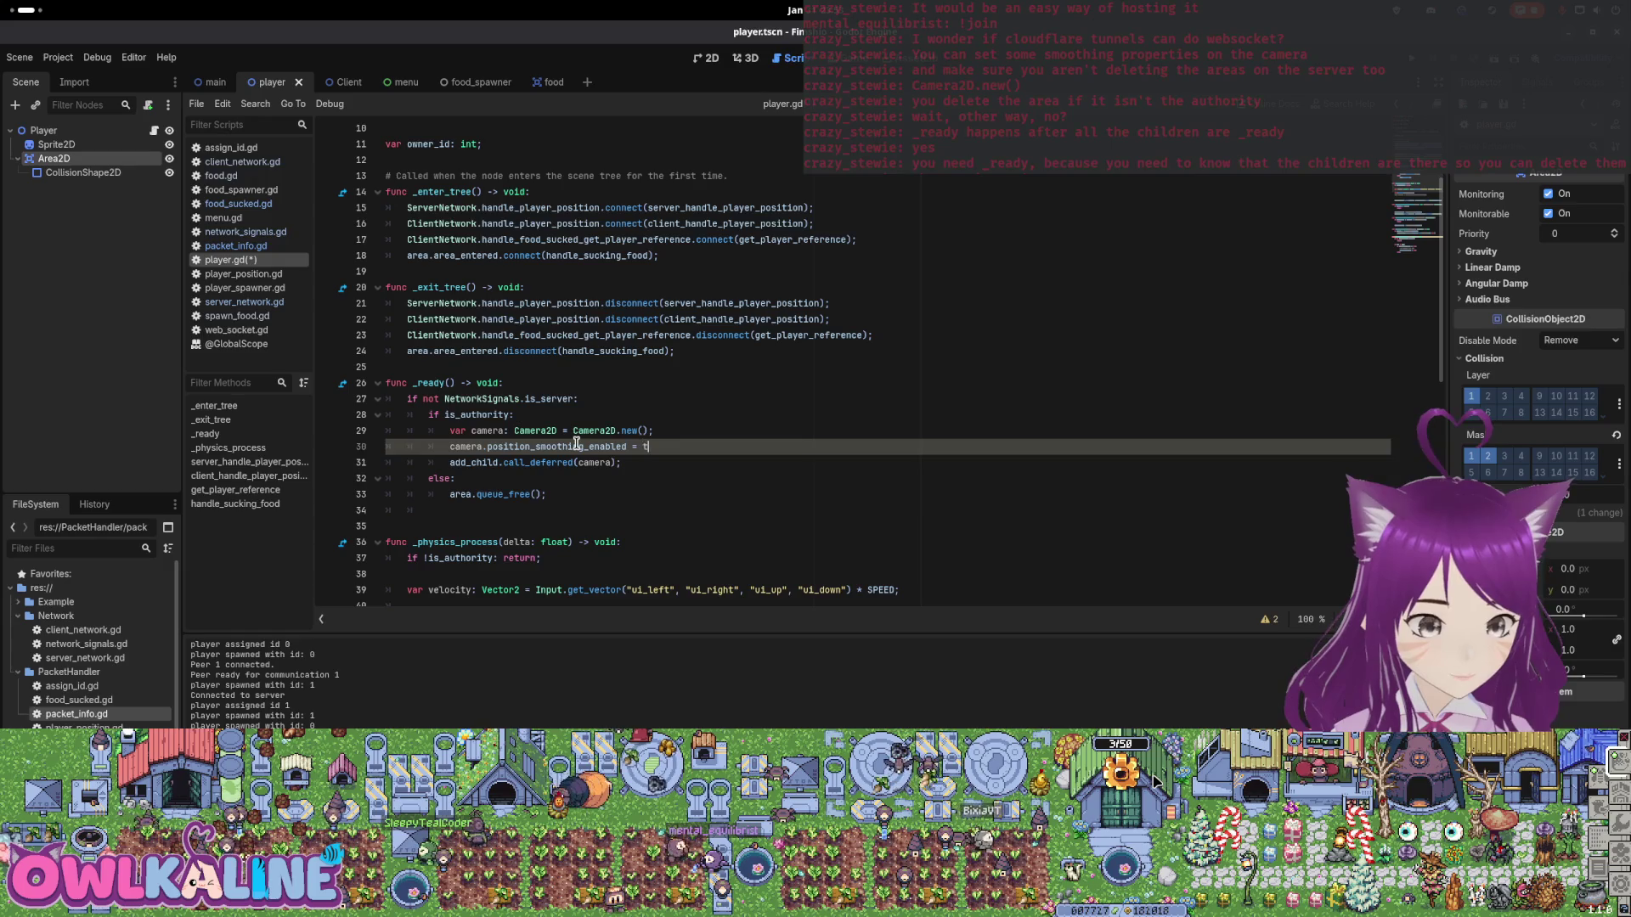
Remove the unfinished second camera line, save player.gd, and run the game.
key(Return)
text(came)
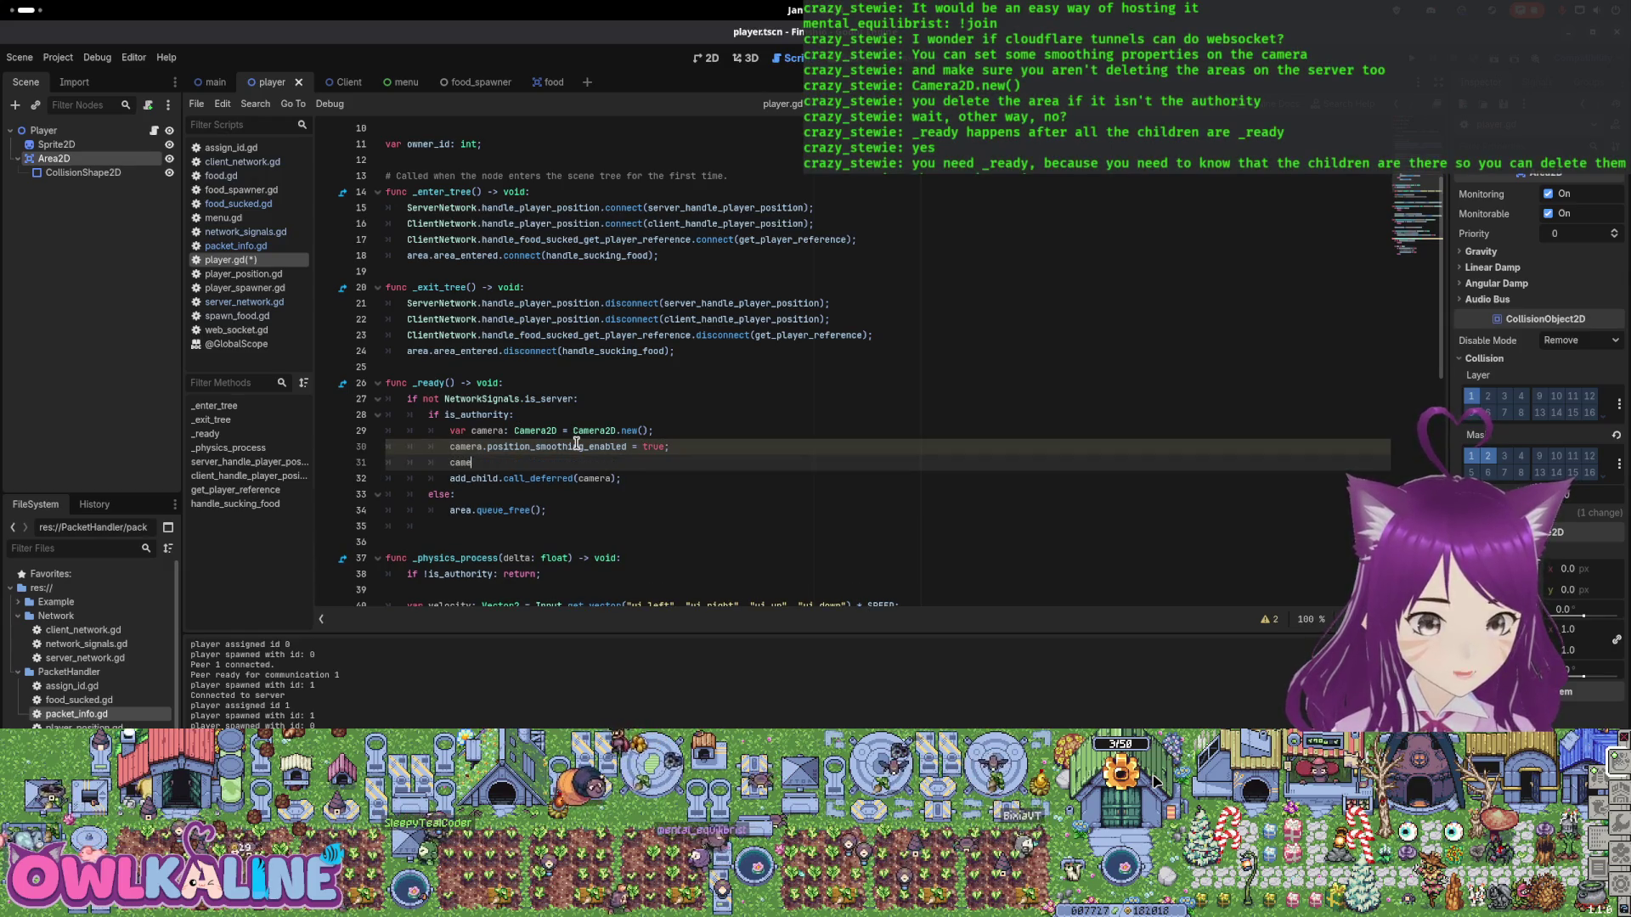
text(ra.smooth)
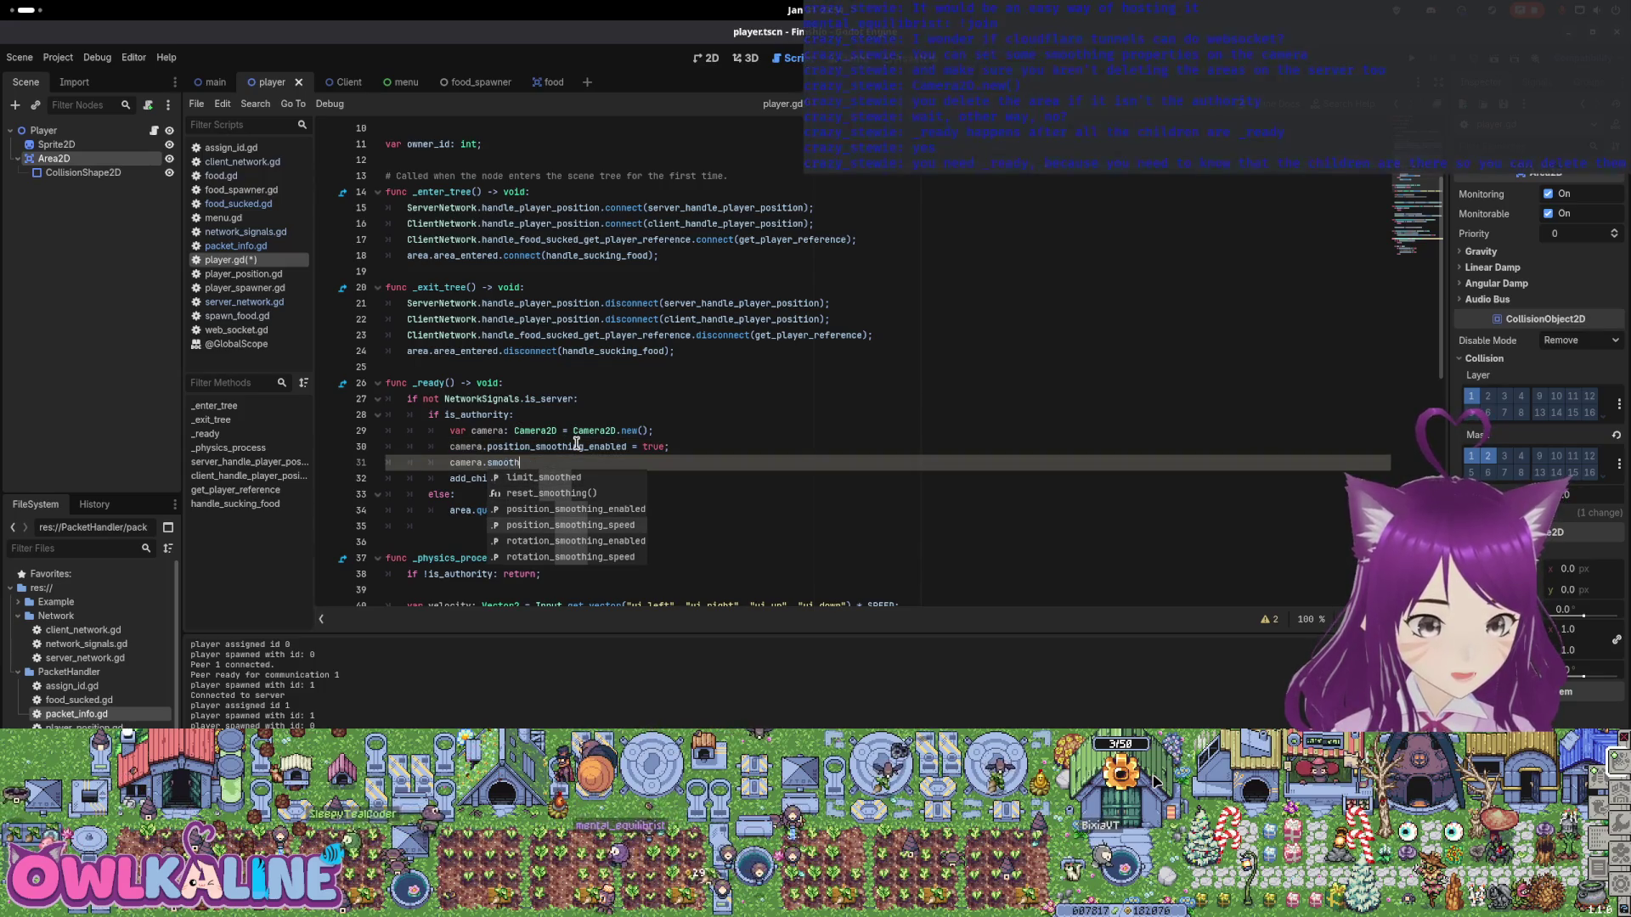
key(BackSpace)
key(BackSpace)
key(BackSpace)
key(BackSpace)
key(ctrl+s)
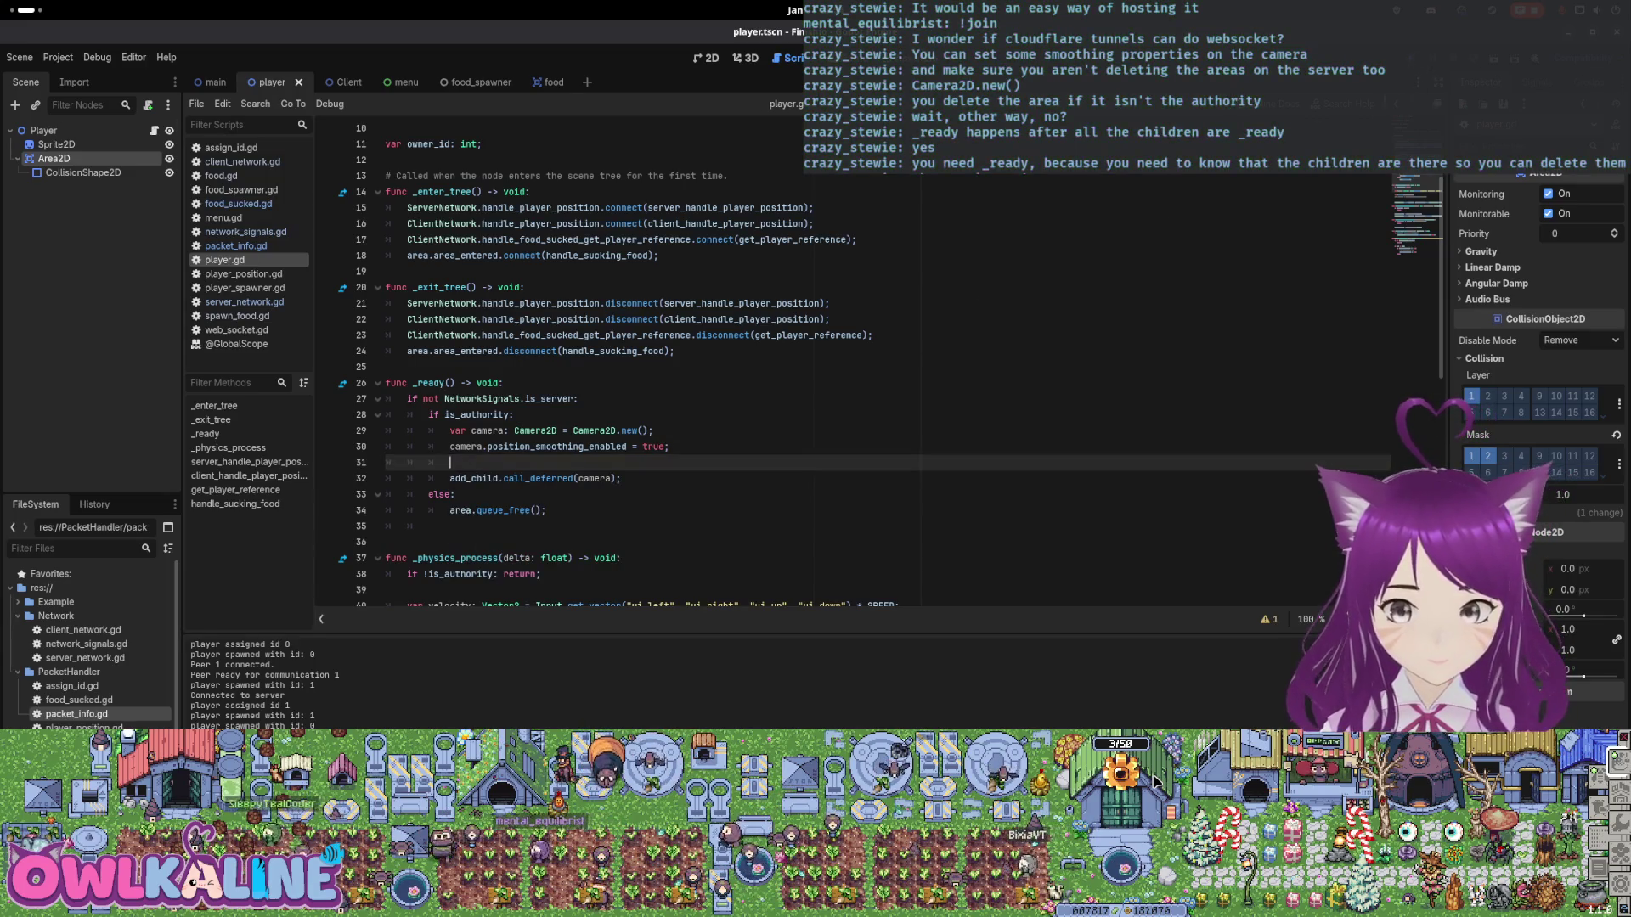
key(F5)
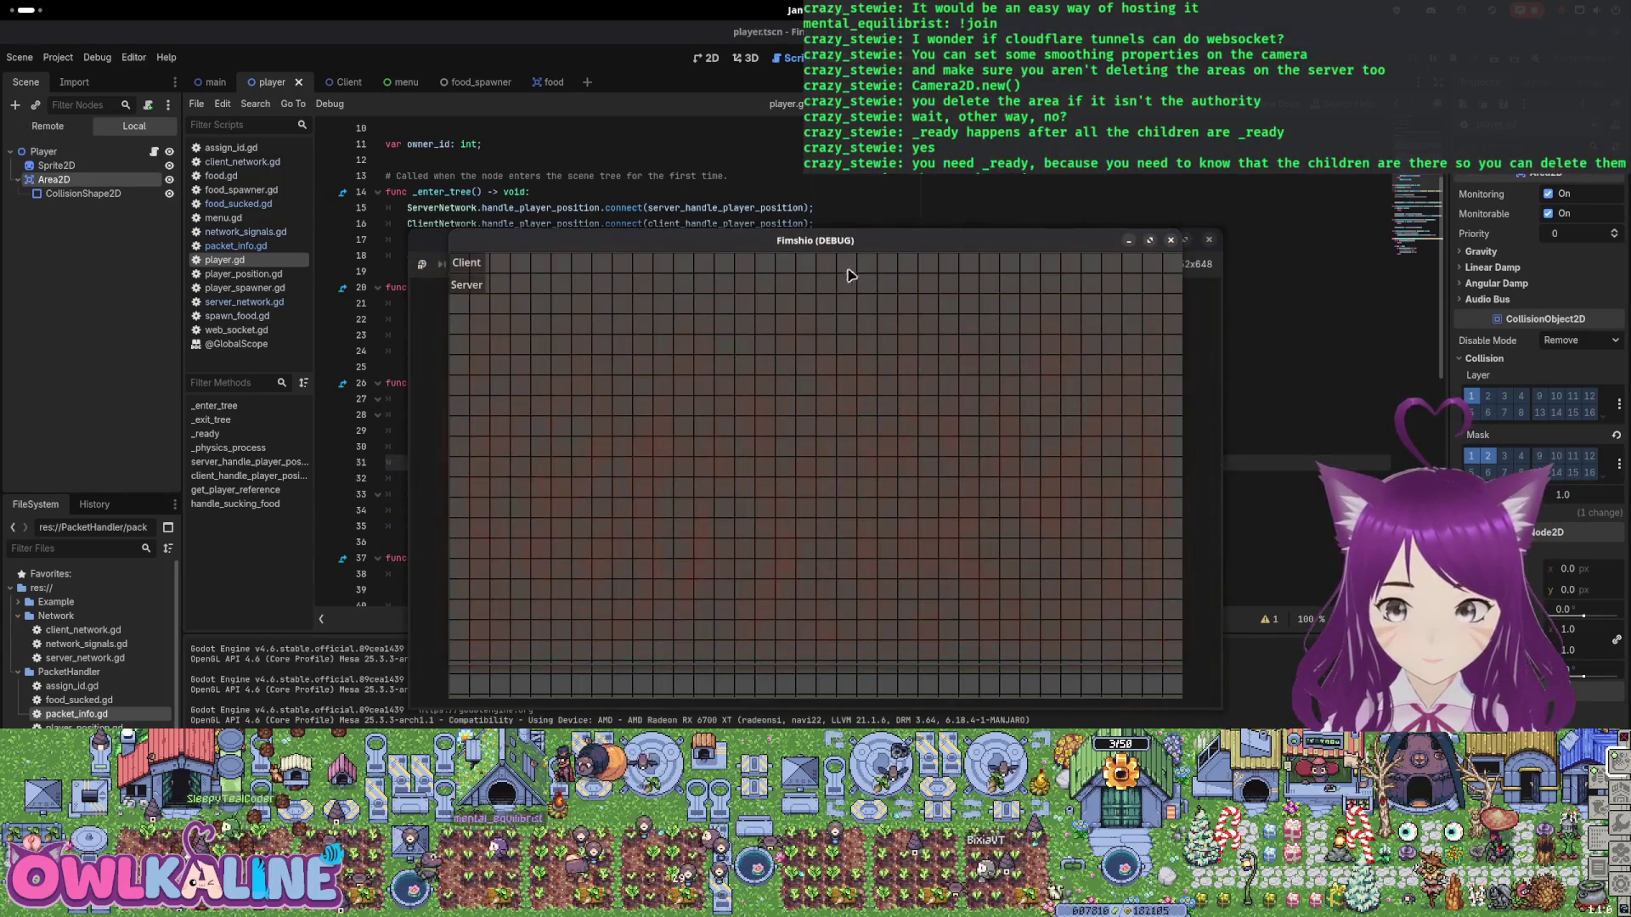
Spread the three debug game windows across the screen.
mouse_move(673, 255)
mouse_down()
mouse_move(1139, 124)
mouse_move(1073, 31)
mouse_up()
drag(1132, 338, 1190, 386)
drag(431, 260, 396, 463)
click(843, 574)
drag(744, 243, 591, 216)
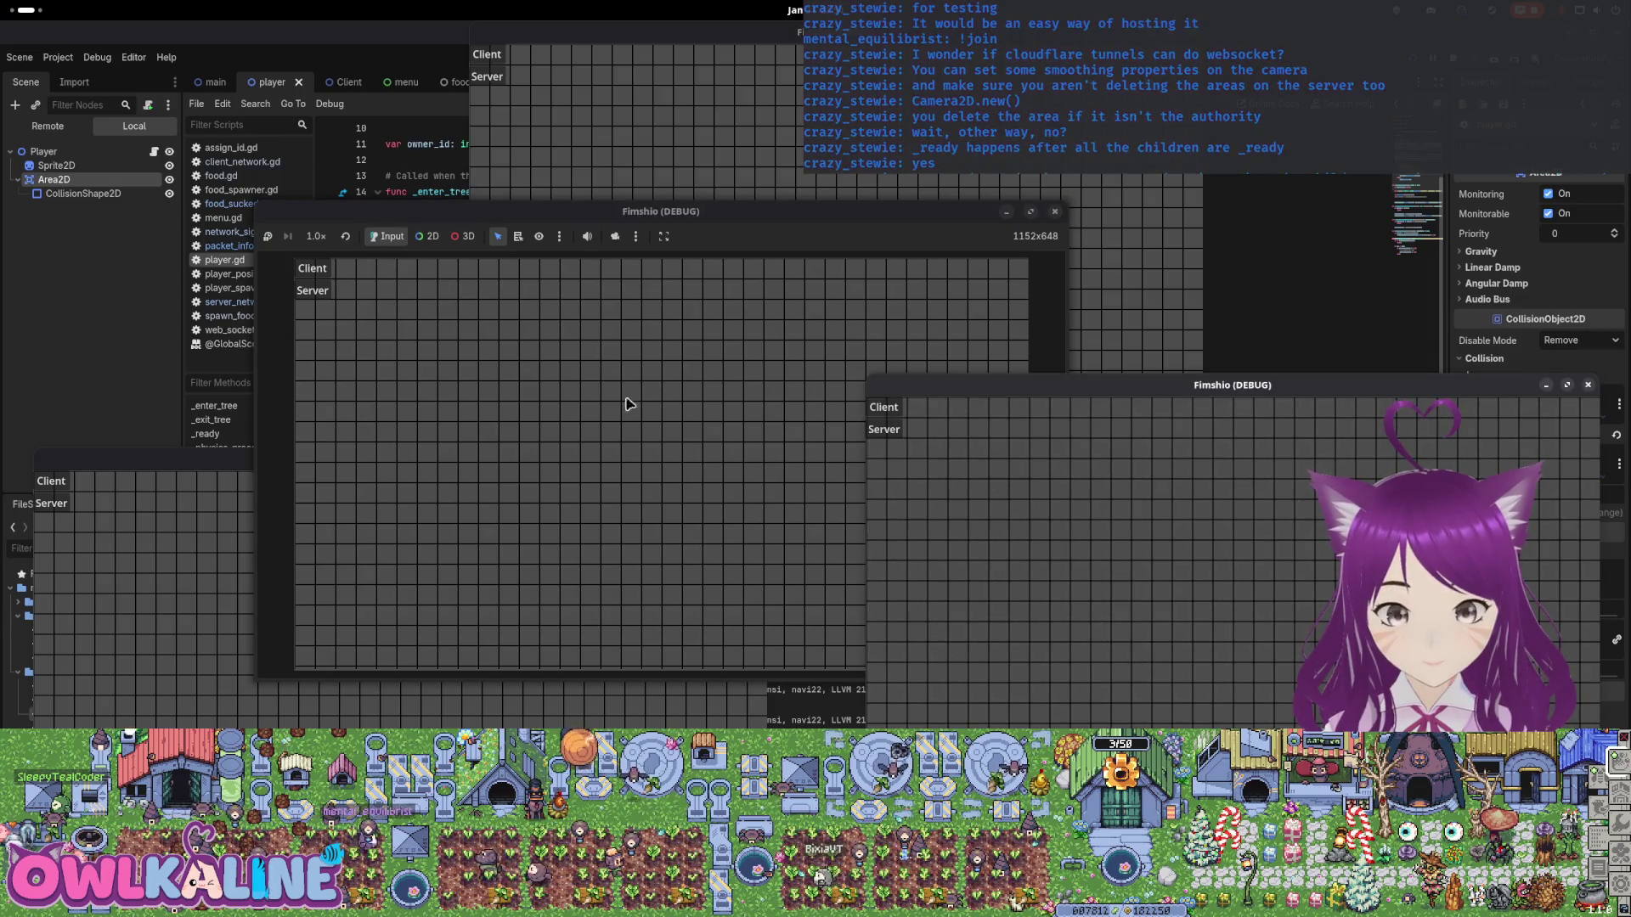
Start one instance as the server and join as clients in the right and left windows.
click(312, 290)
drag(556, 228, 1019, 264)
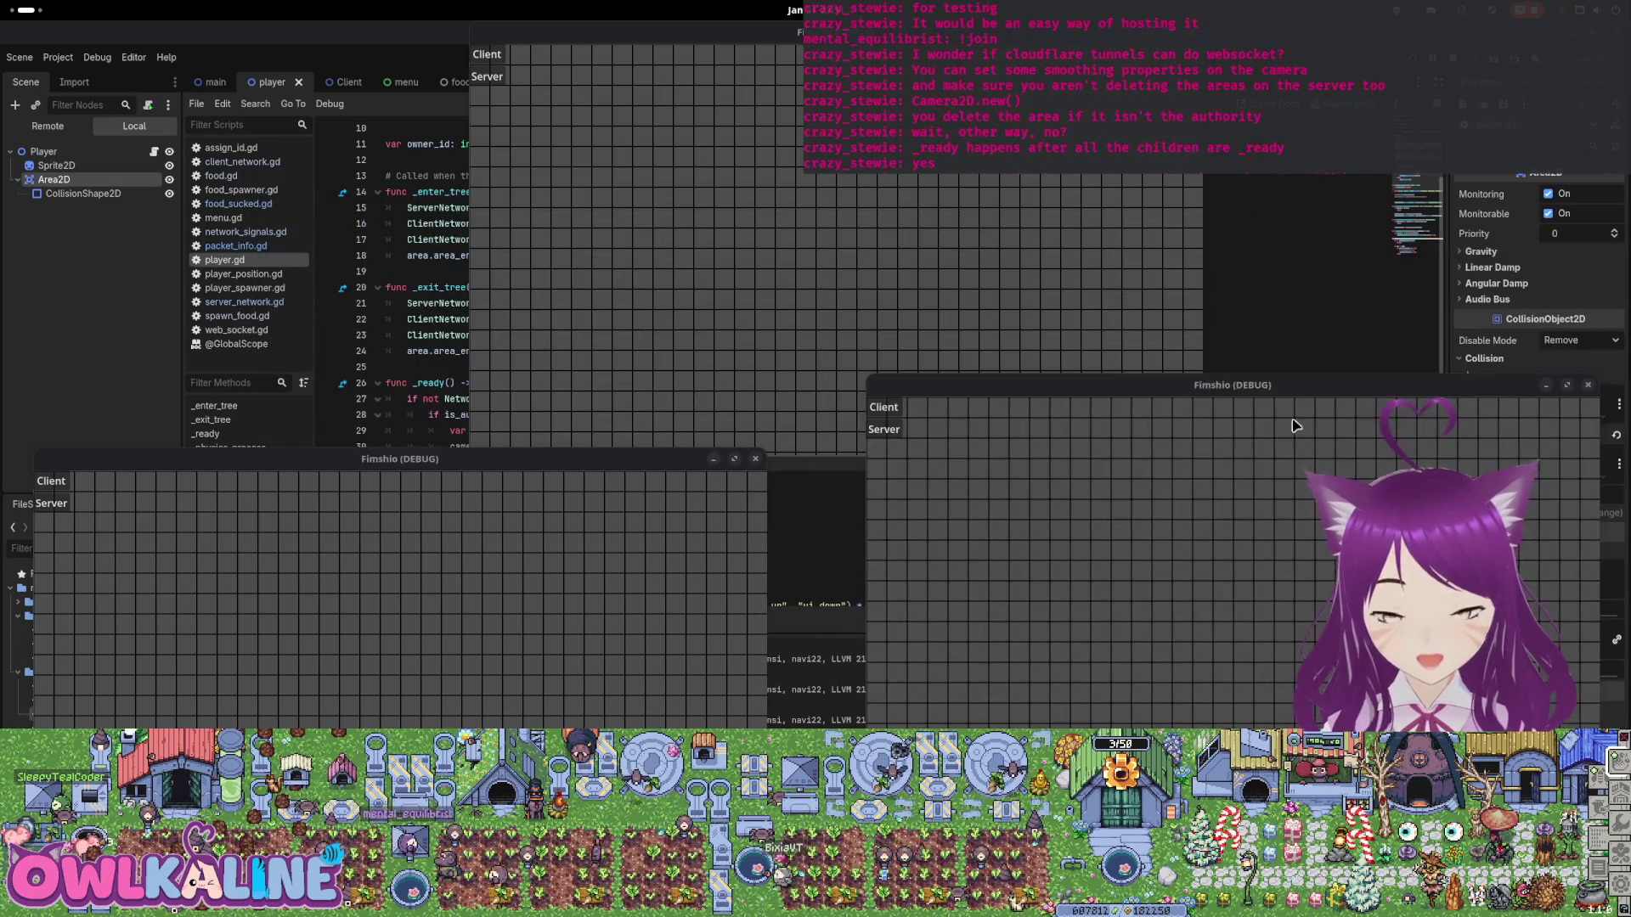
click(902, 408)
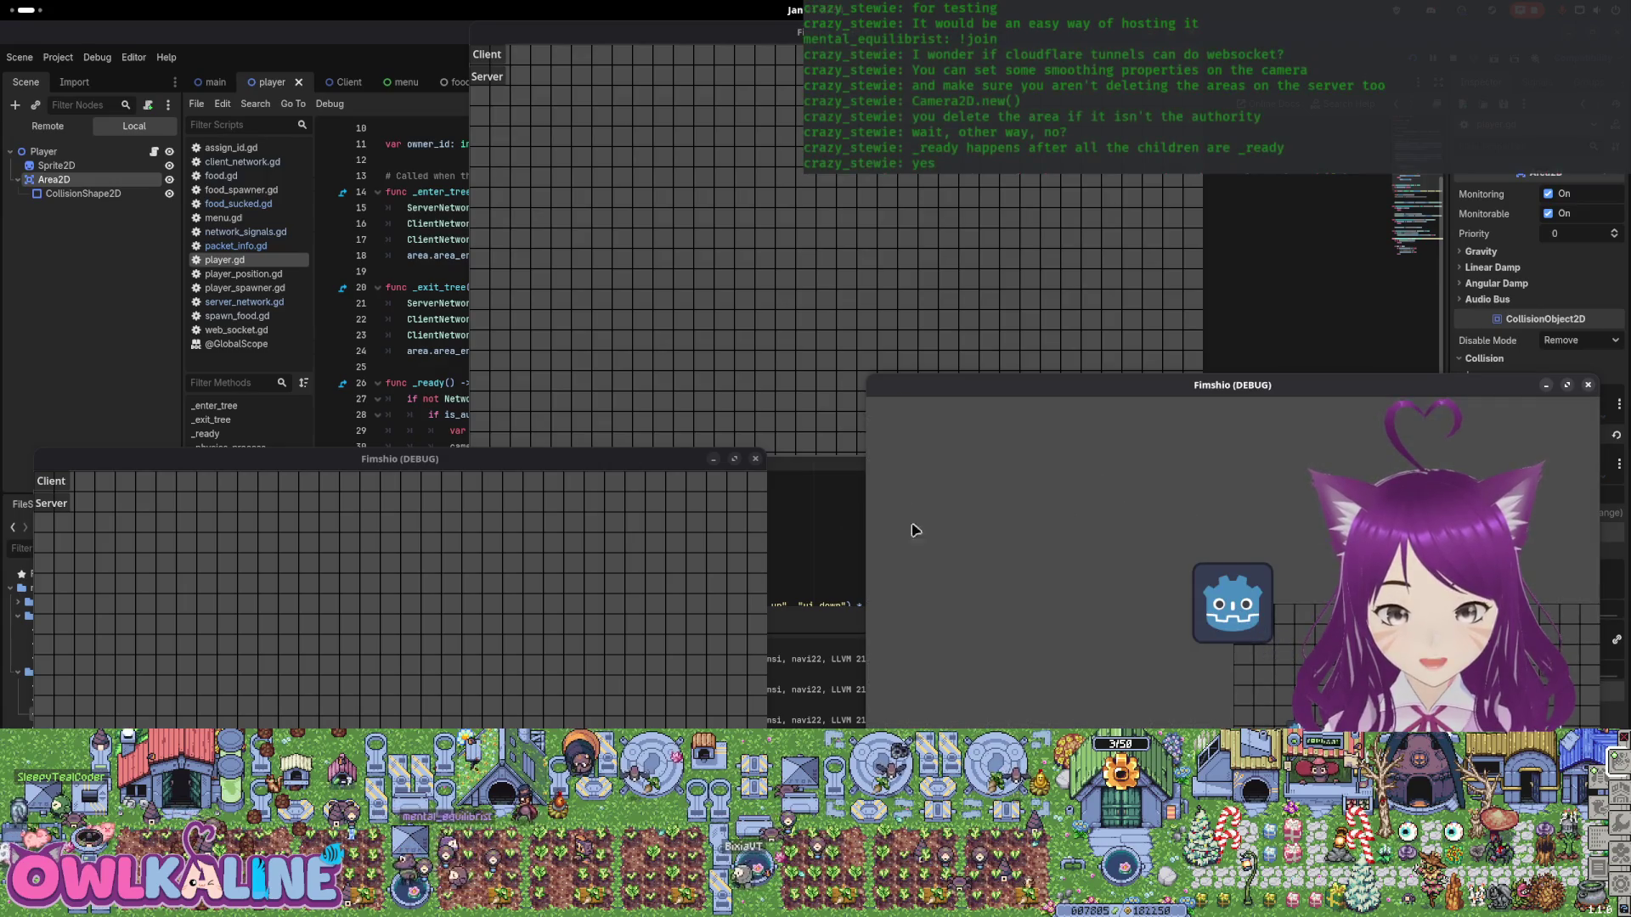
click(66, 482)
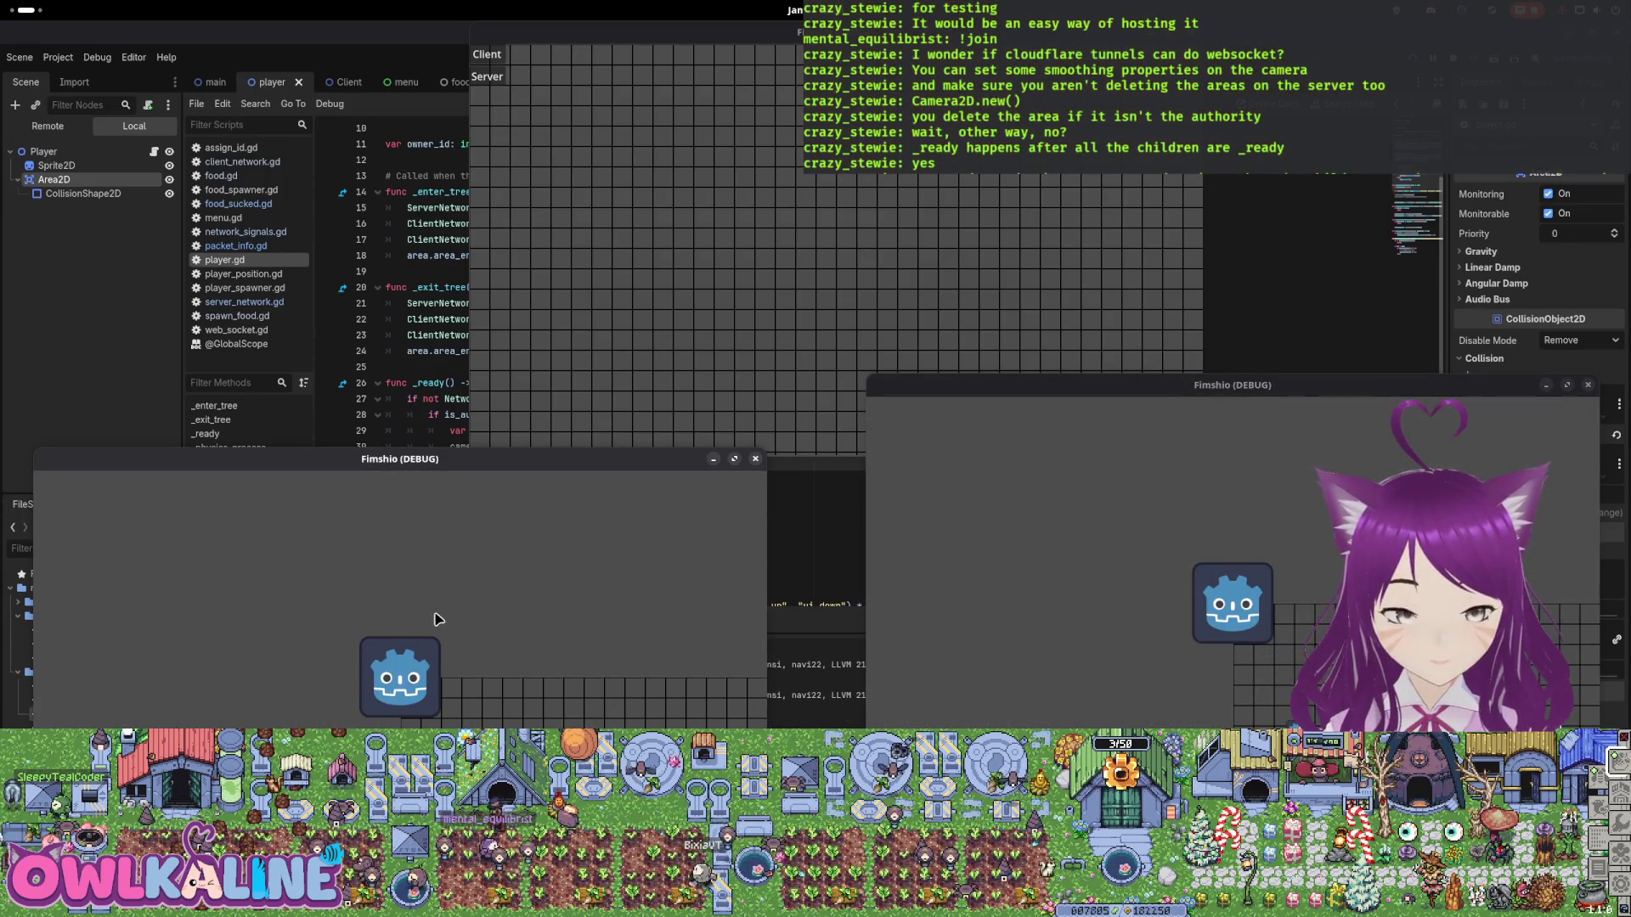
Move the left and right clients' players across the numbered food.
key(Down)
key(Right)
click(1233, 603)
key(Right)
key(Down)
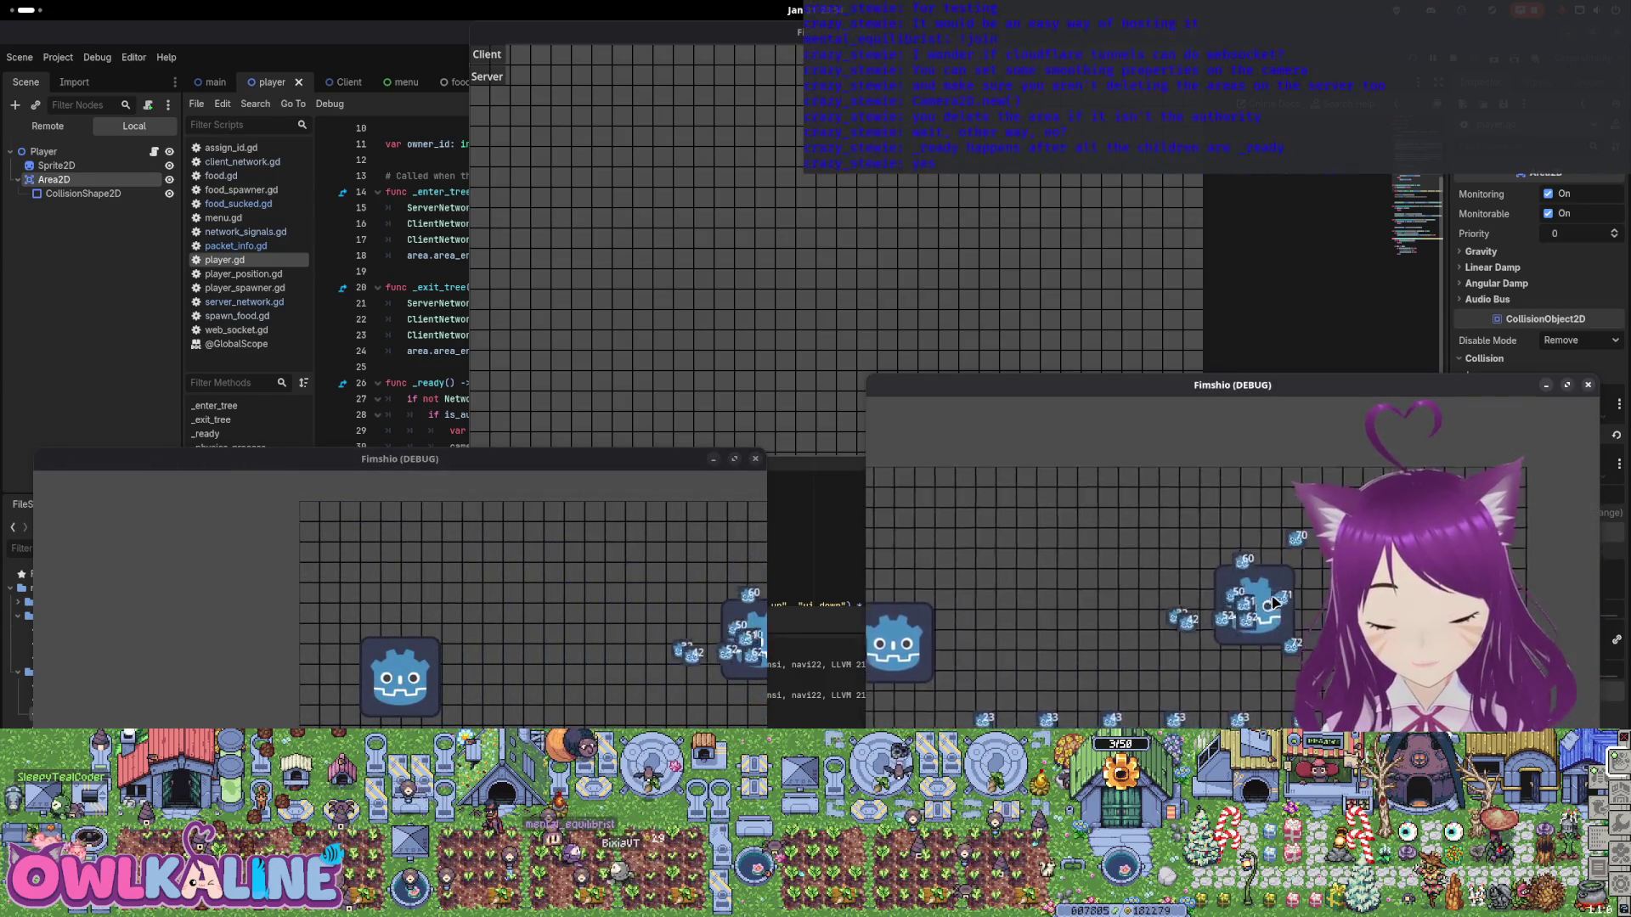
key(Down)
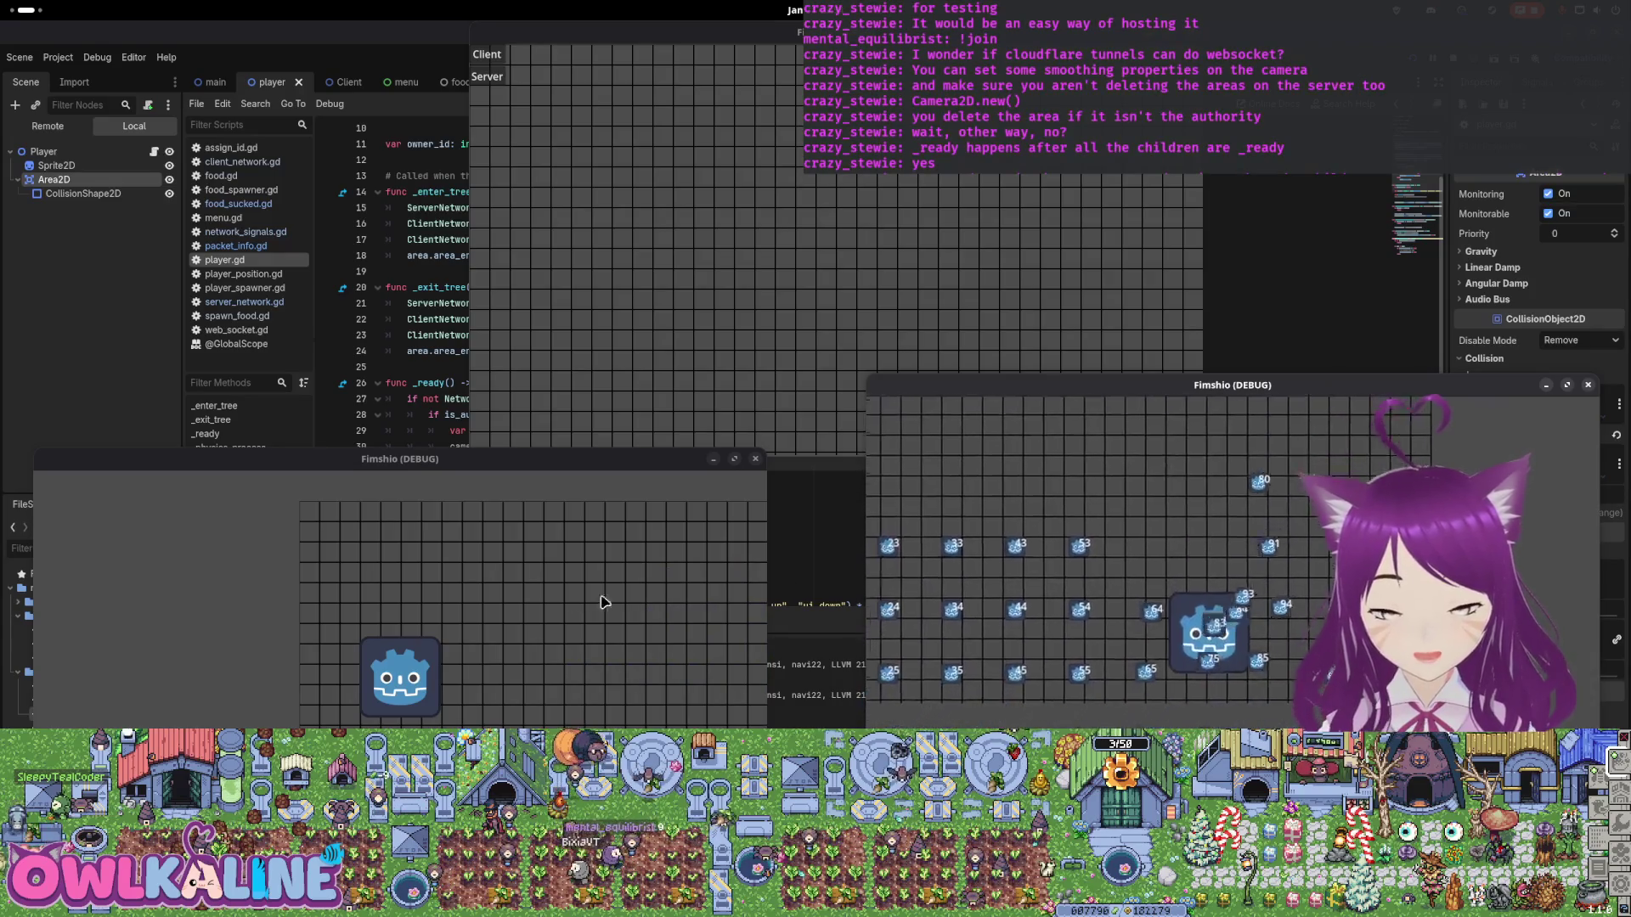
Steer the left player past the grid edge and the right player leftward, then close the game.
click(562, 603)
key(Down)
key(Right)
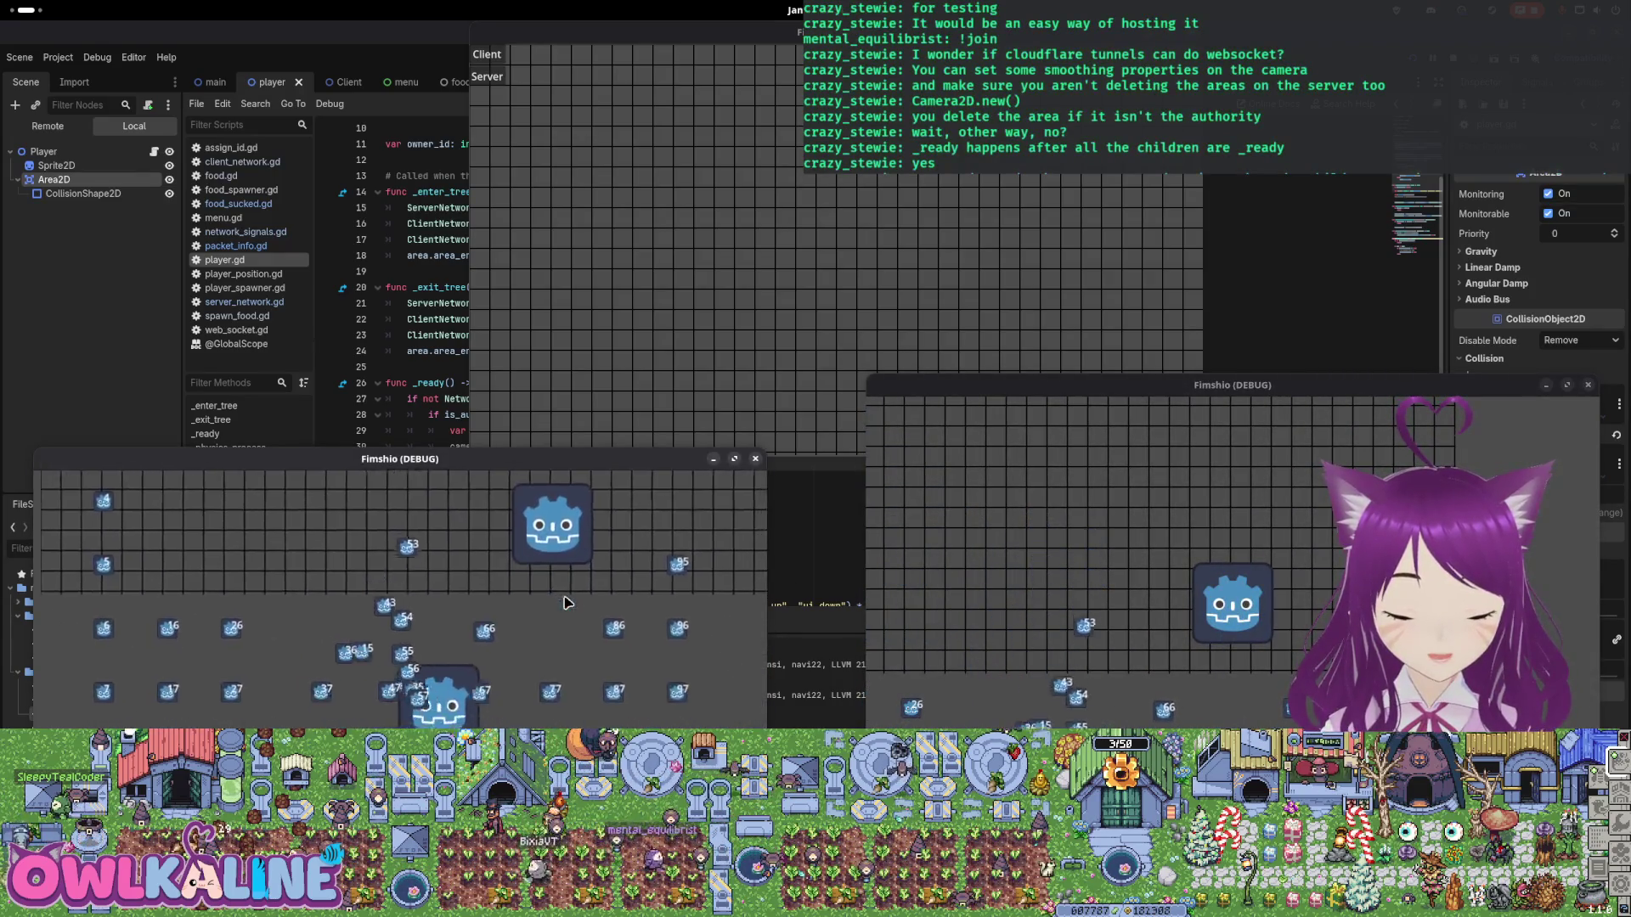
key(Up)
key(Right)
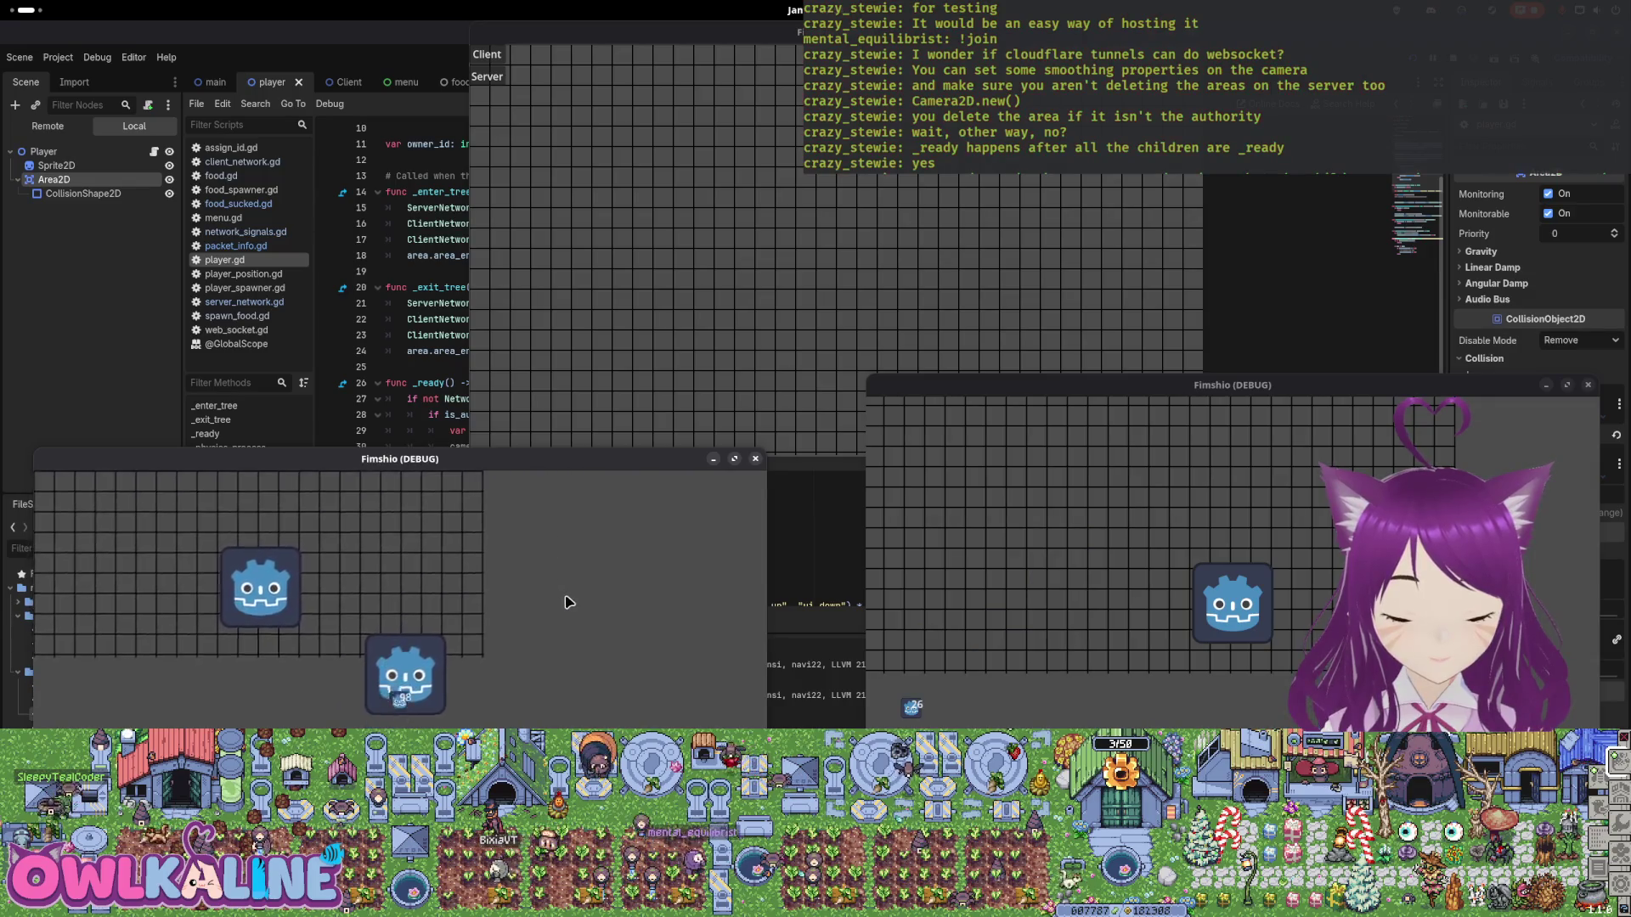
key(Down)
key(Left)
click(1045, 599)
key(Down)
key(Left)
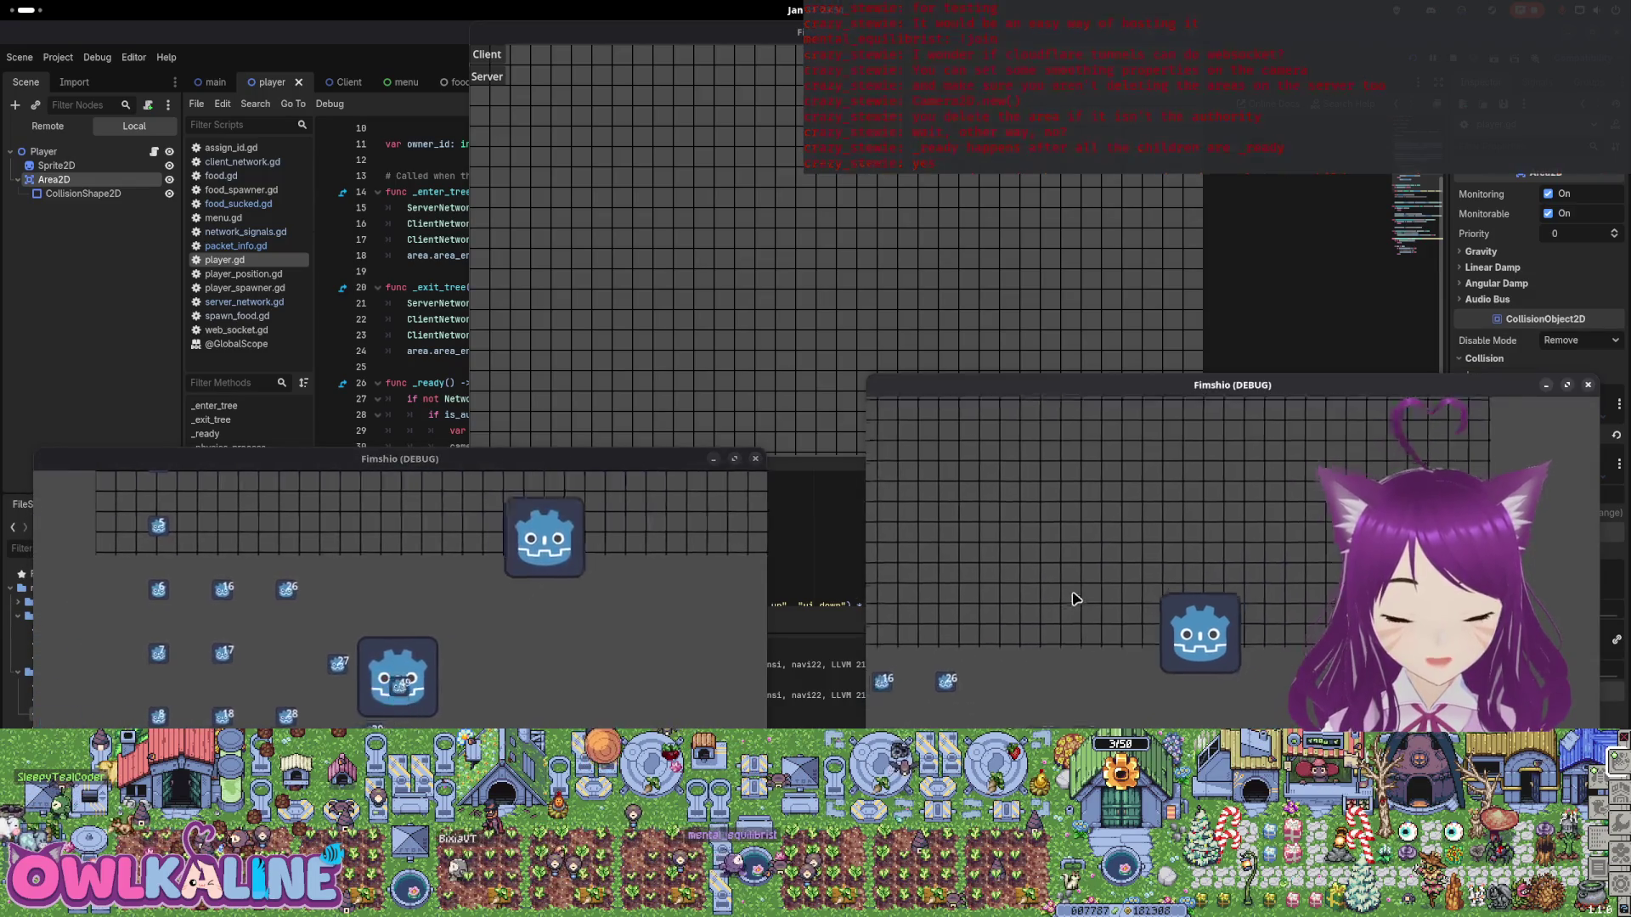
key(Left)
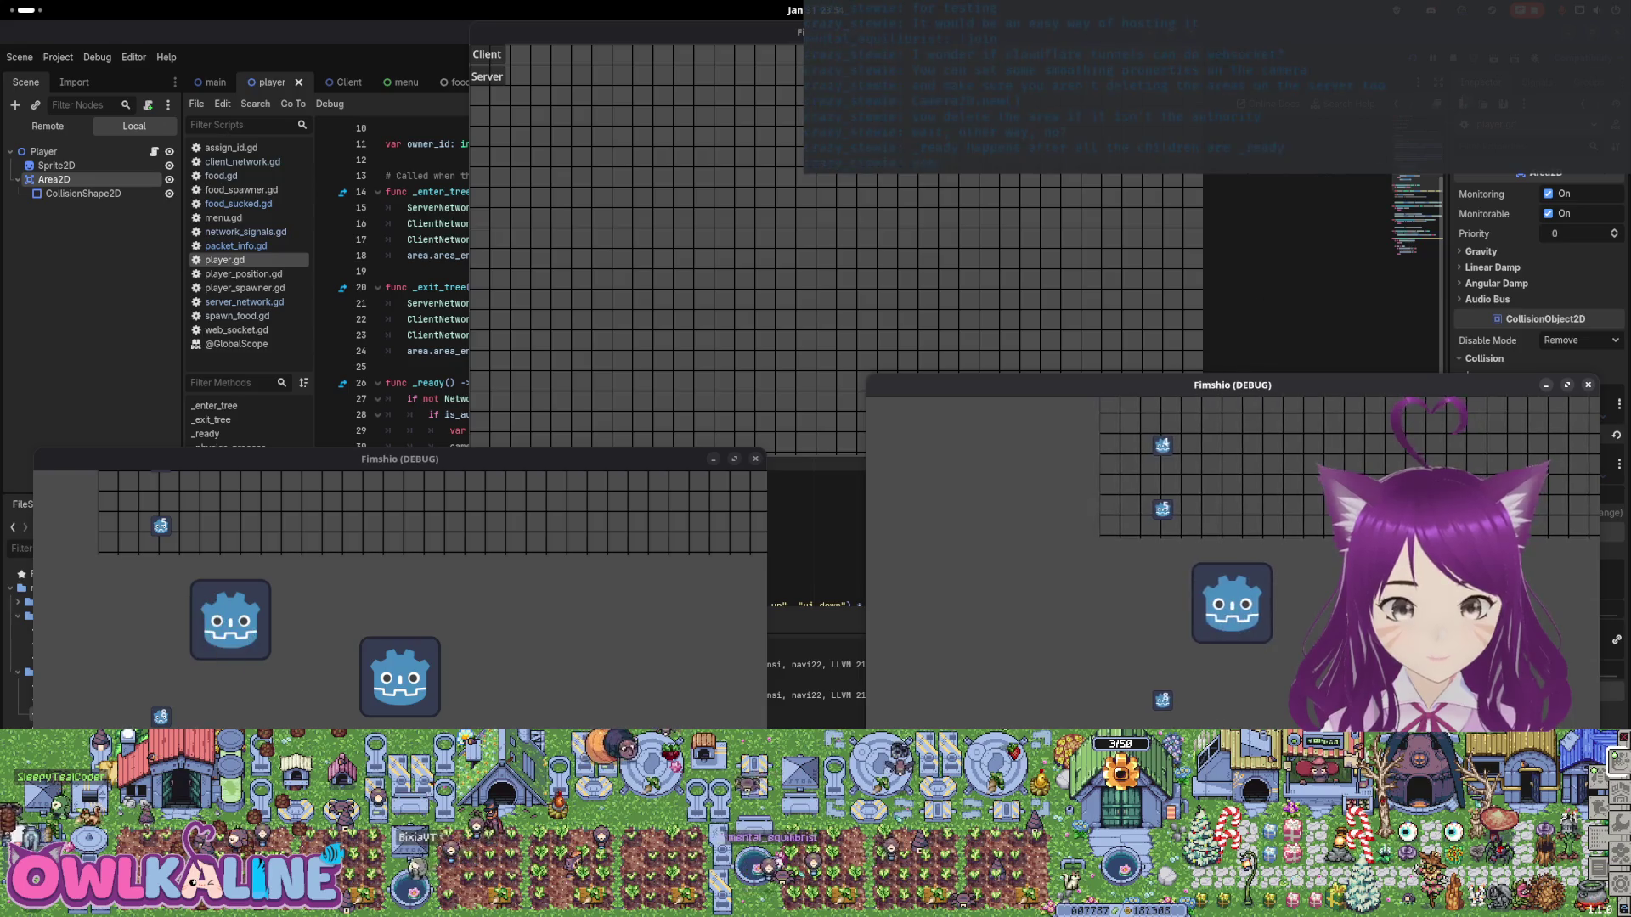
key(F8)
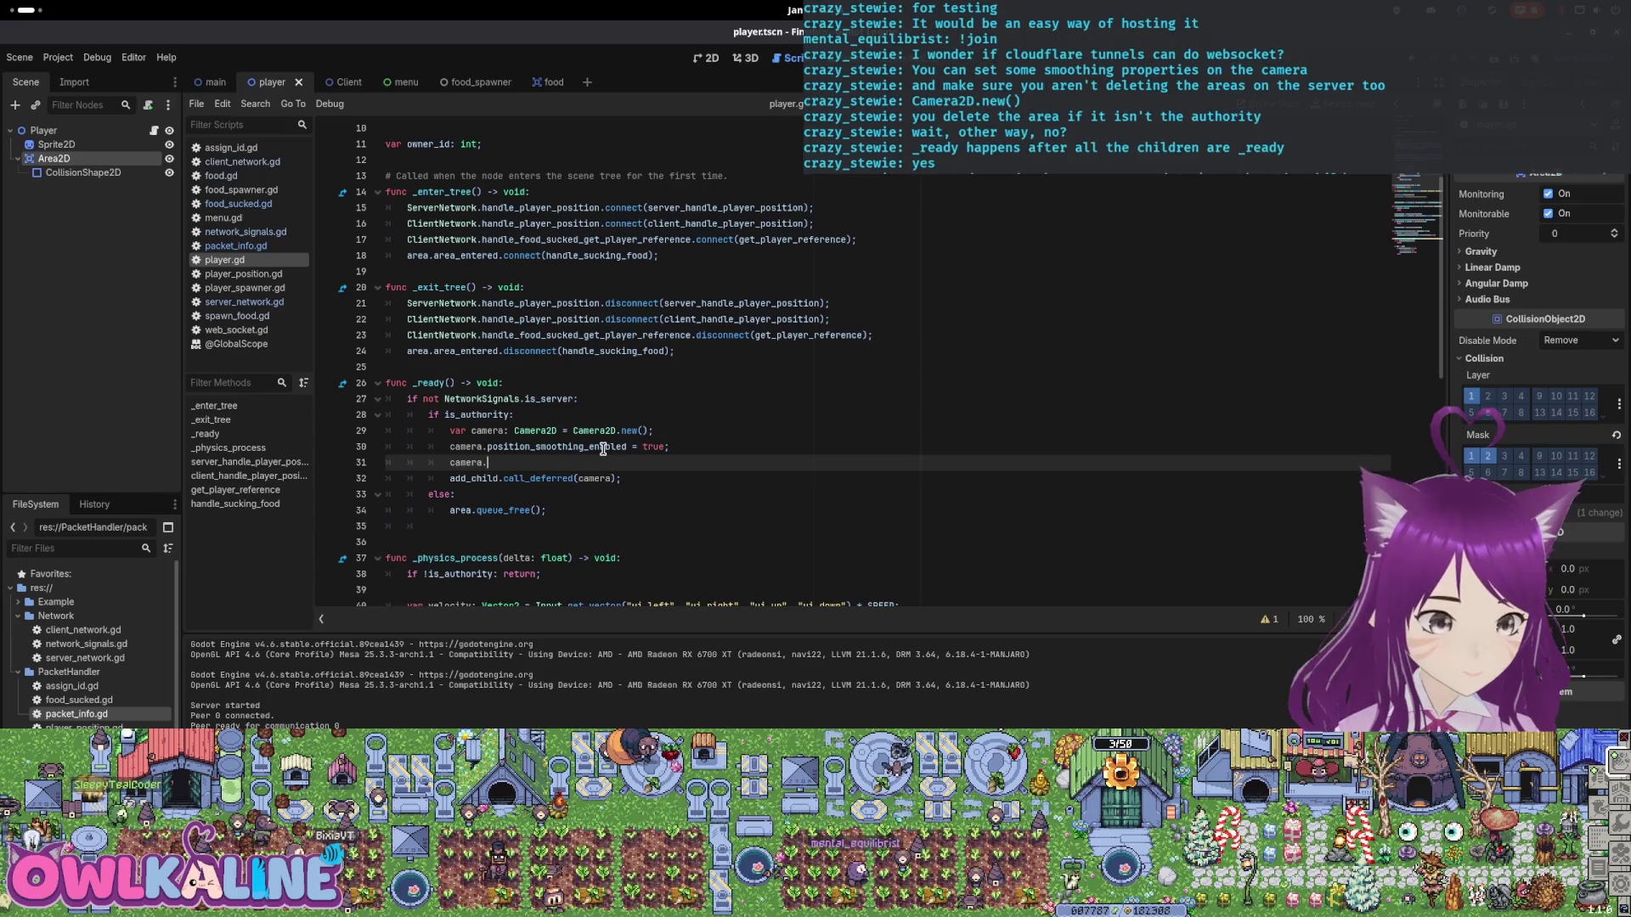
Add camera.position_smoothing_speed = 10.0 on line 31, save, and relaunch the game.
text(smooth)
key(Down)
key(Down)
key(Down)
key(Return)
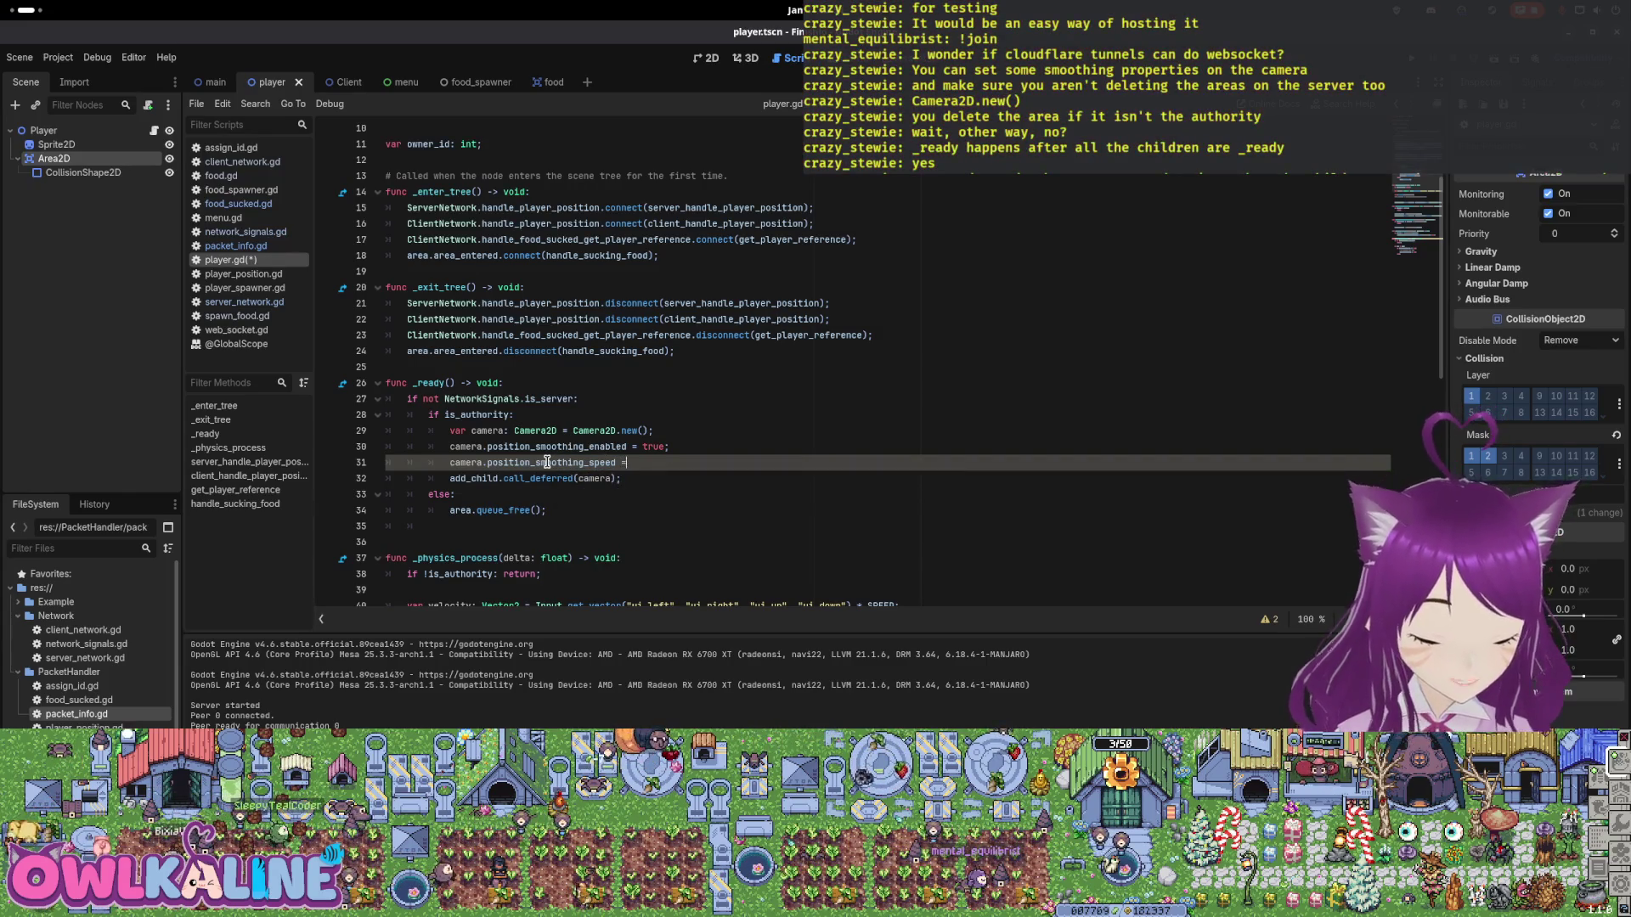
key(ctrl+s)
key(F5)
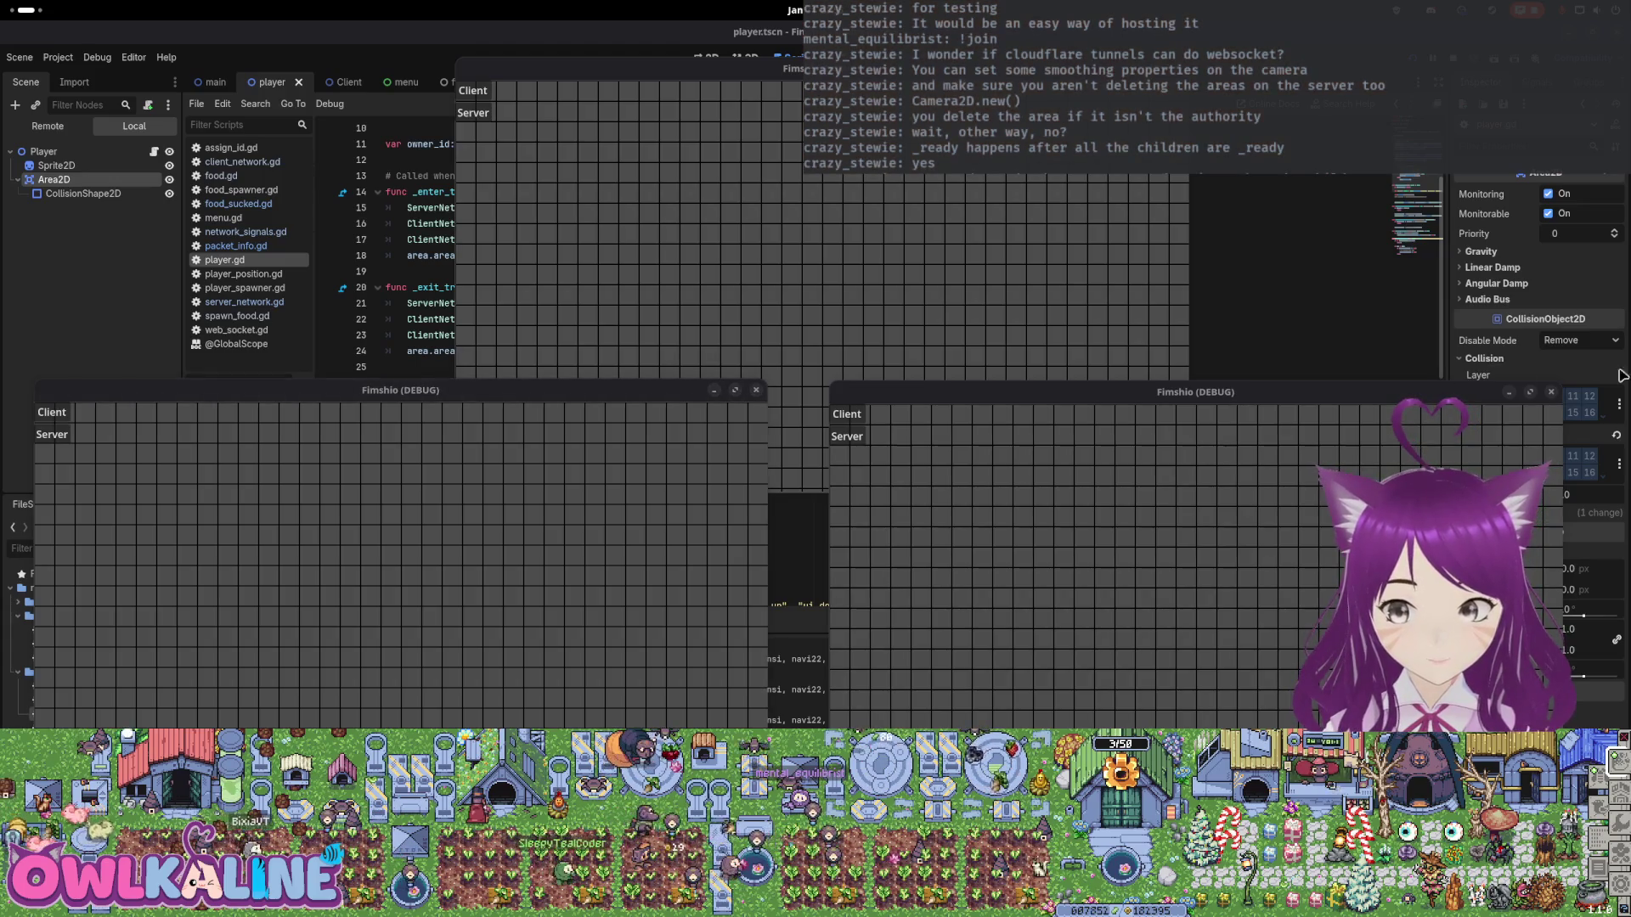
Join as clients in the lower-right and lower-left windows and start the upper window's session.
click(968, 466)
click(860, 416)
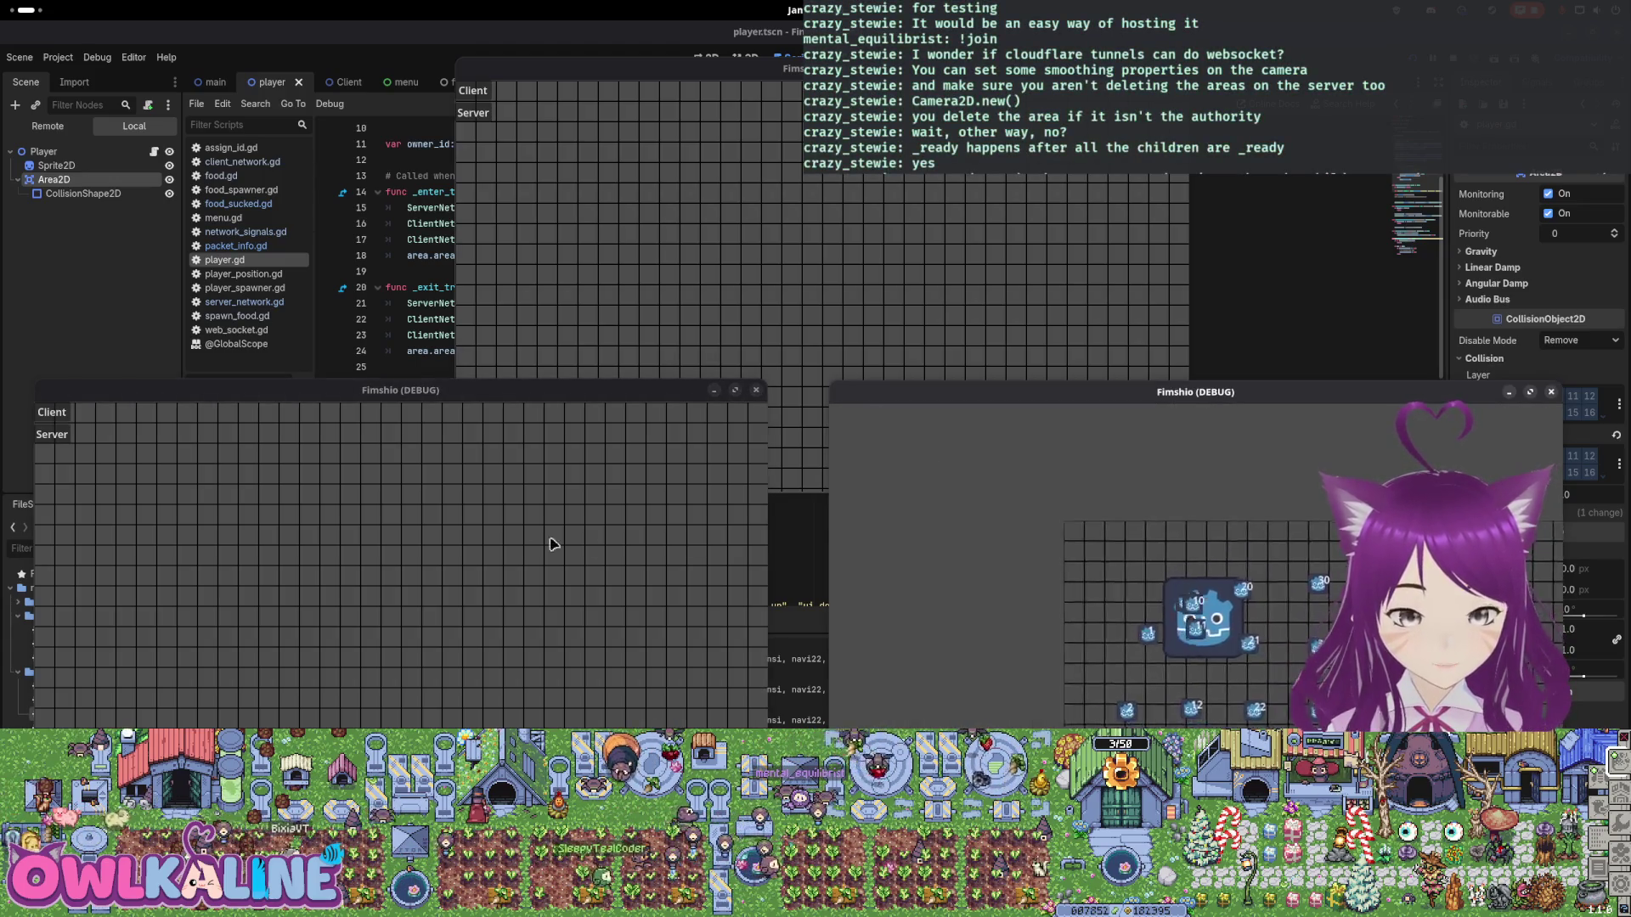
click(443, 531)
click(59, 414)
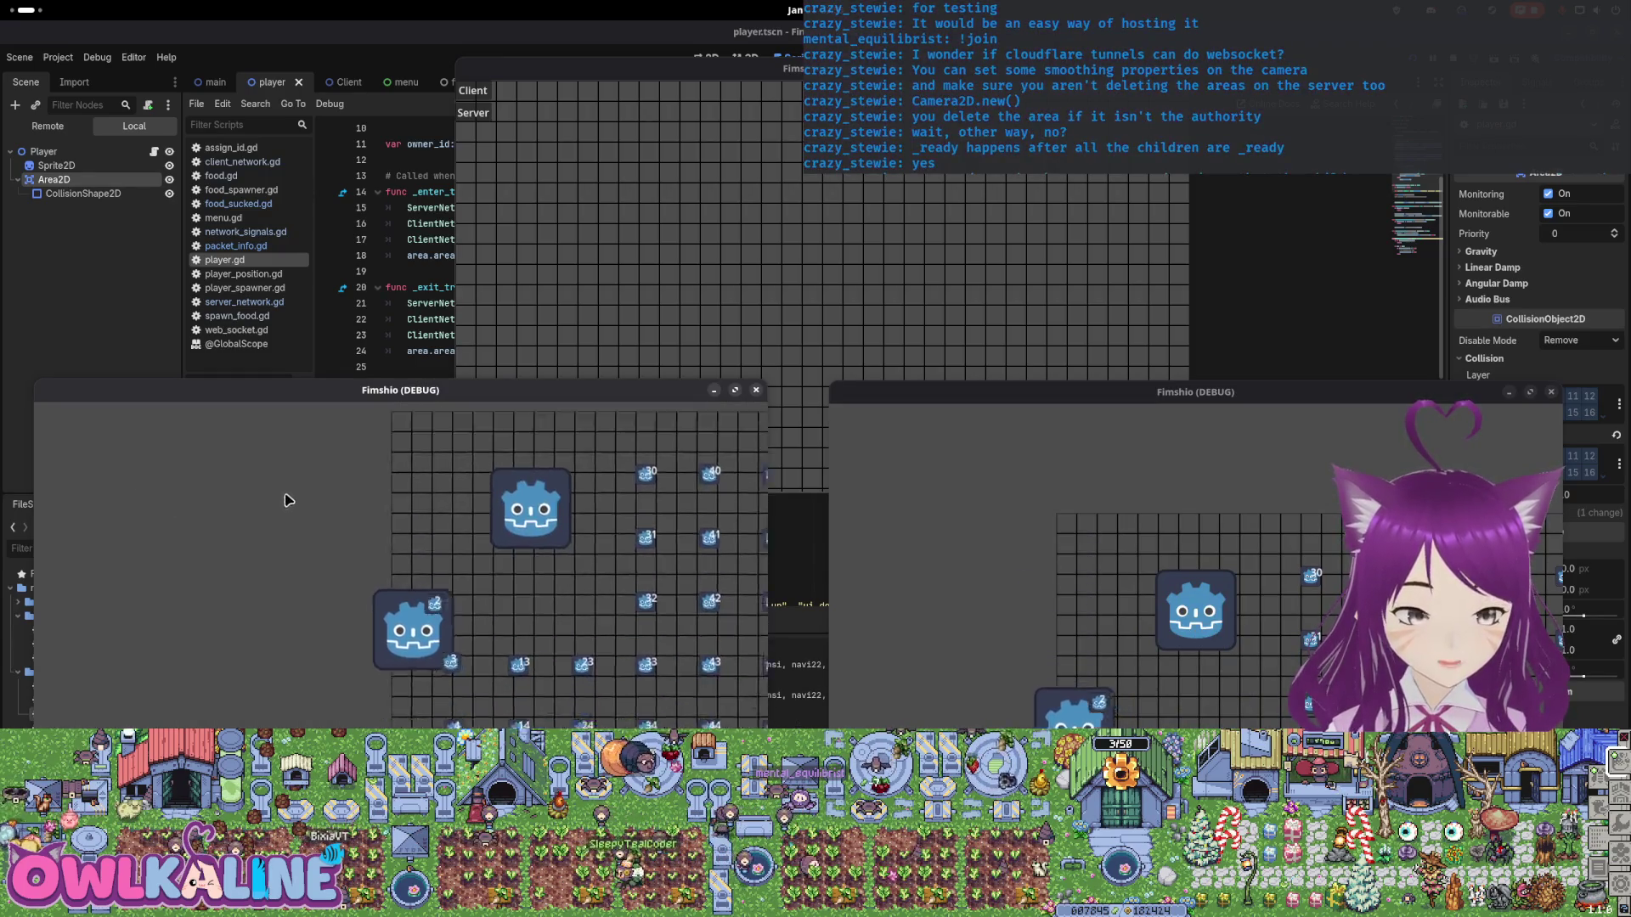
click(501, 100)
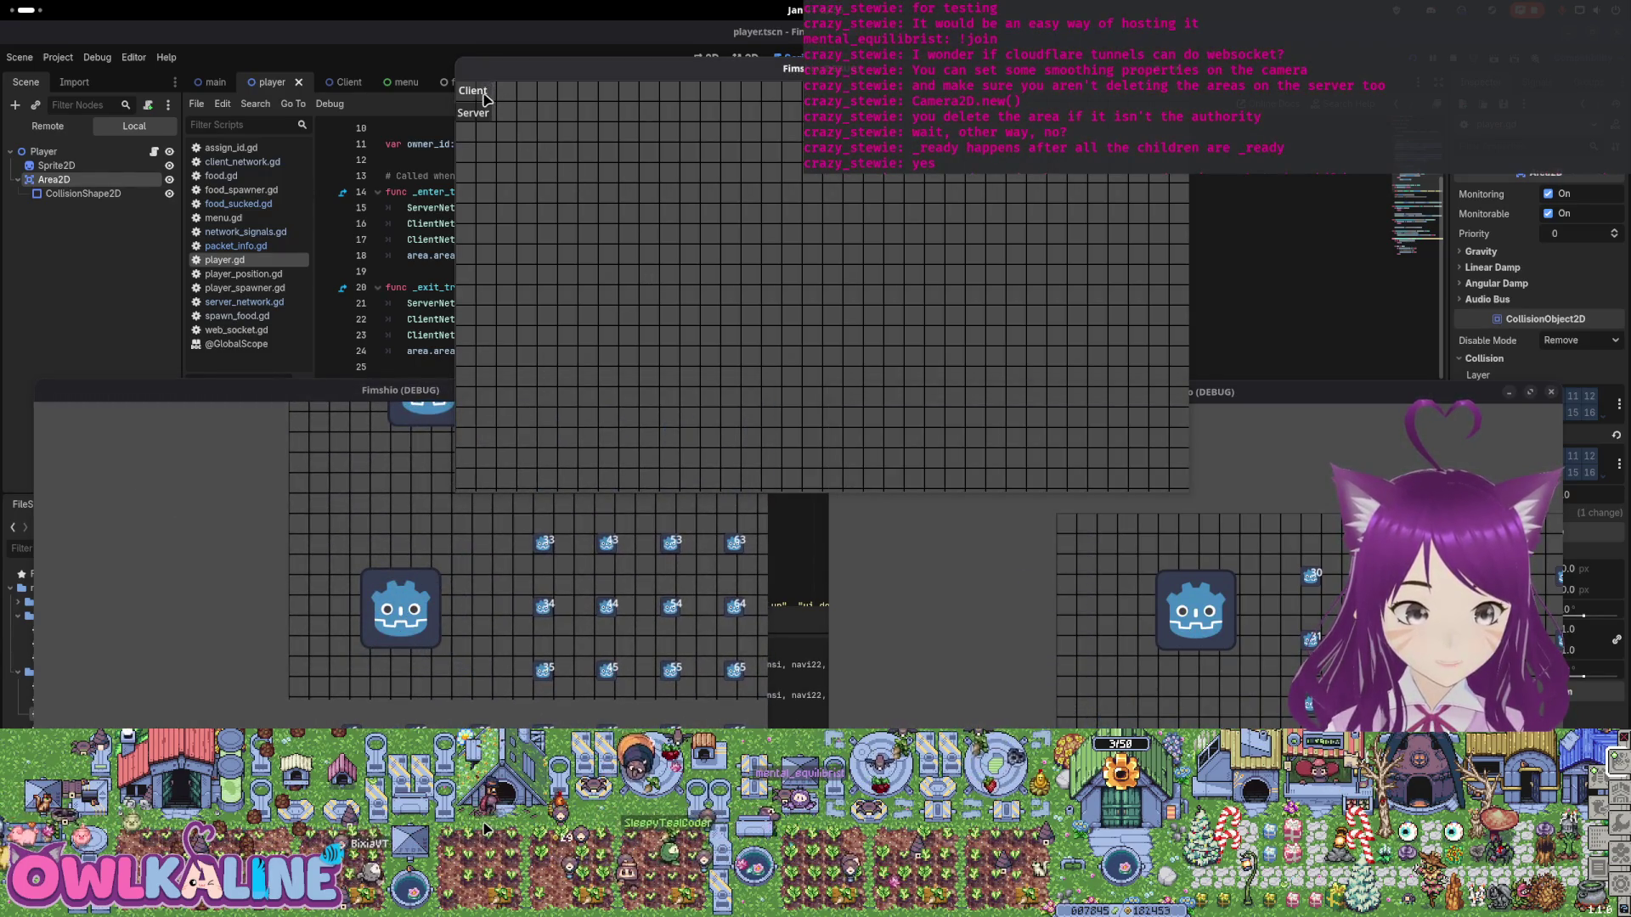
click(482, 97)
Move the players through the food in each window, then stop the running game.
key(Down)
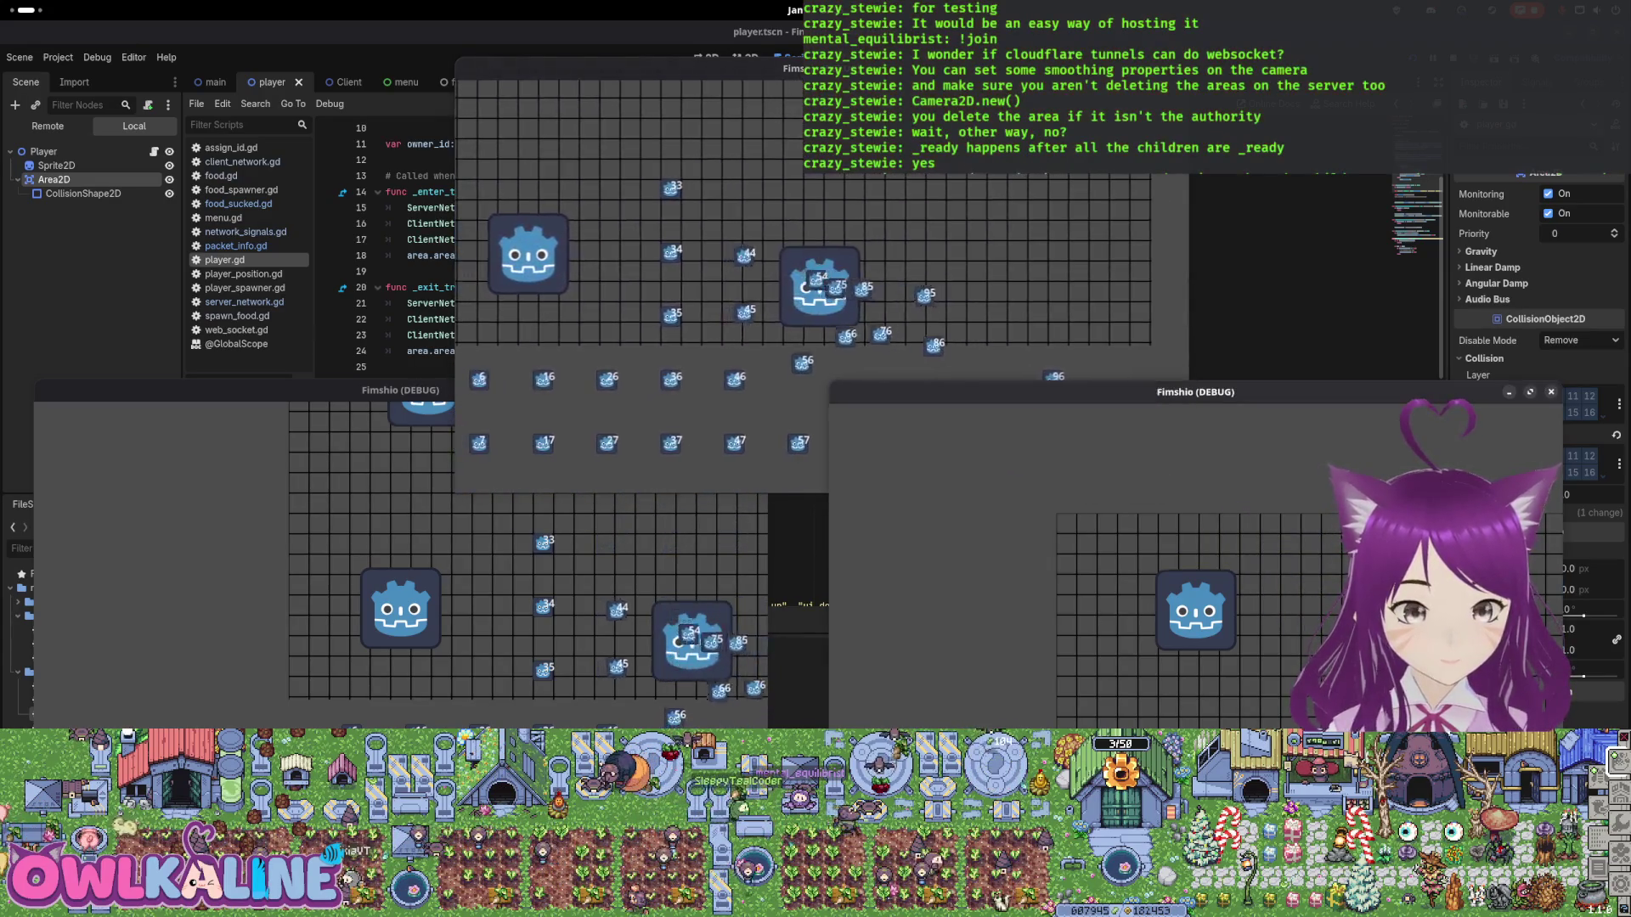
key(Down)
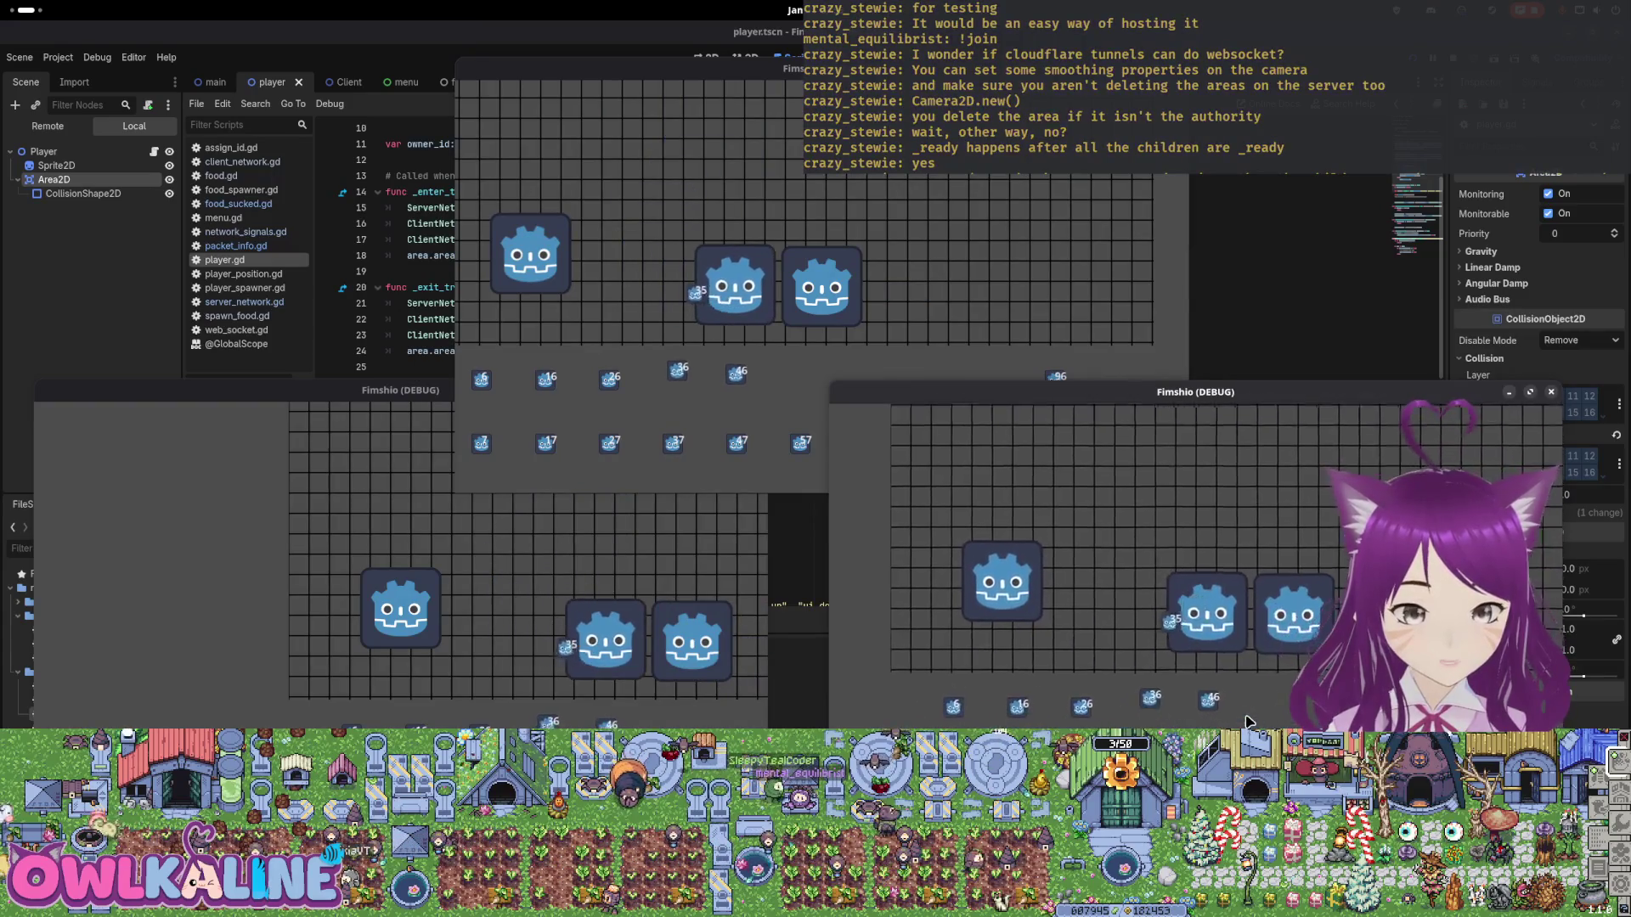
click(521, 603)
key(Down)
key(Right)
key(Right)
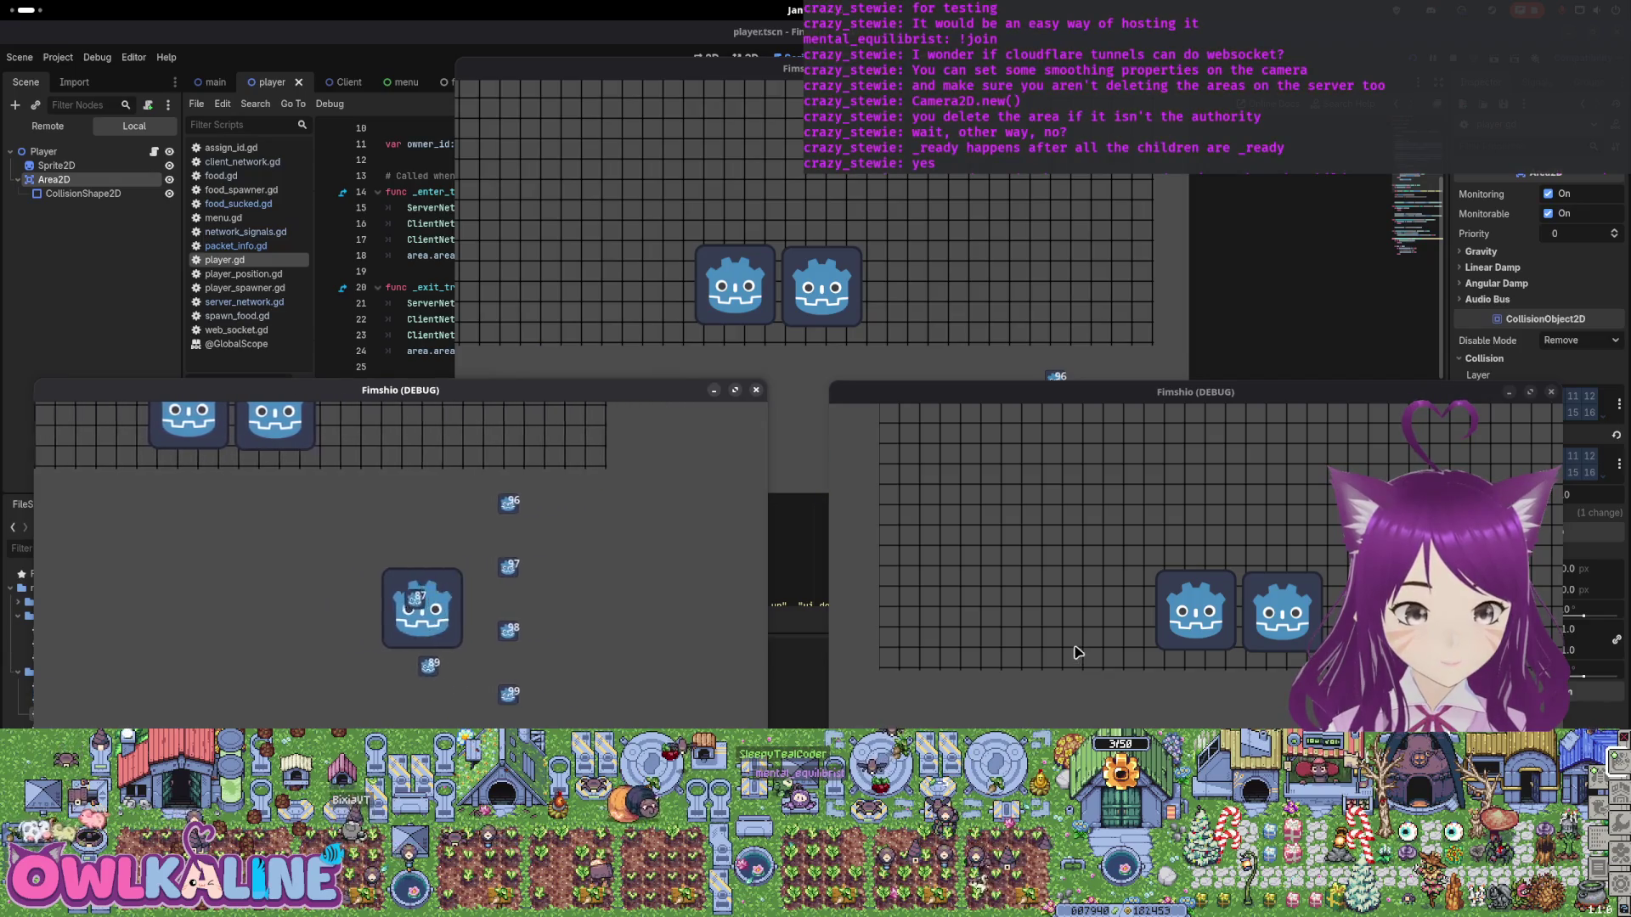
key(Up)
click(1213, 668)
key(Down)
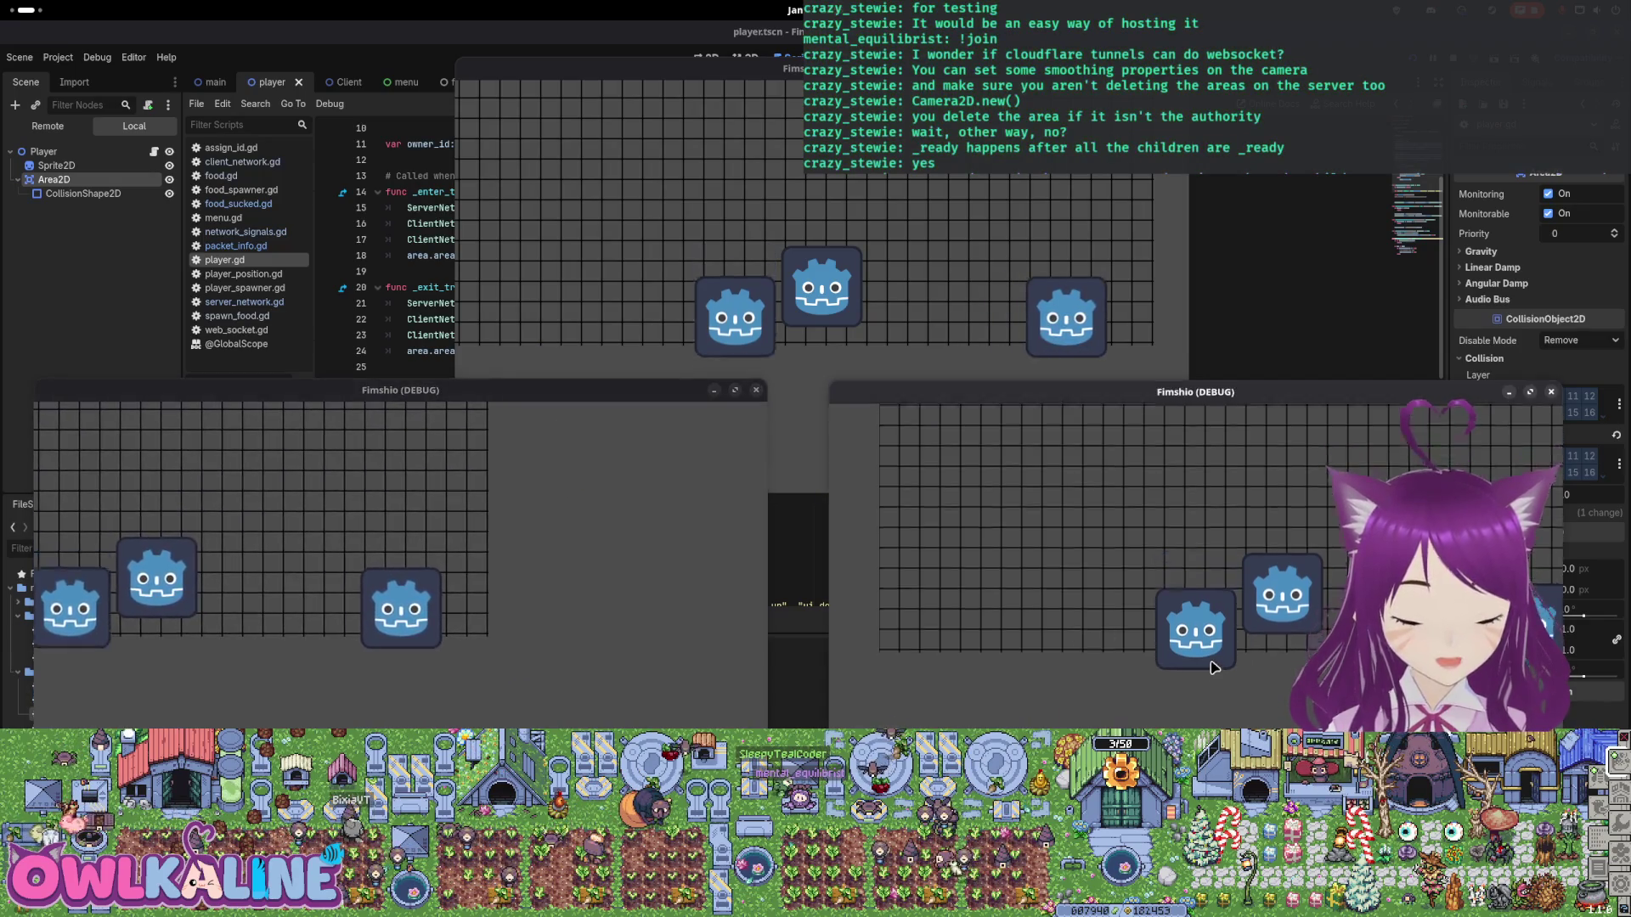
click(457, 600)
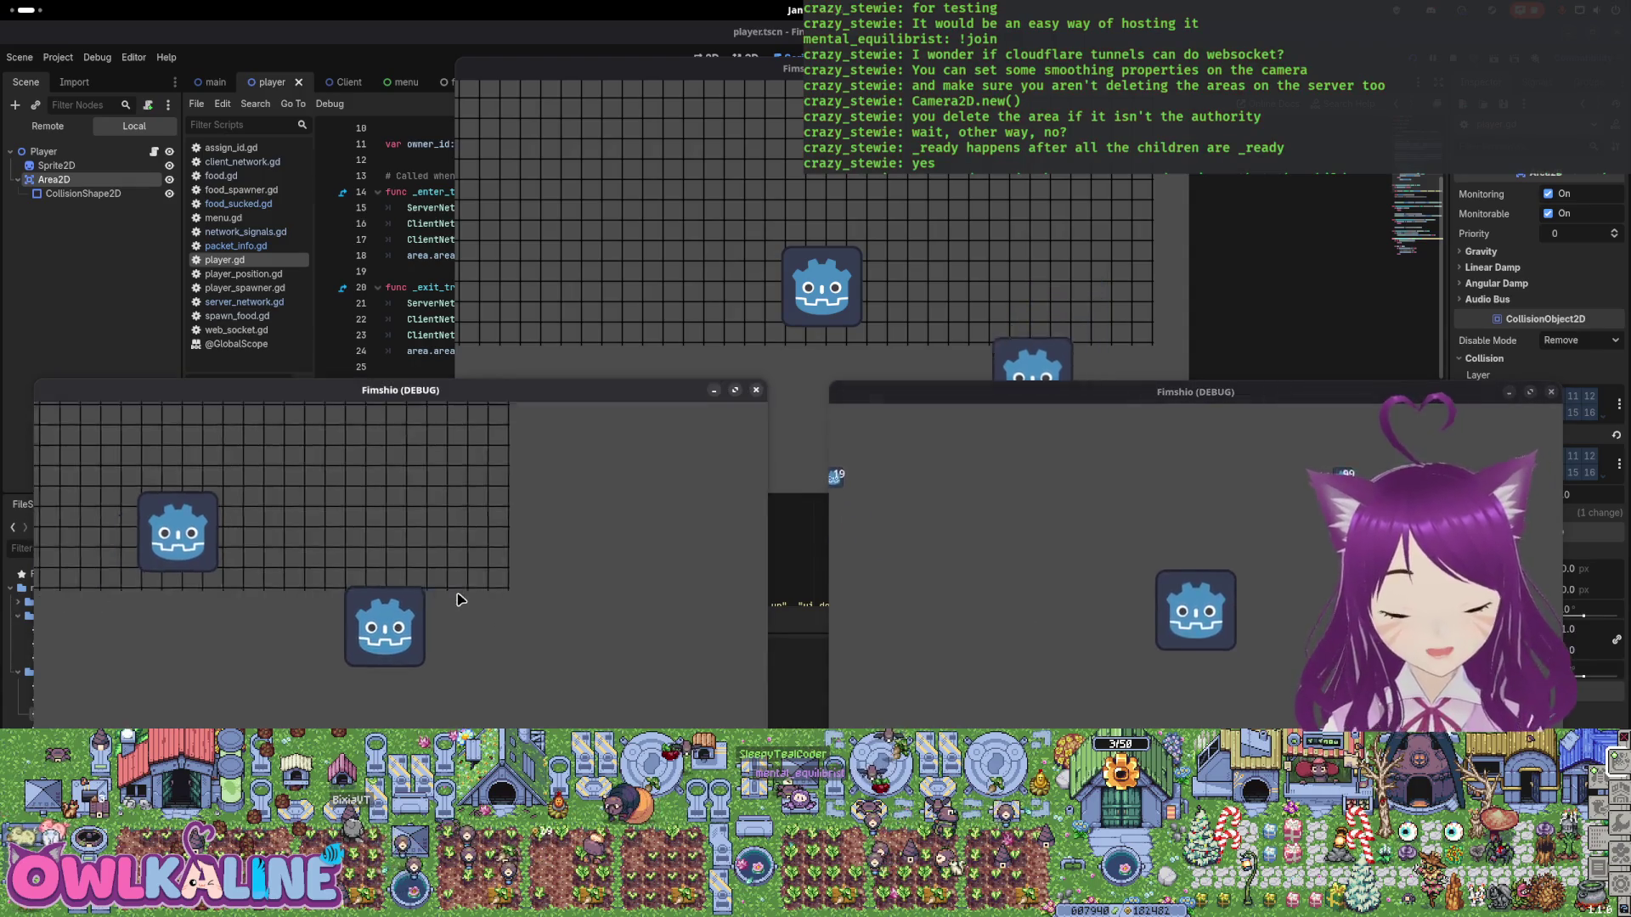
key(Down)
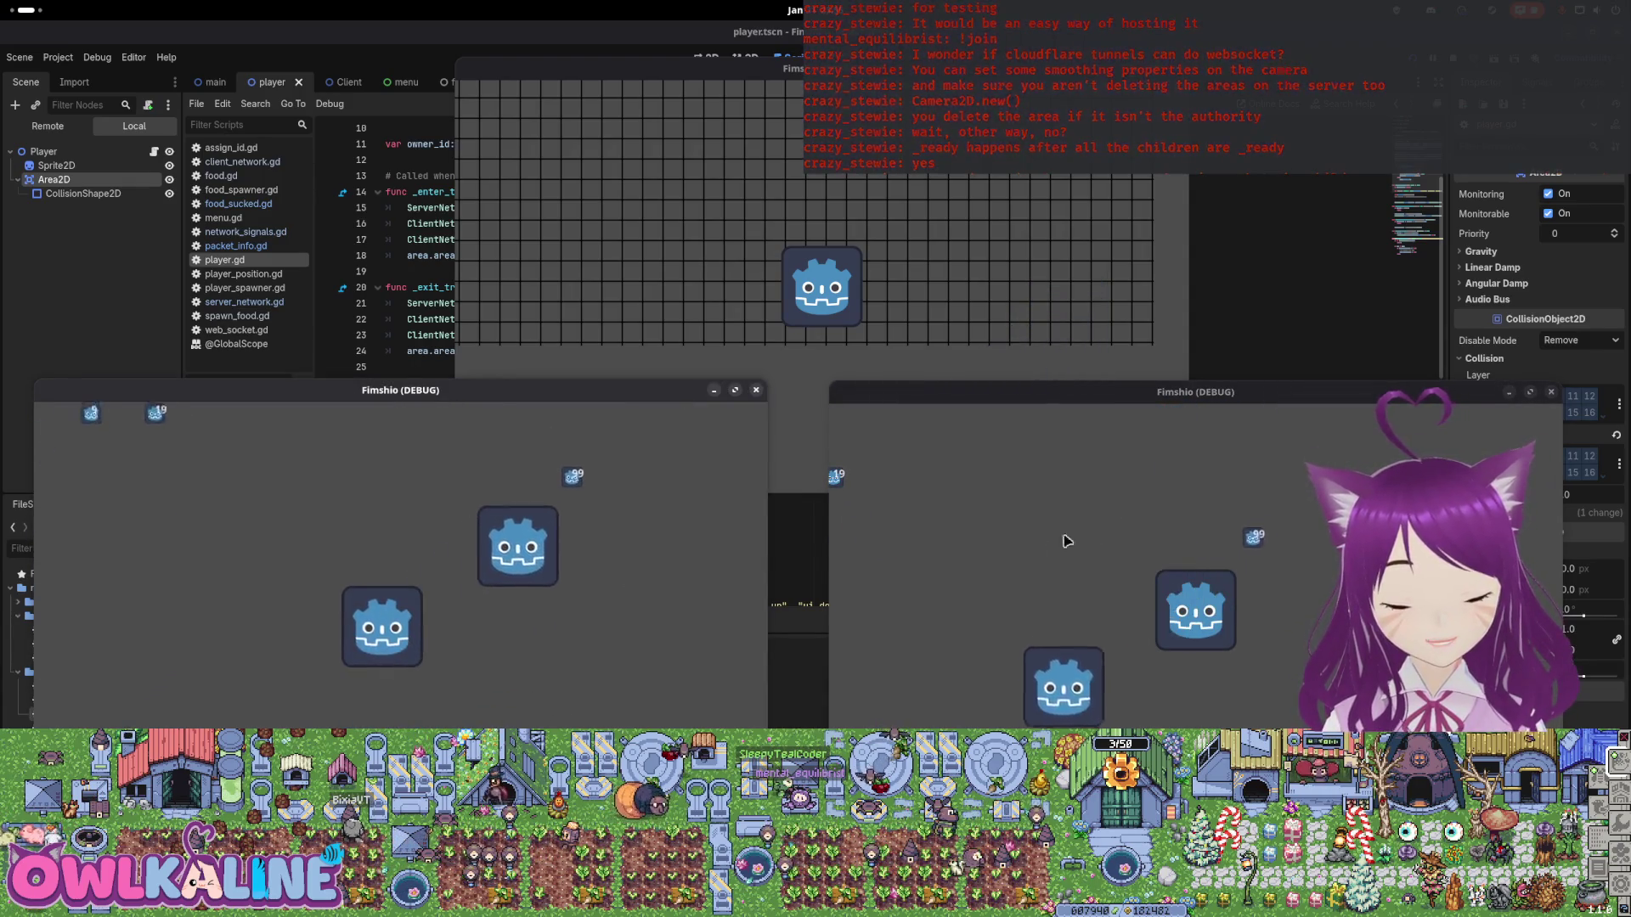
click(955, 292)
key(Up)
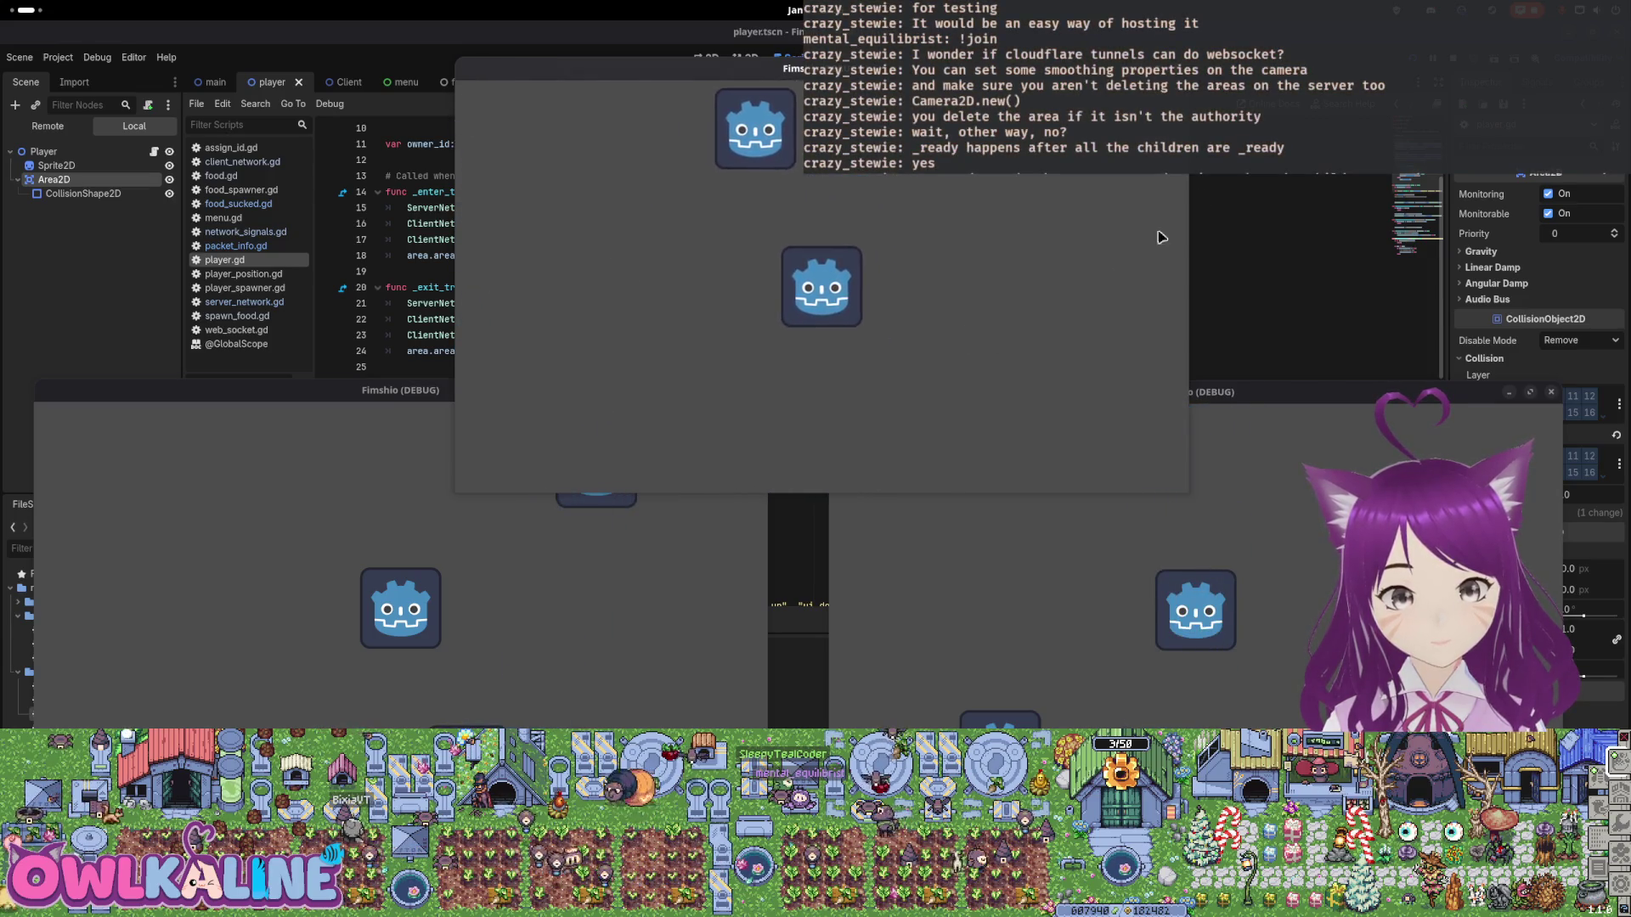
key(F8)
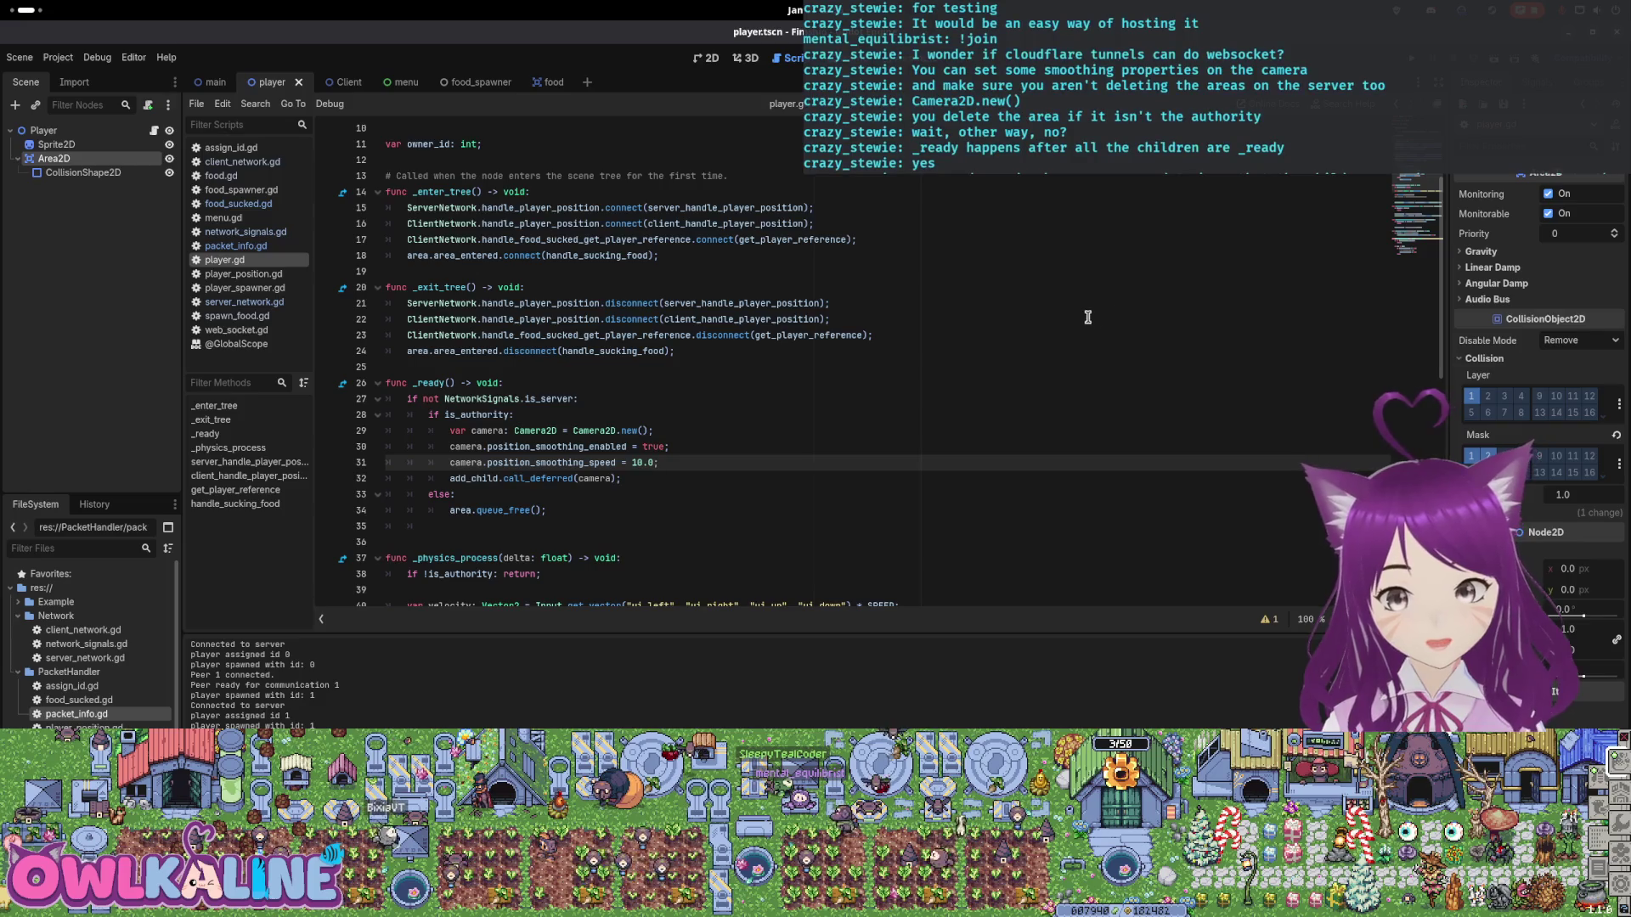
scroll(1017, 319, up, 3)
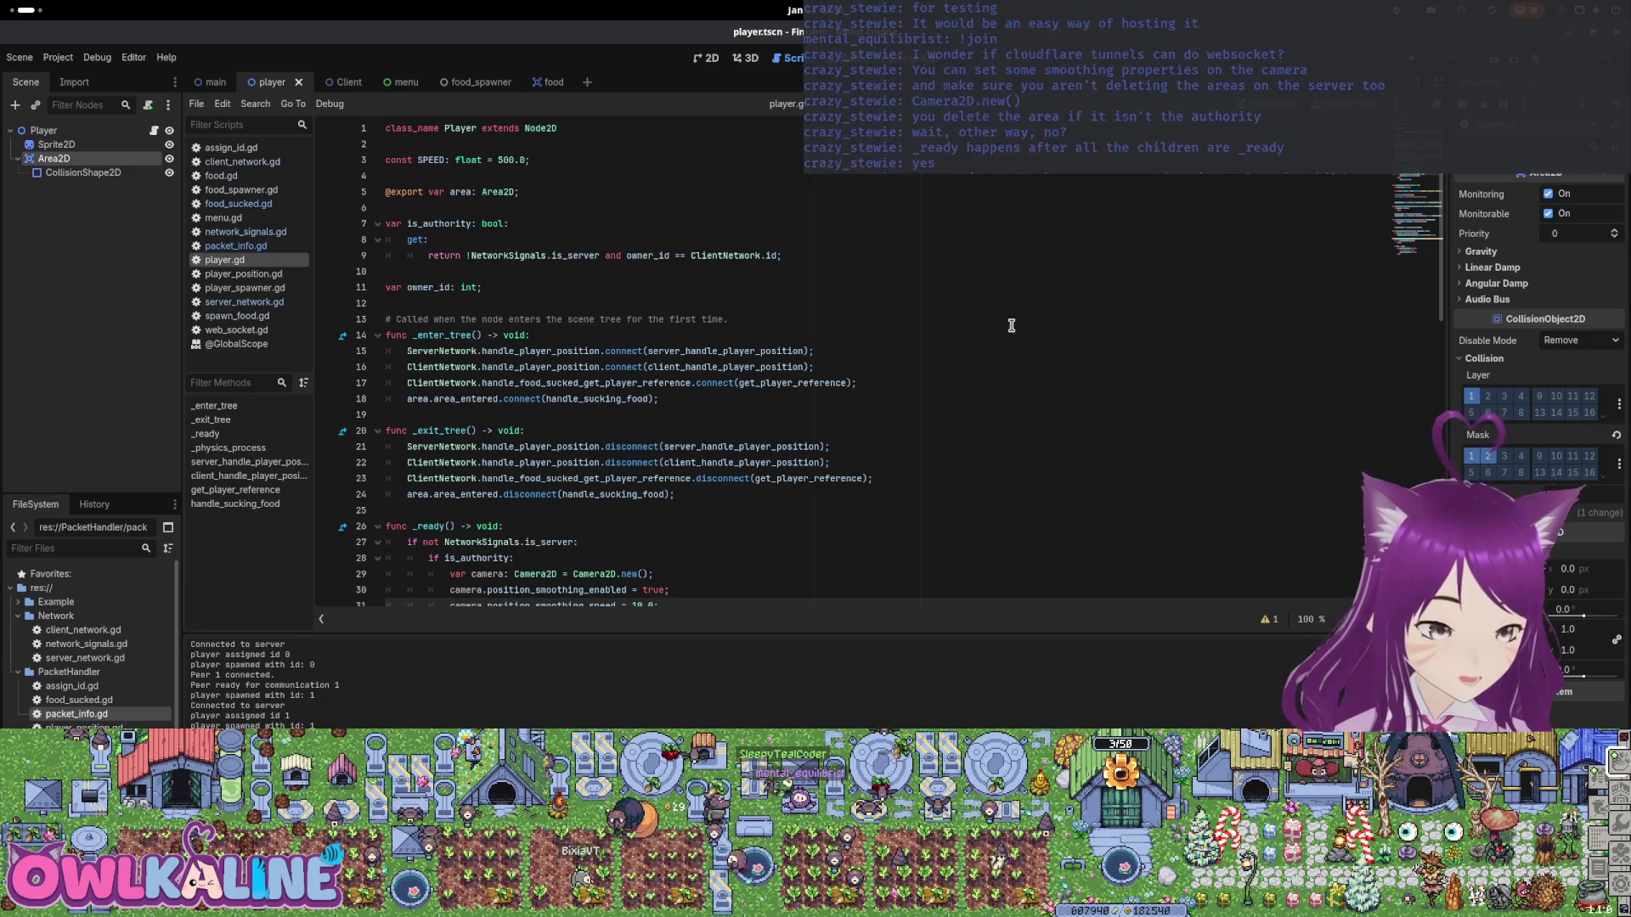
click(772, 395)
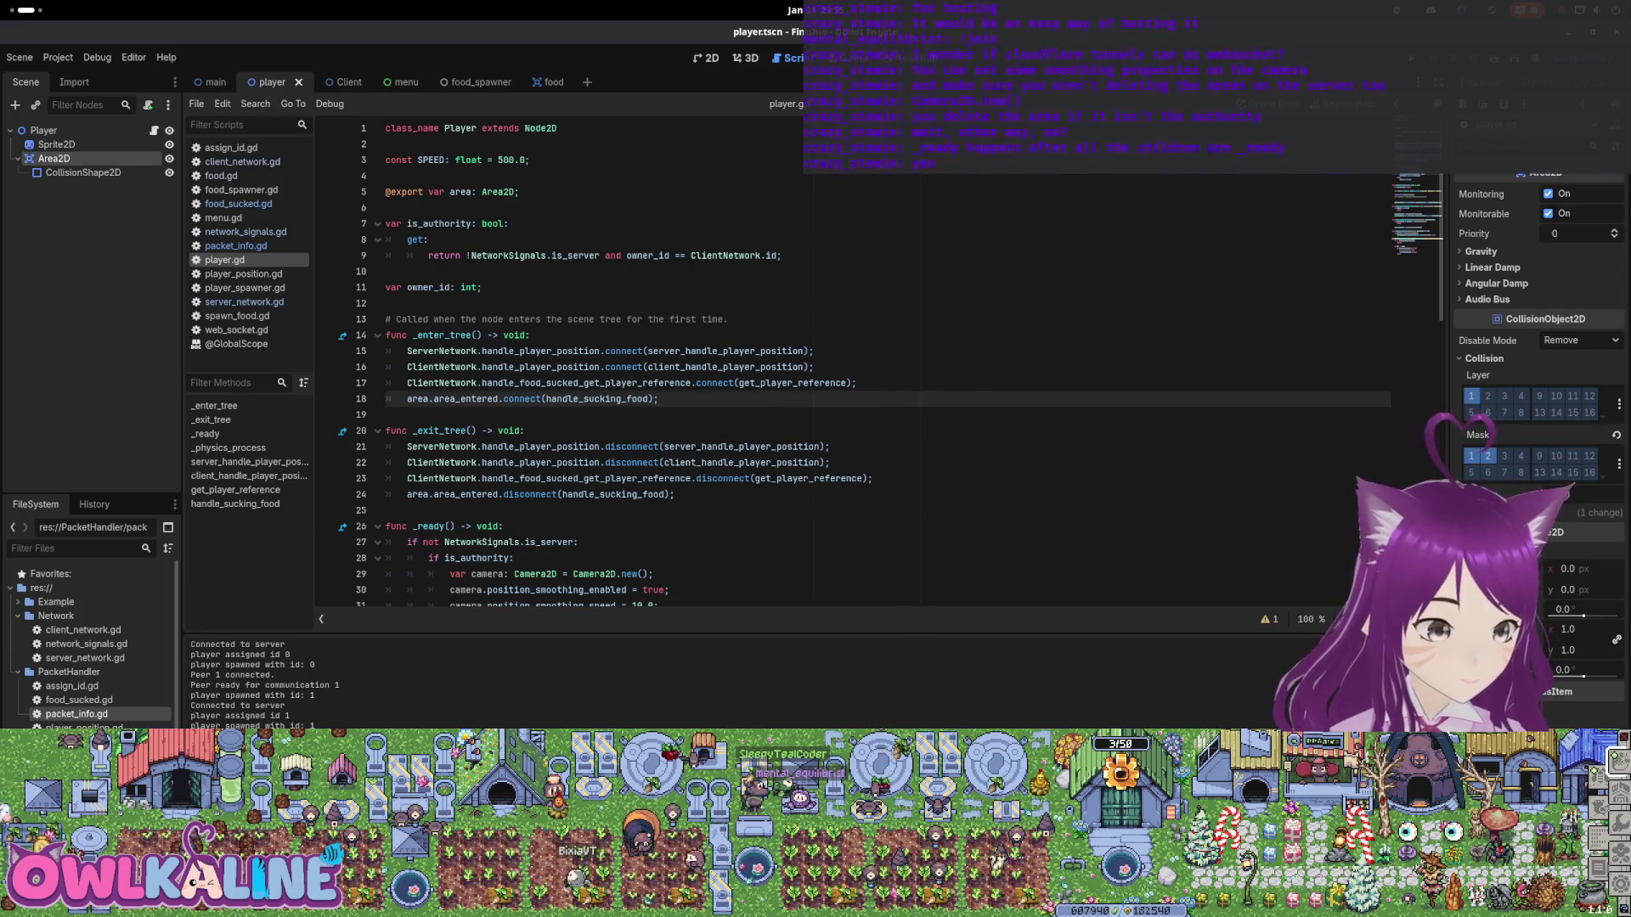
key(F5)
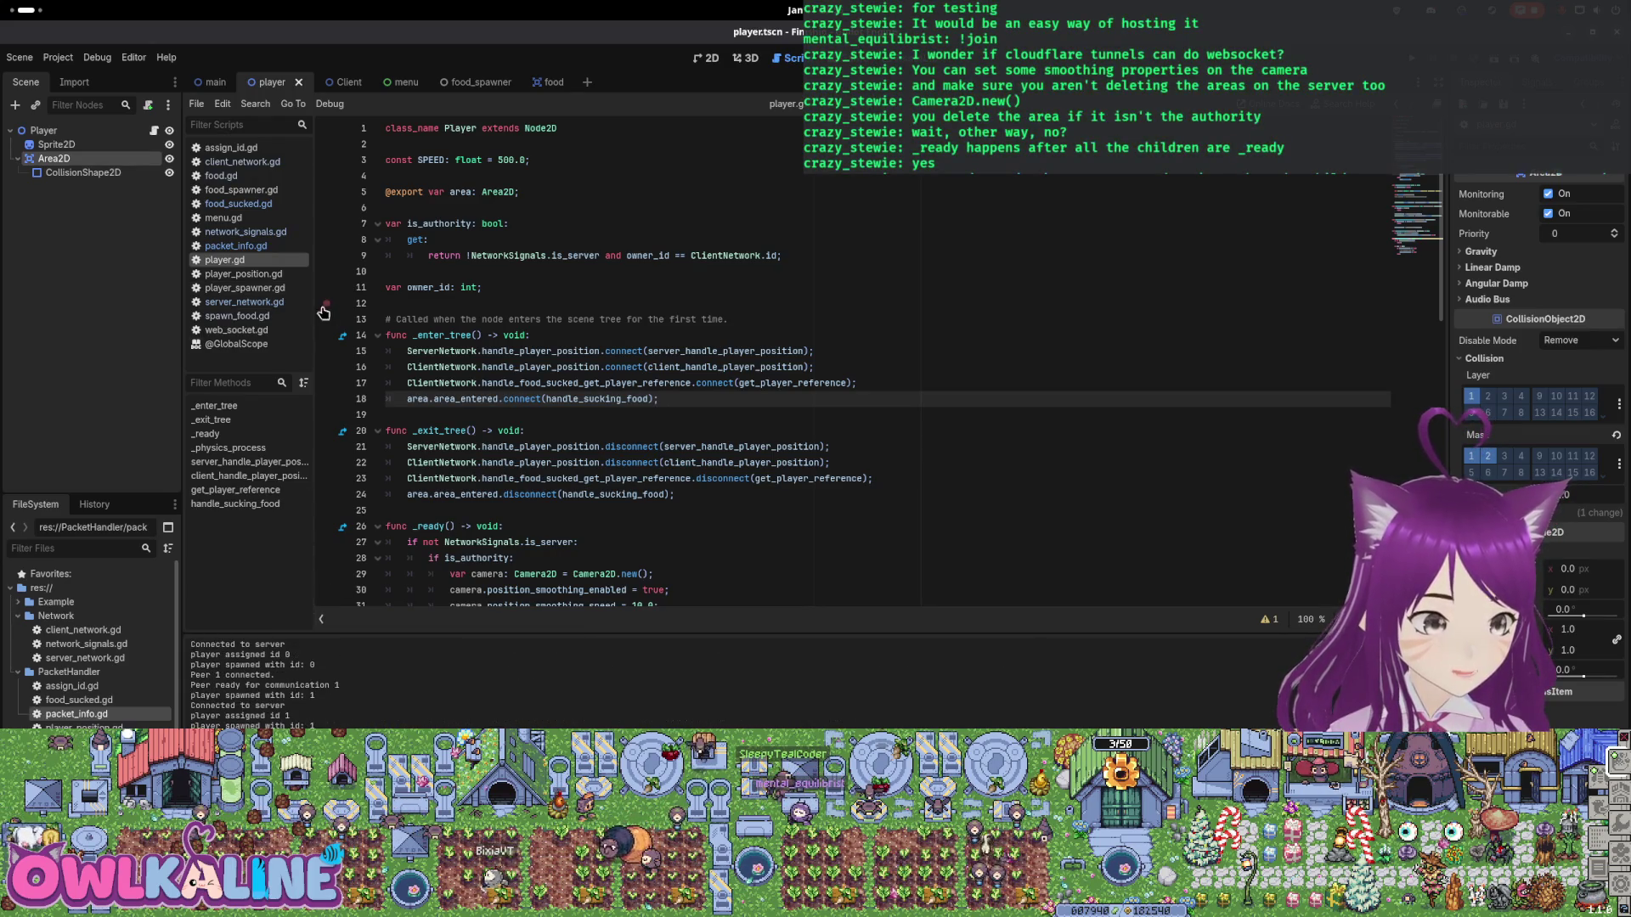
click(508, 431)
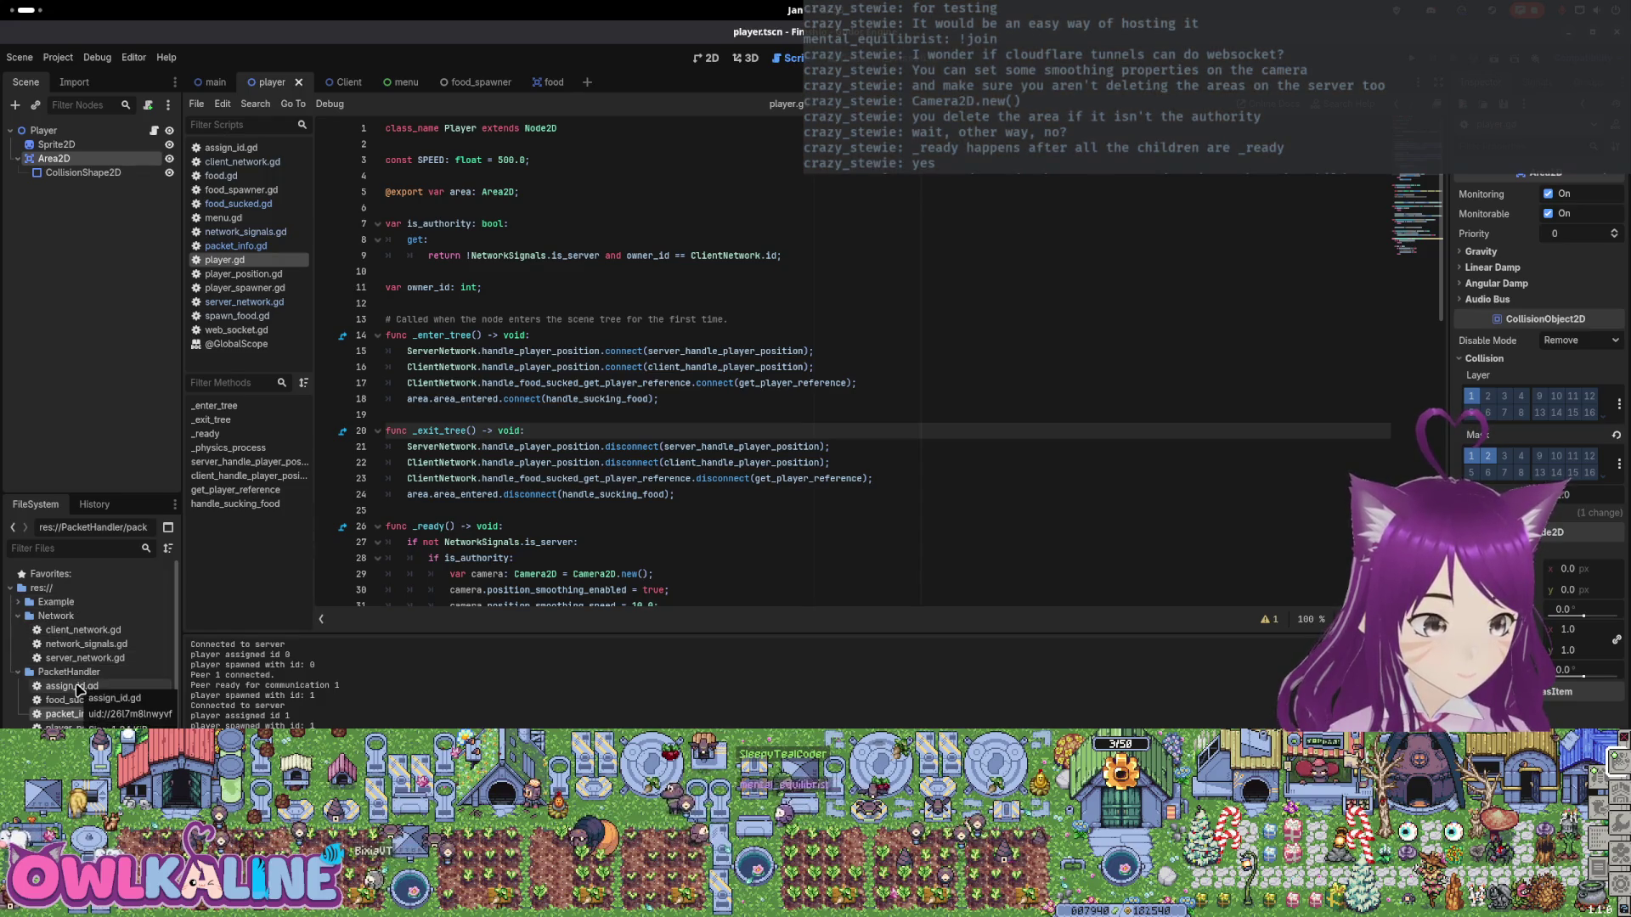
mouse_move(662, 399)
mouse_down()
mouse_move(527, 378)
mouse_move(387, 319)
mouse_up()
drag(535, 495, 418, 439)
scroll(417, 440, down, 14)
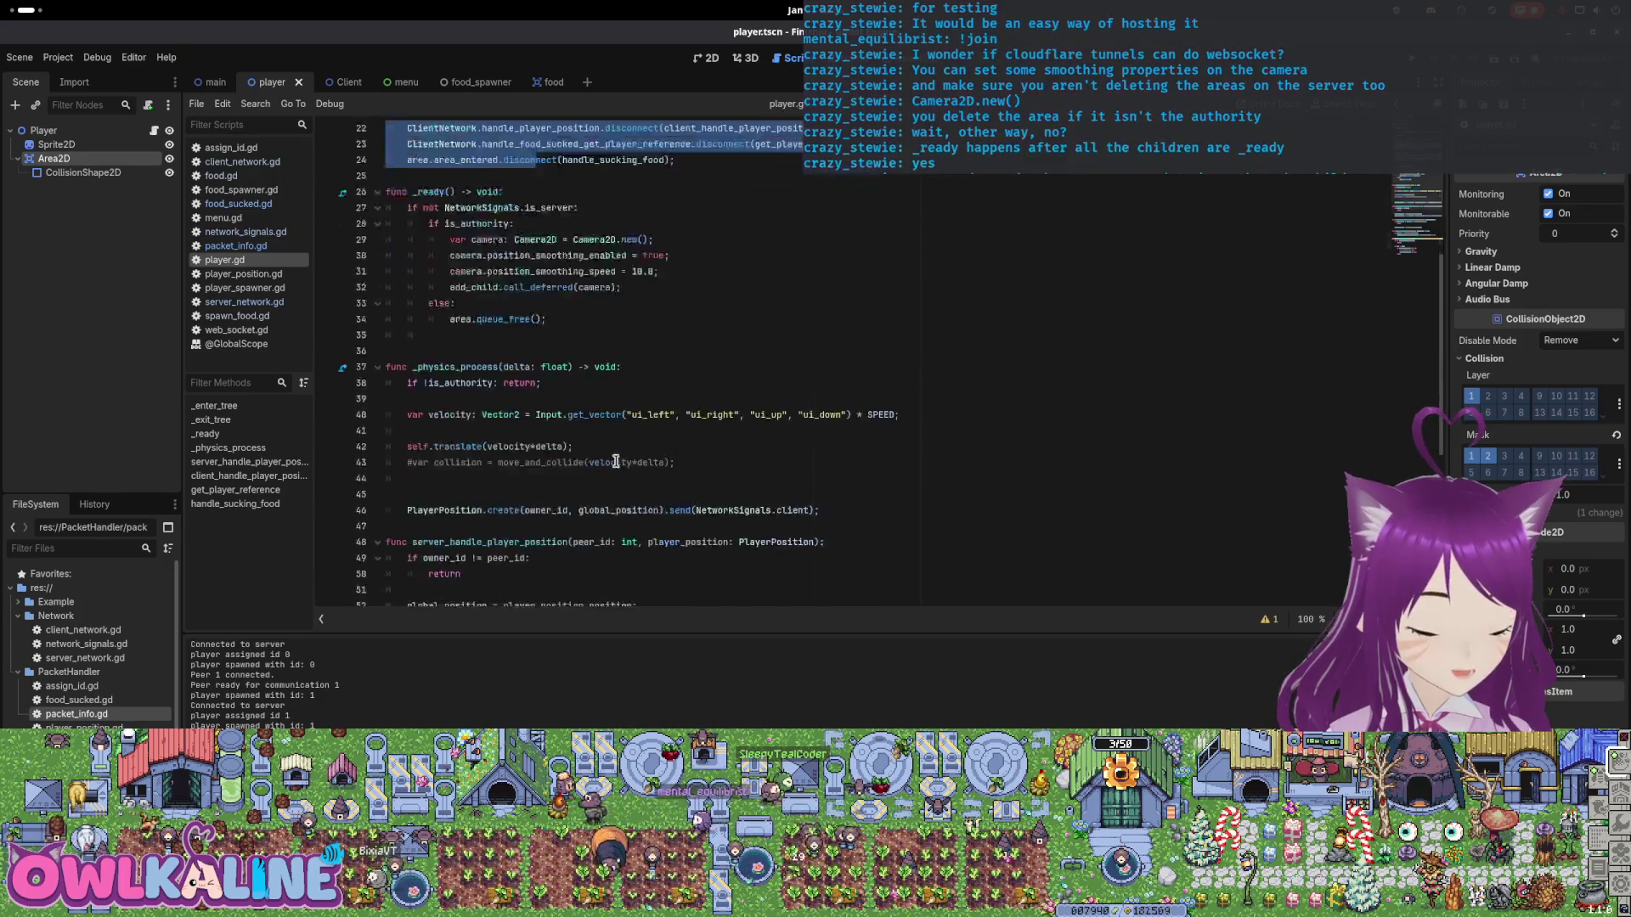
click(596, 467)
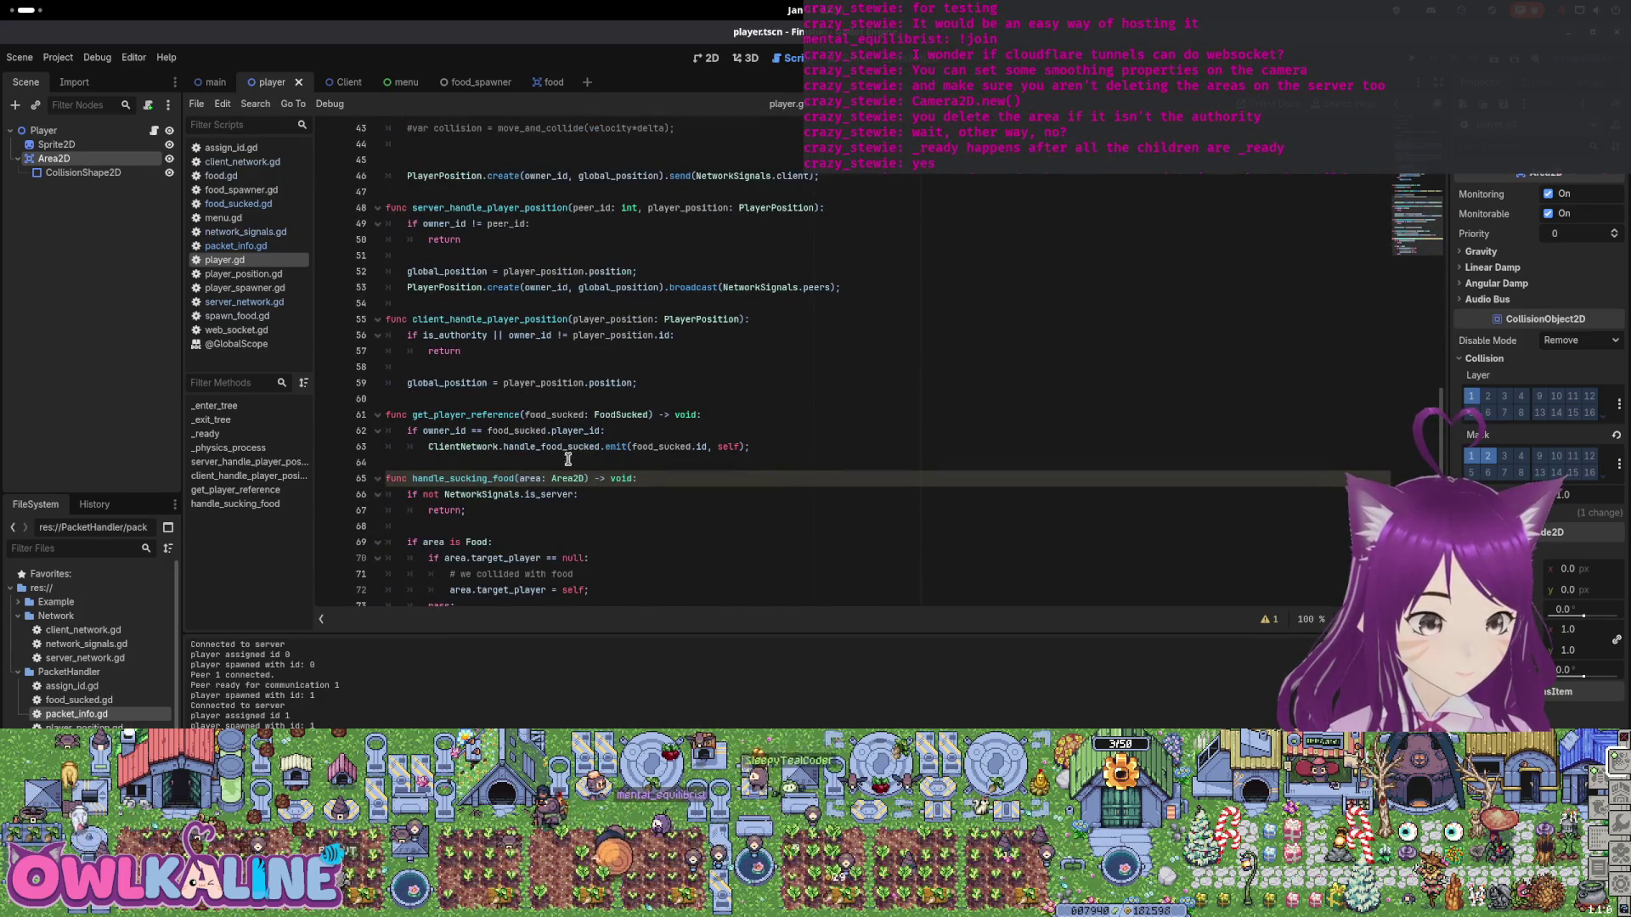
scroll(570, 453, up, 14)
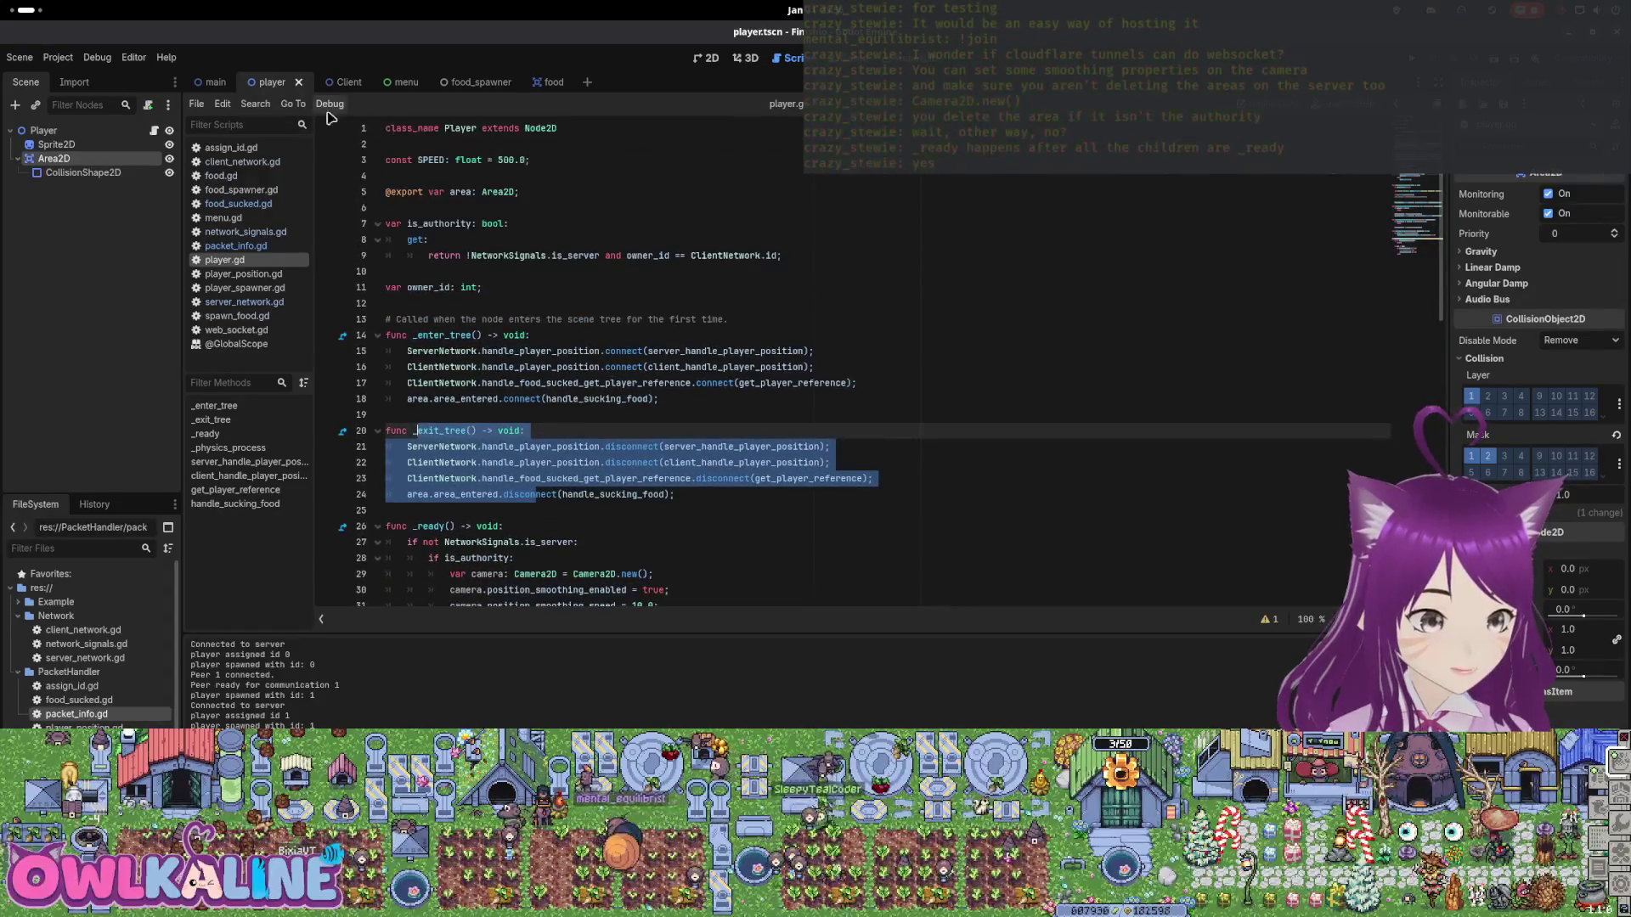
click(212, 82)
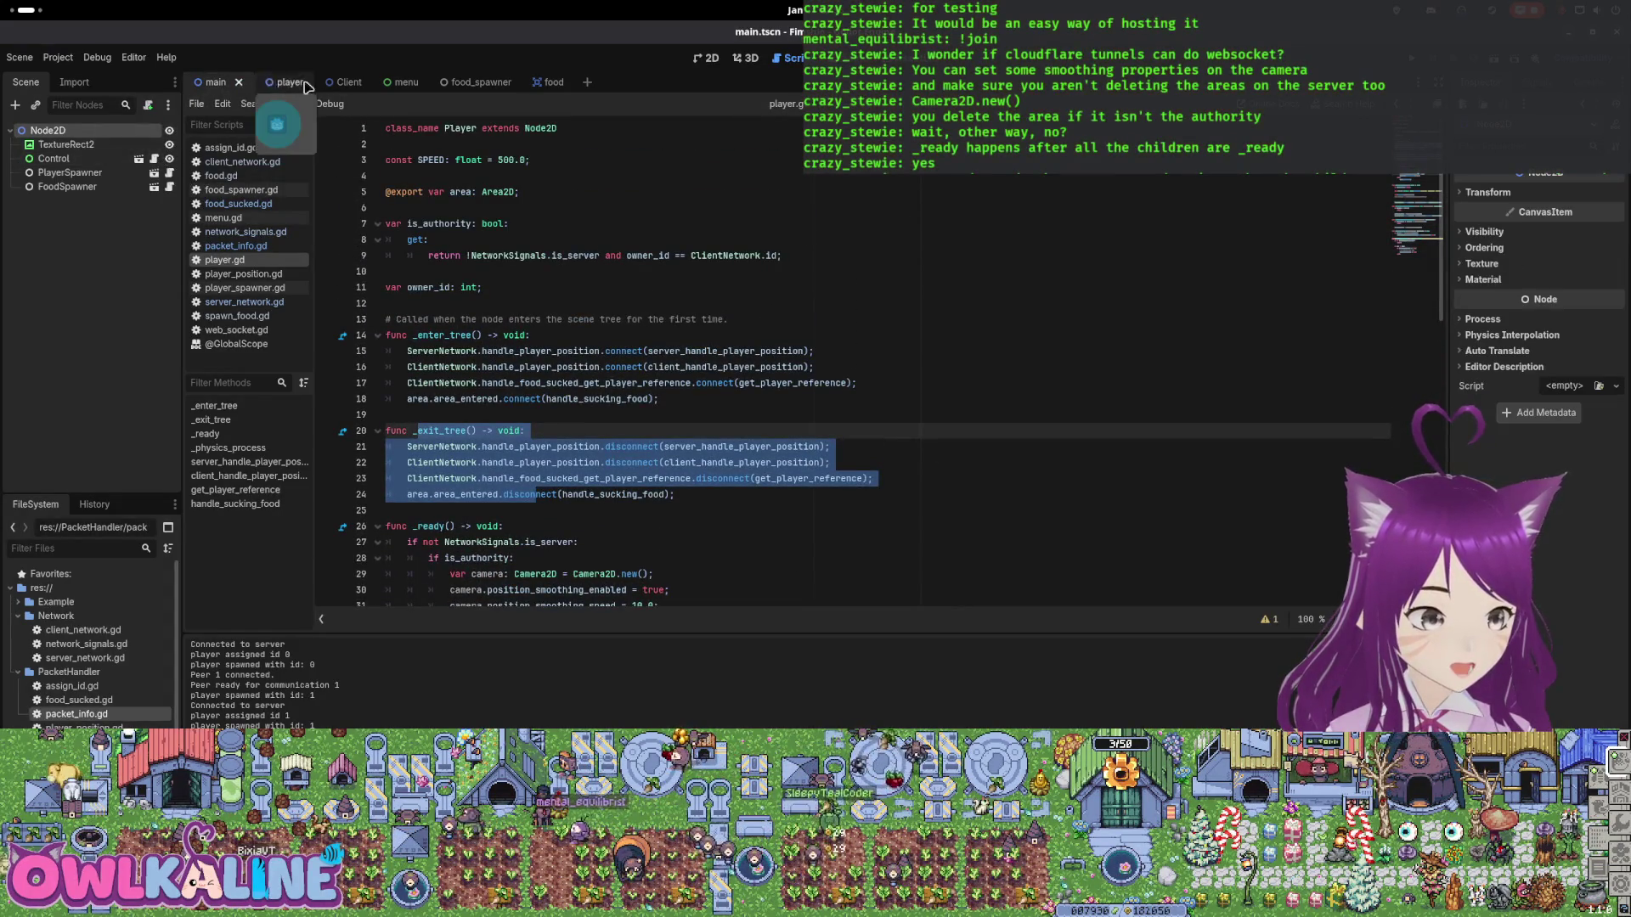
Close the Client scene tab and switch to the food_spawner scene.
click(331, 82)
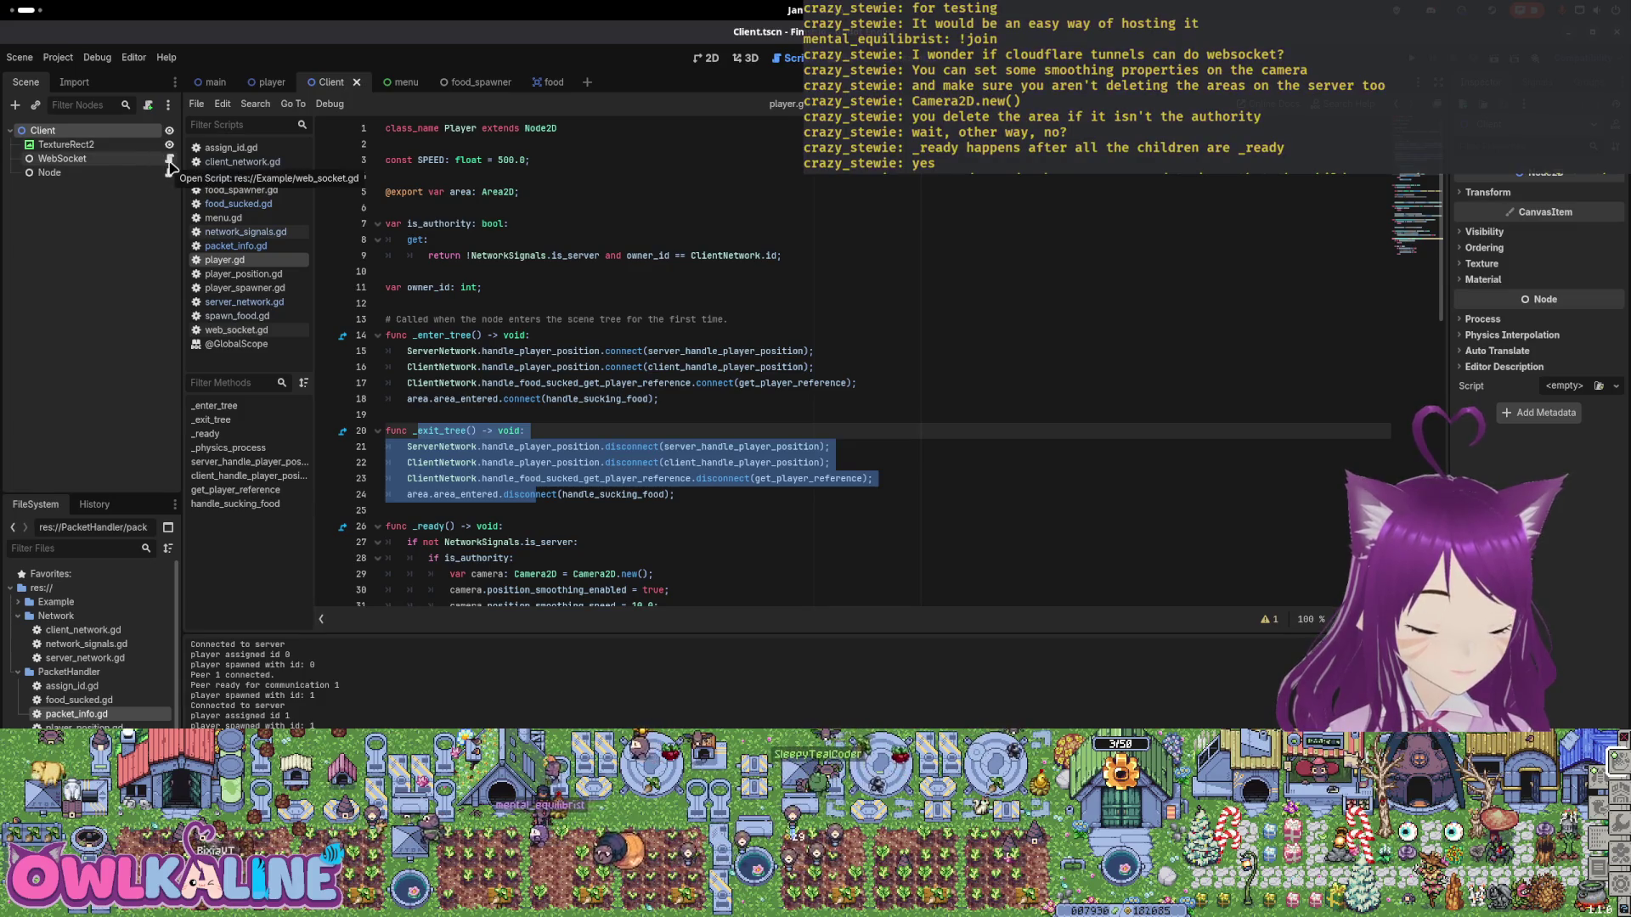
click(361, 83)
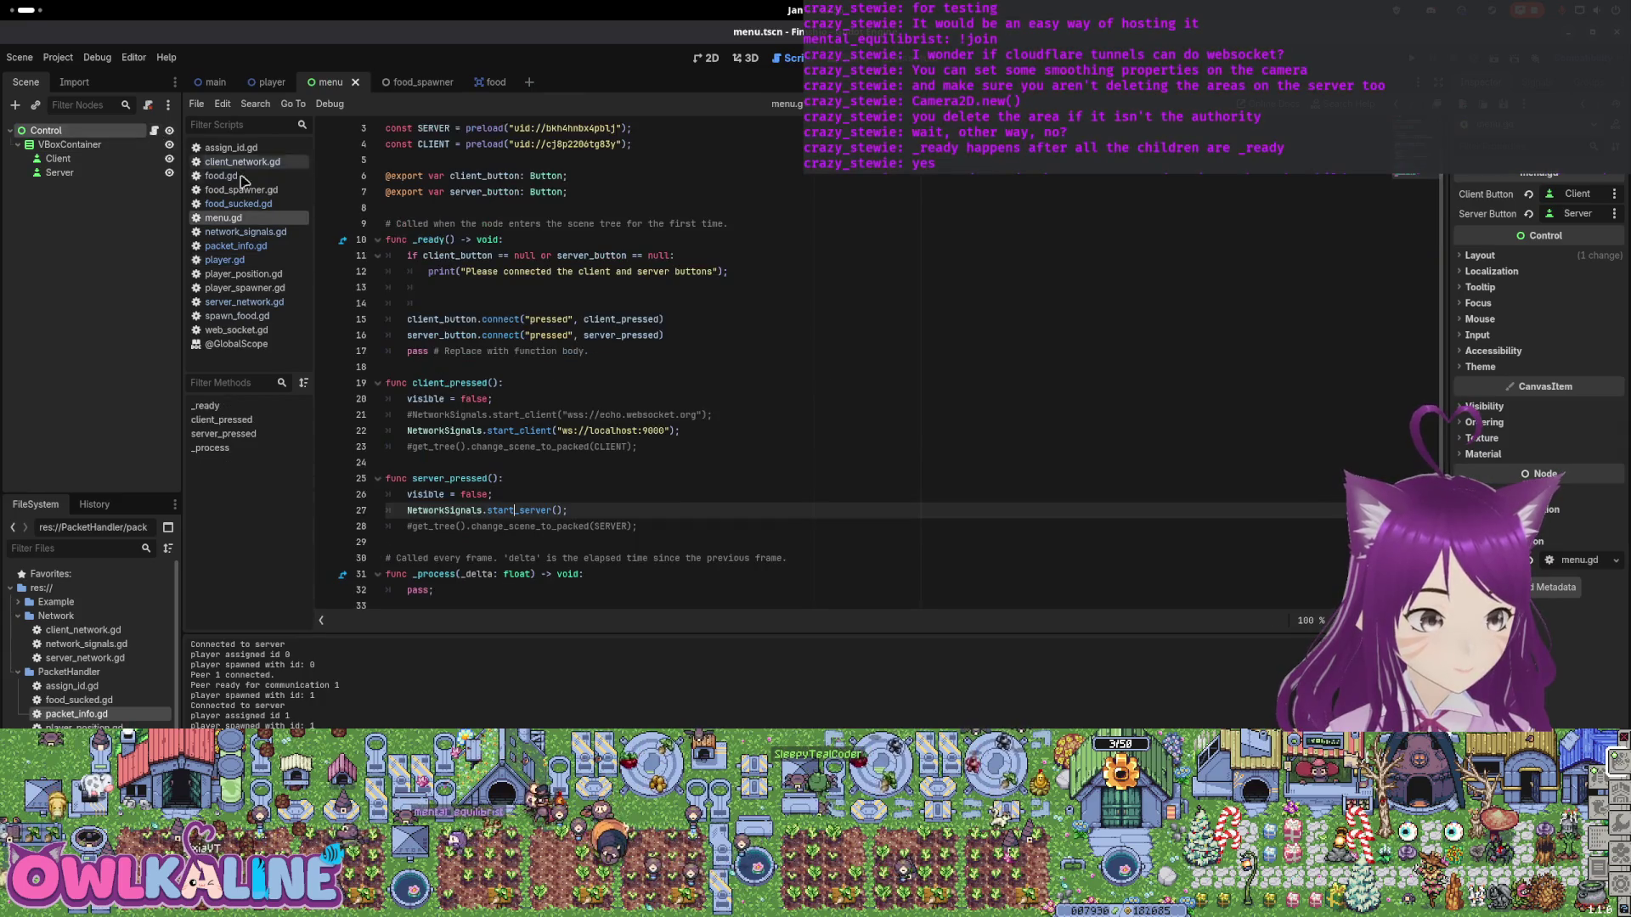
scroll(475, 272, up, 1)
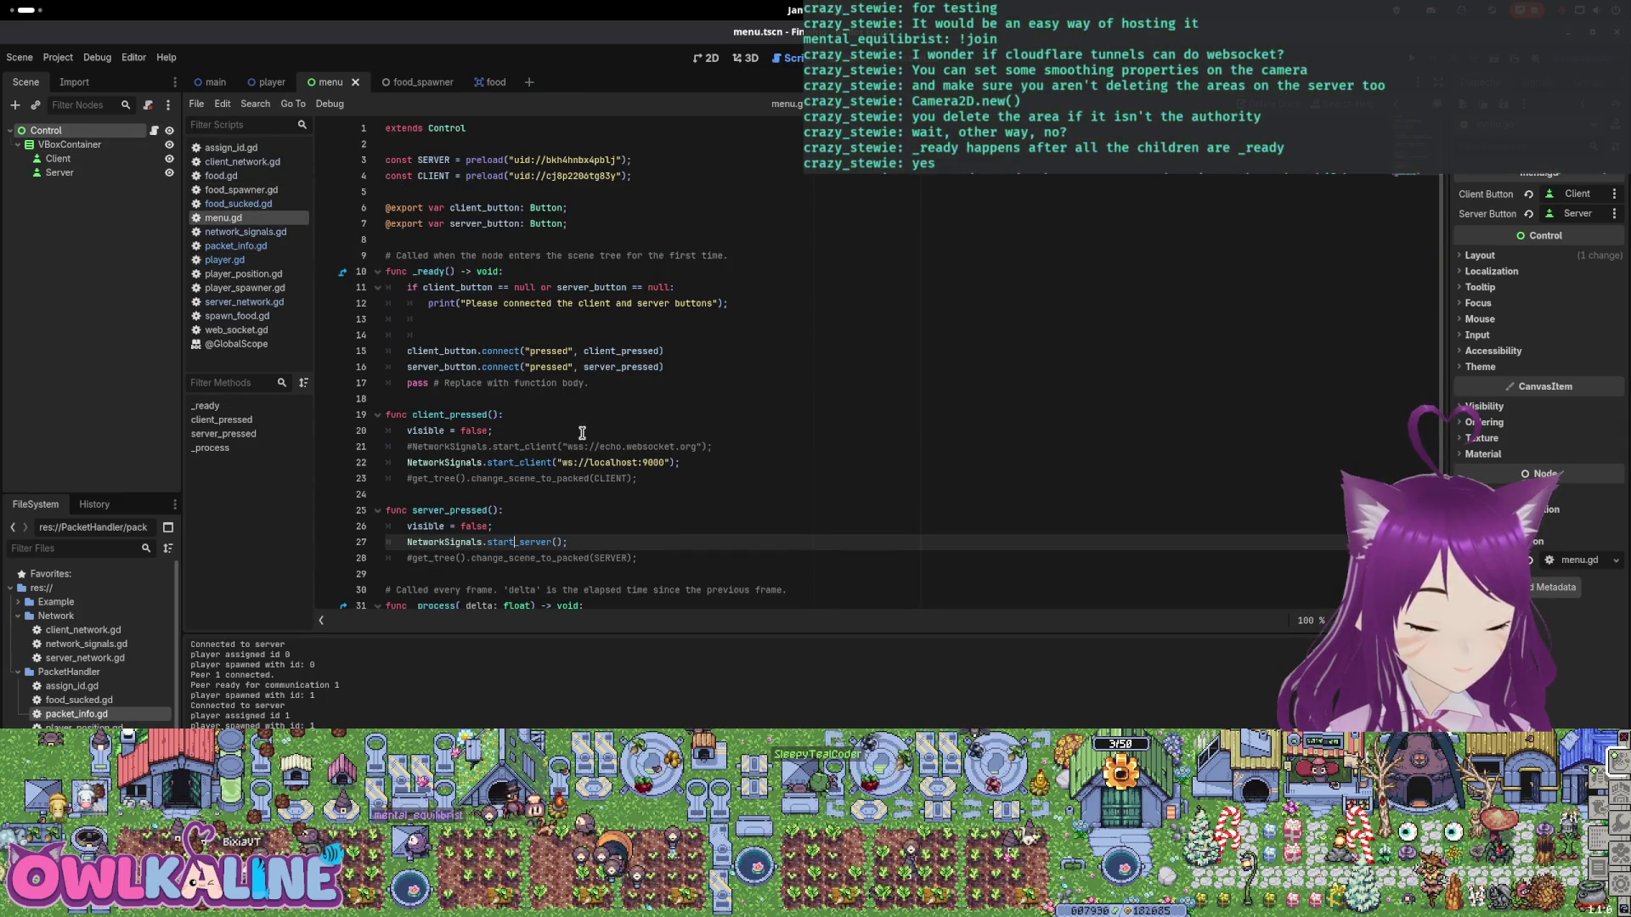
scroll(573, 481, down, 1)
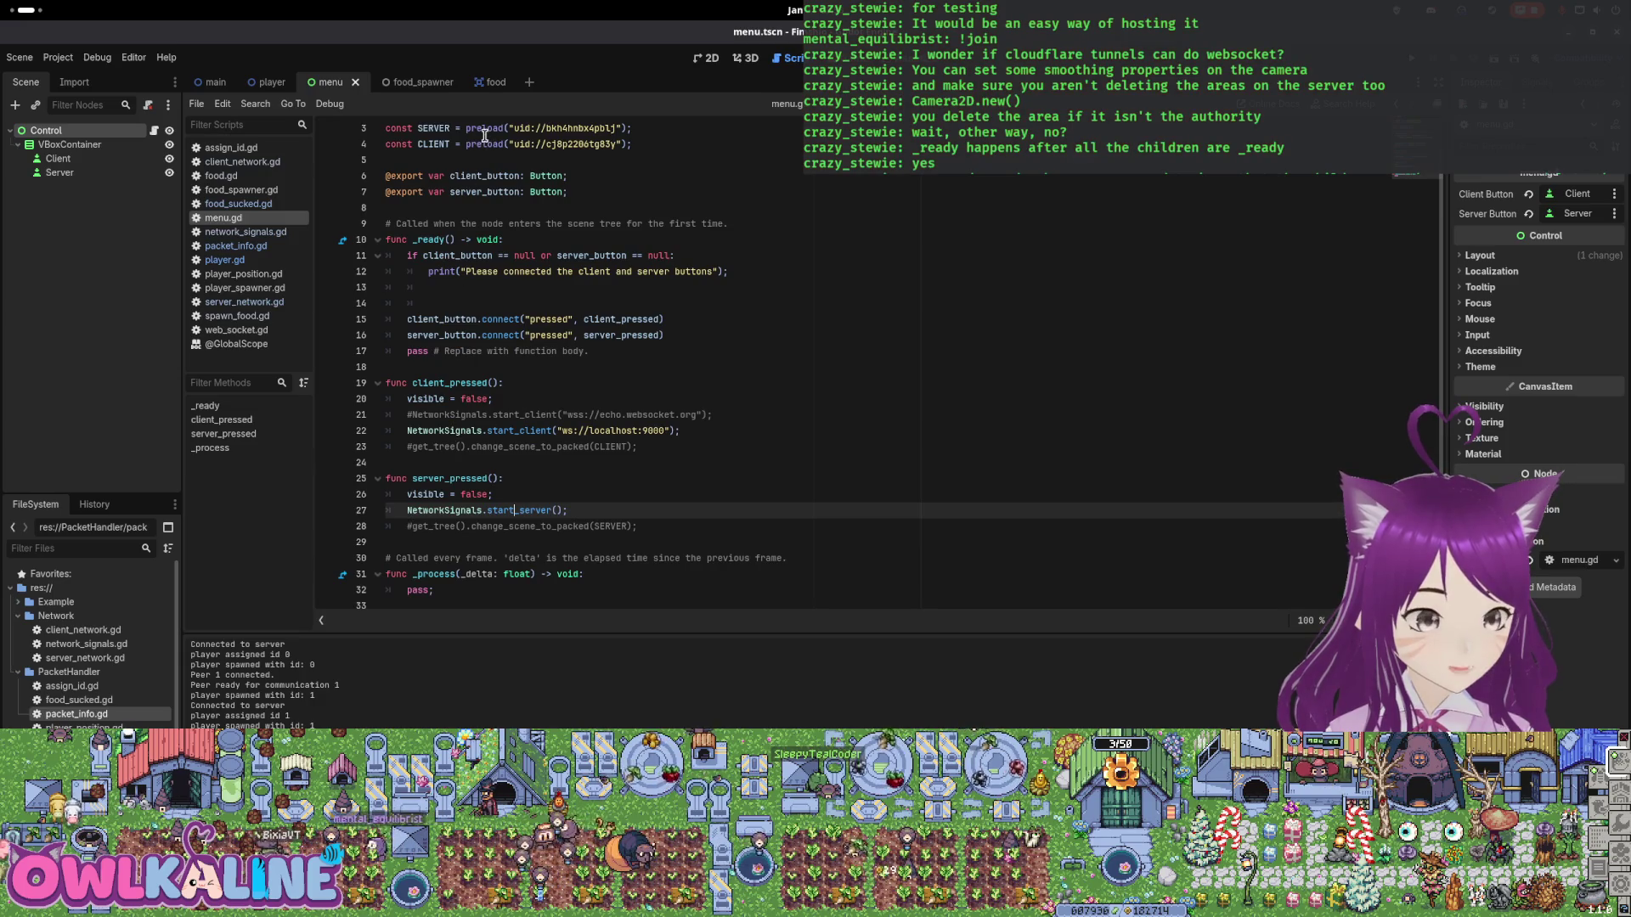
click(420, 83)
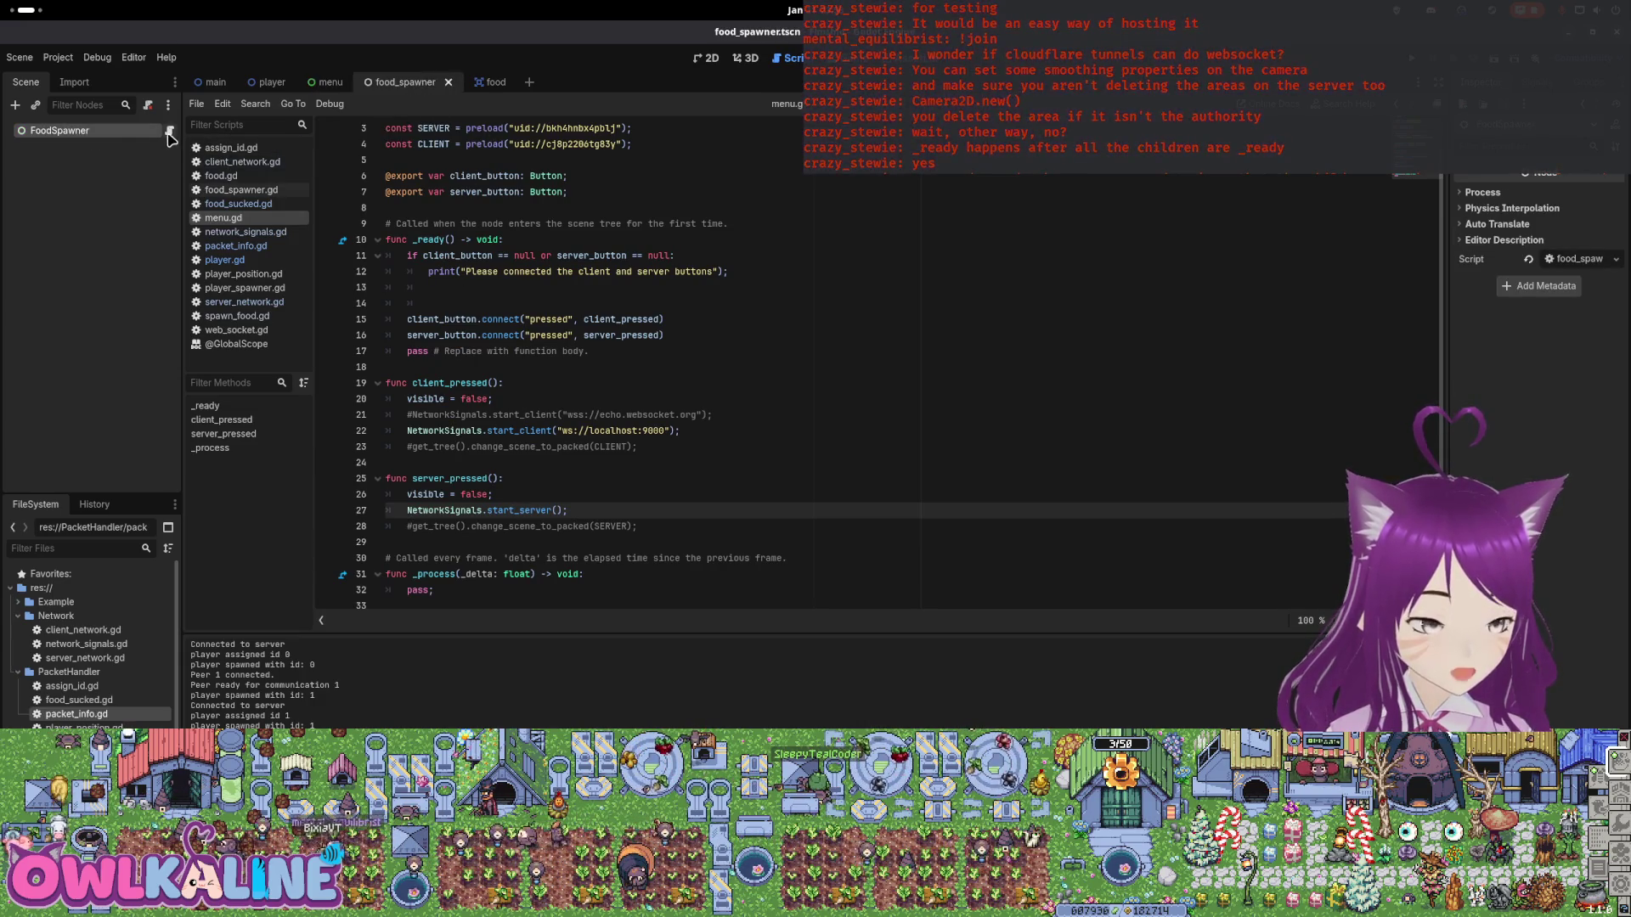
In food_spawner.gd, add an _exit_tree function below _ready.
click(168, 132)
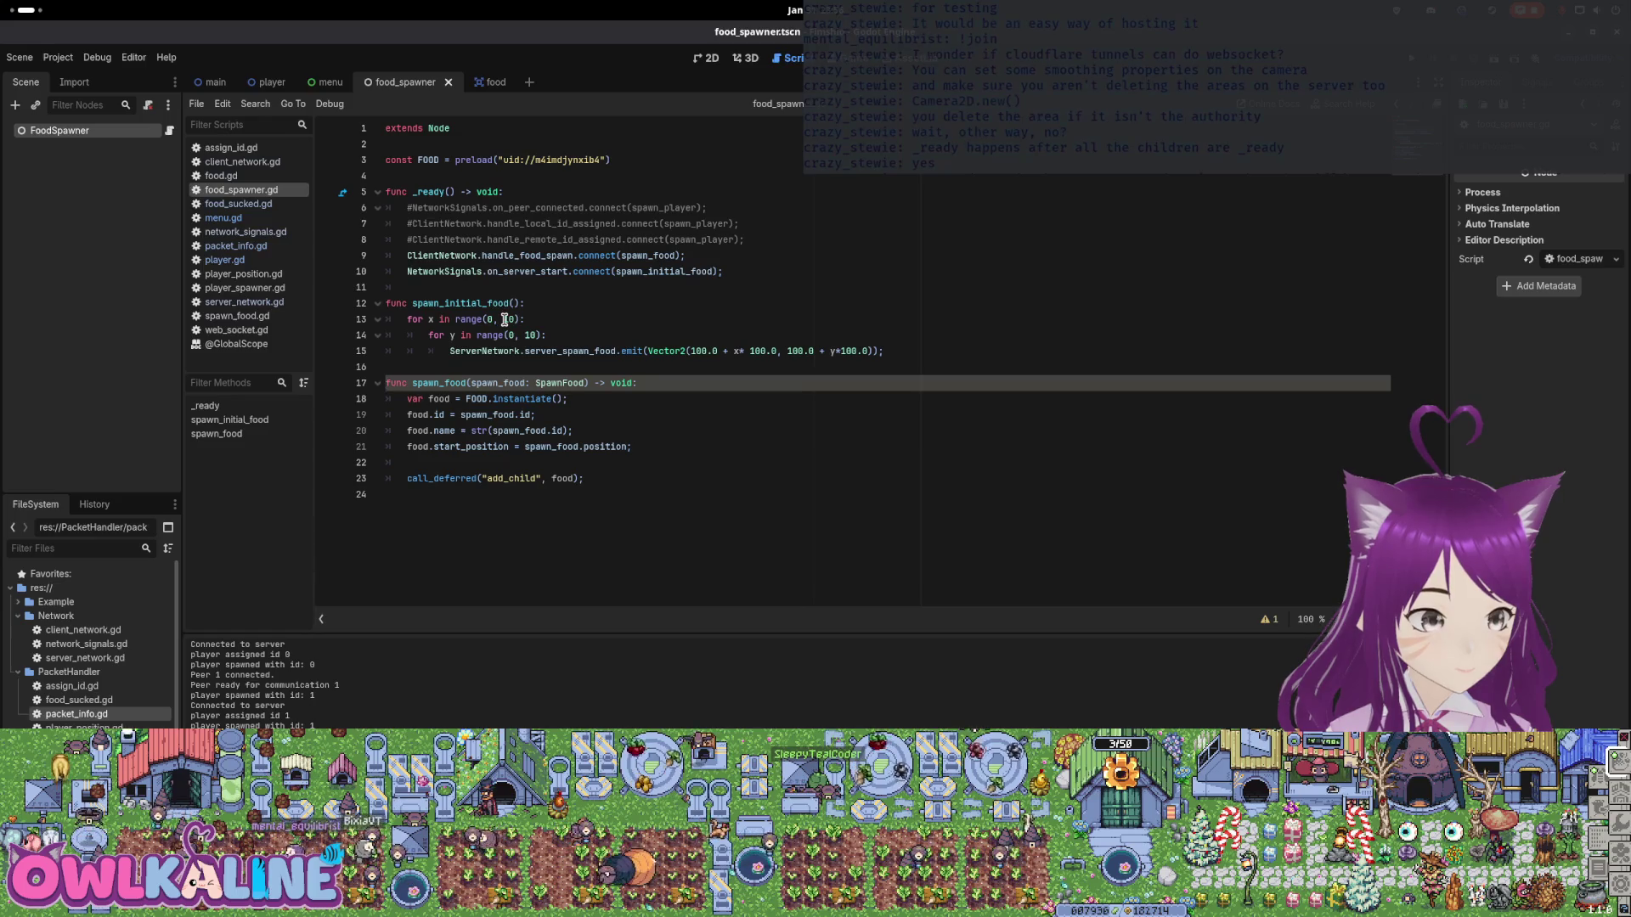
click(484, 290)
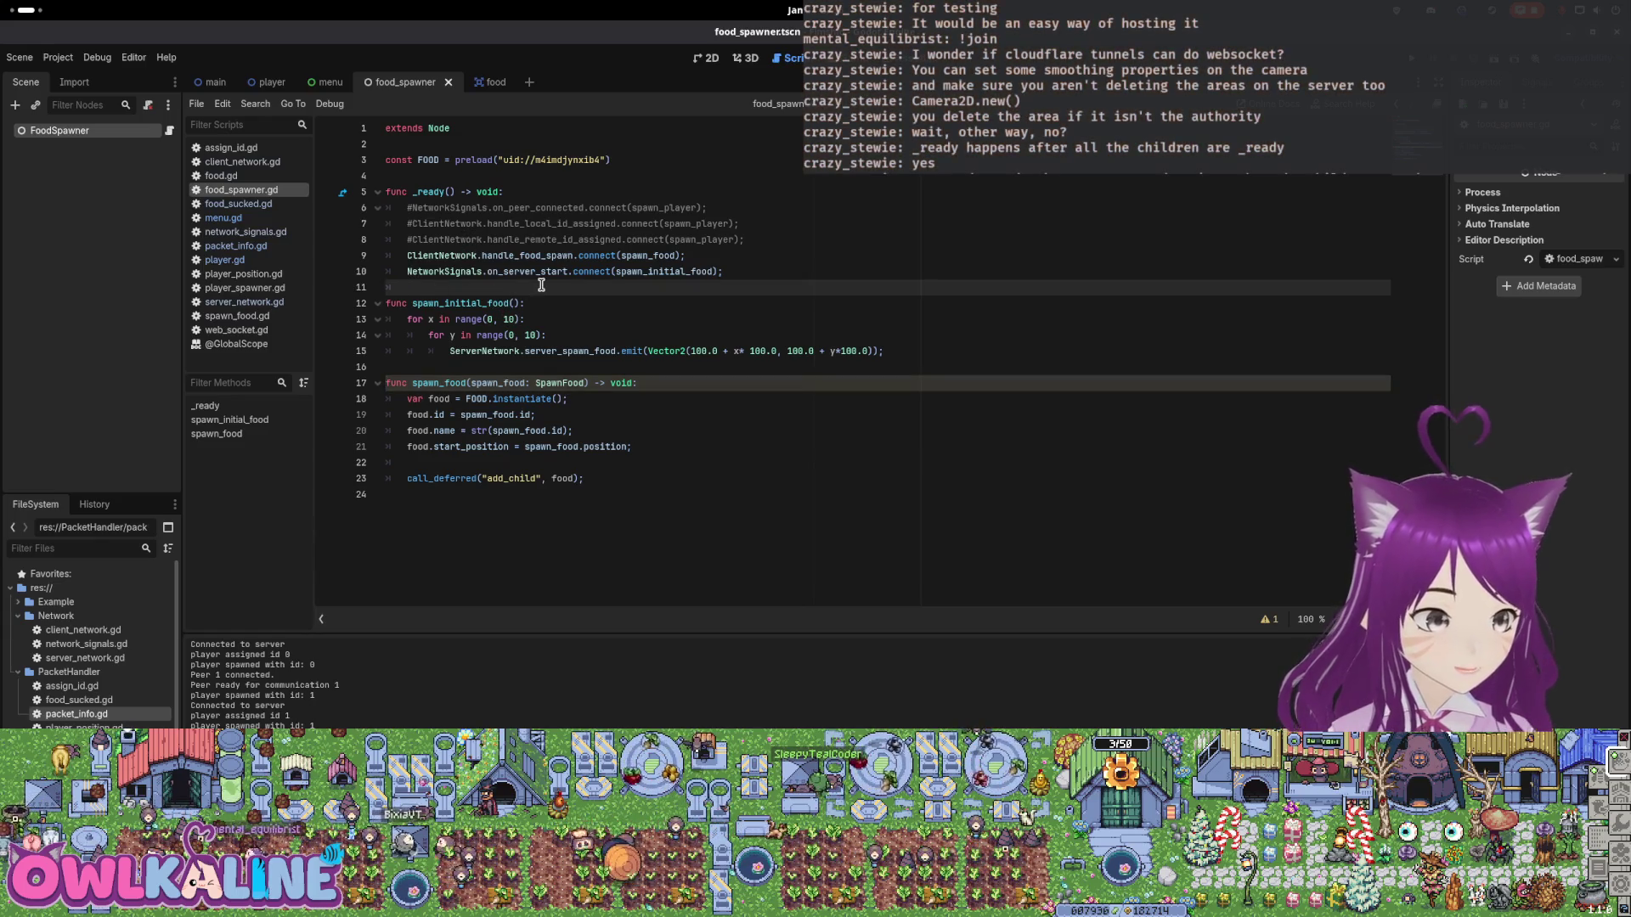
key(Return)
key(Return)
text(func)
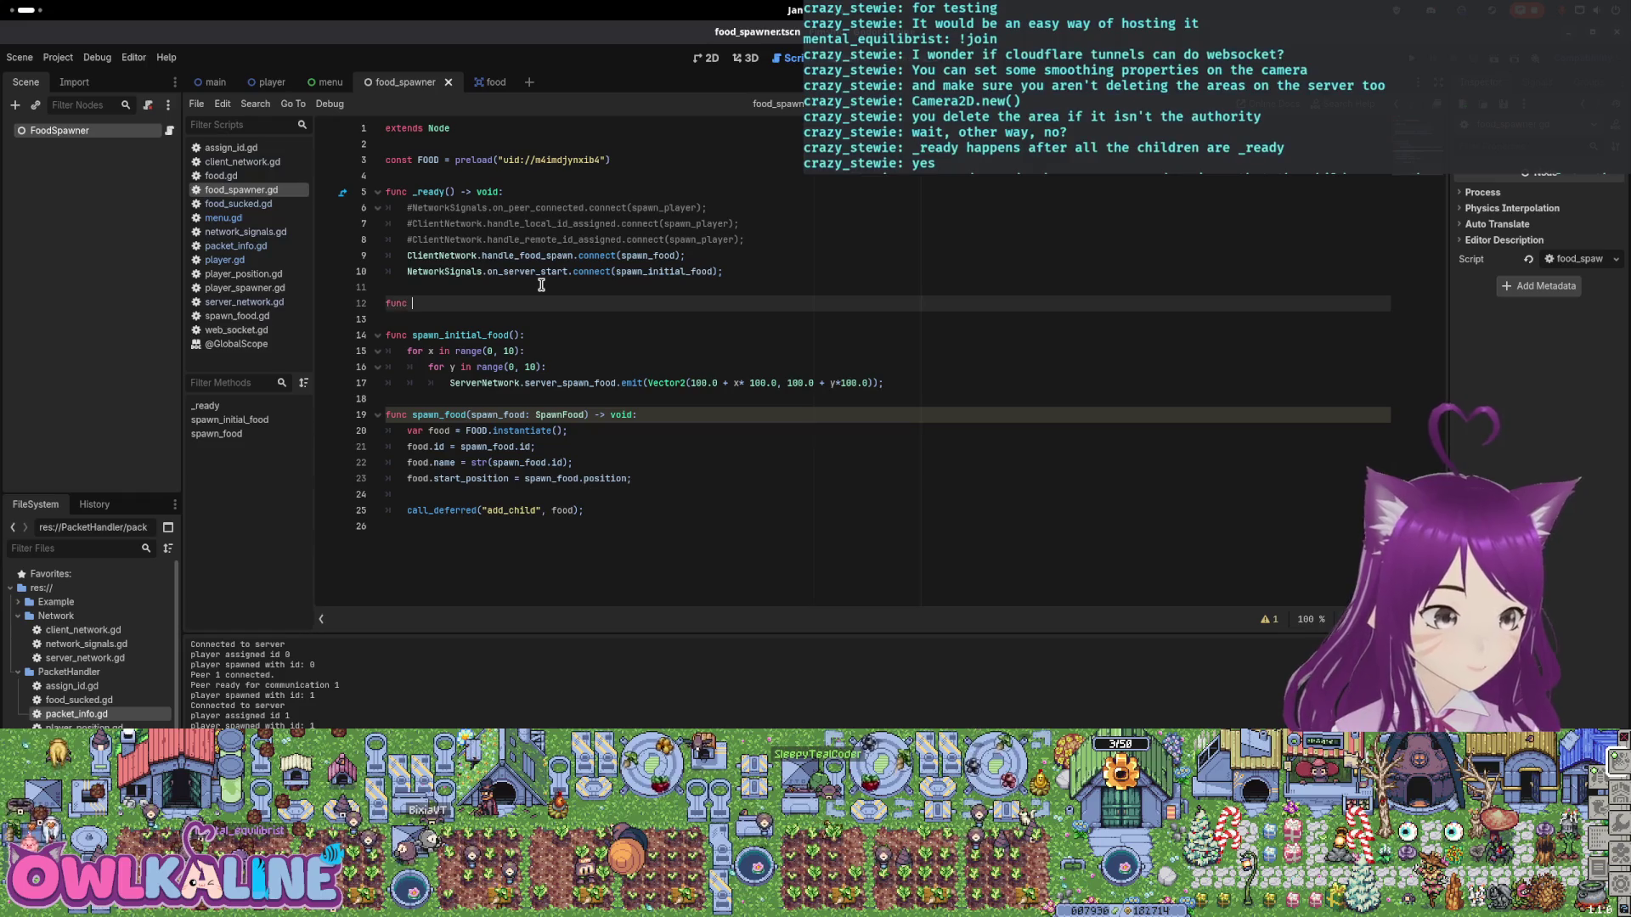
text(_e)
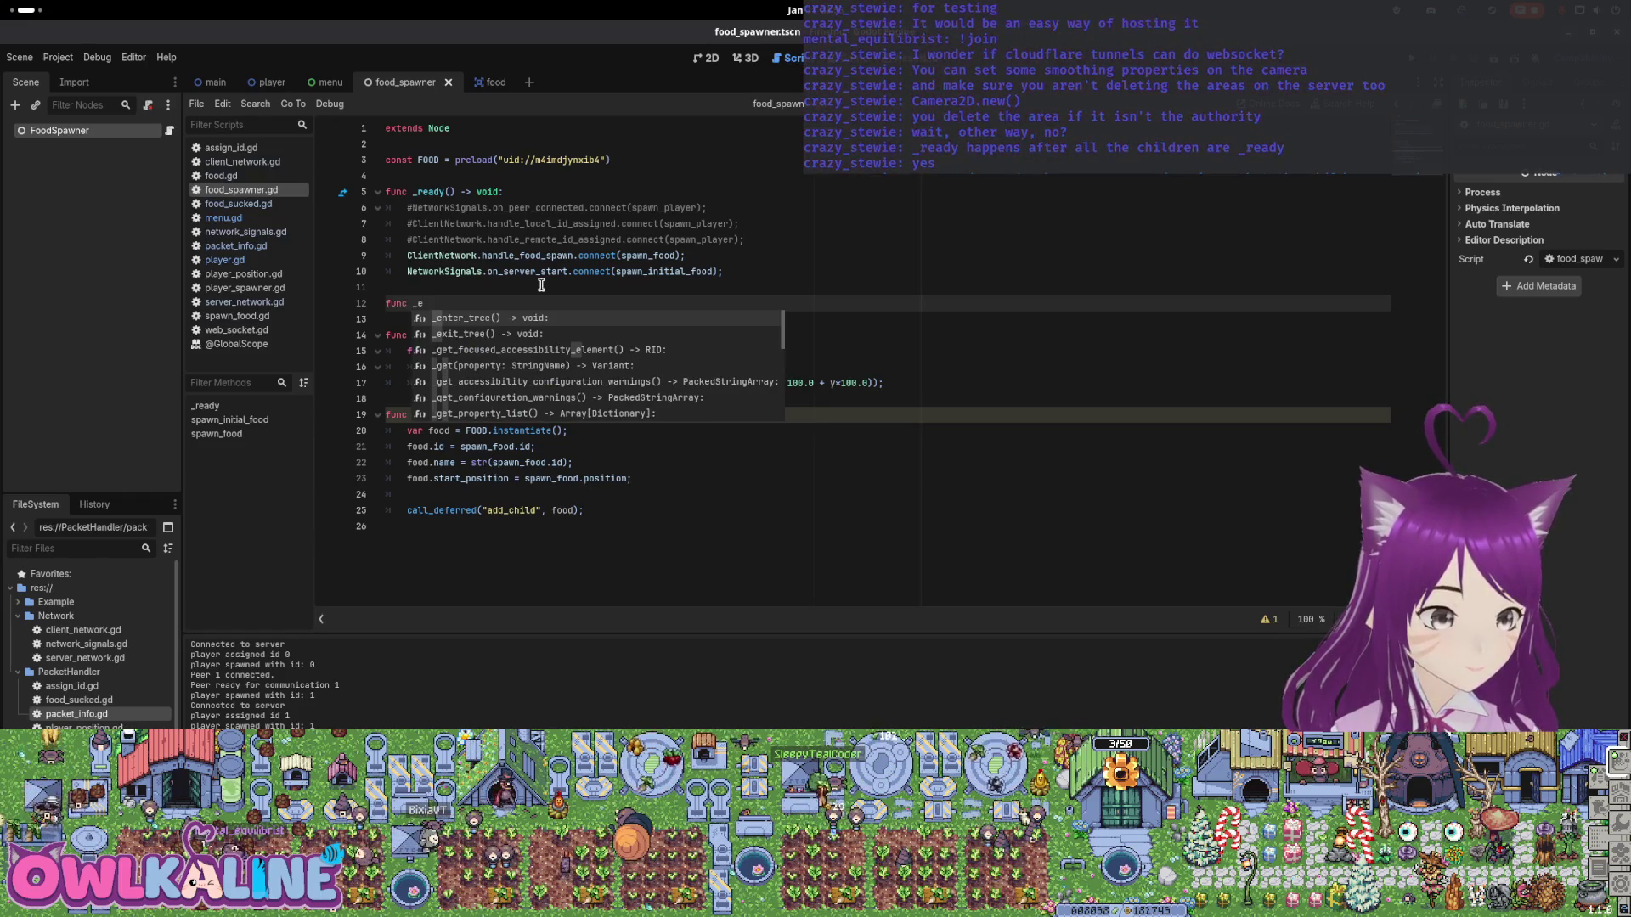
text(x)
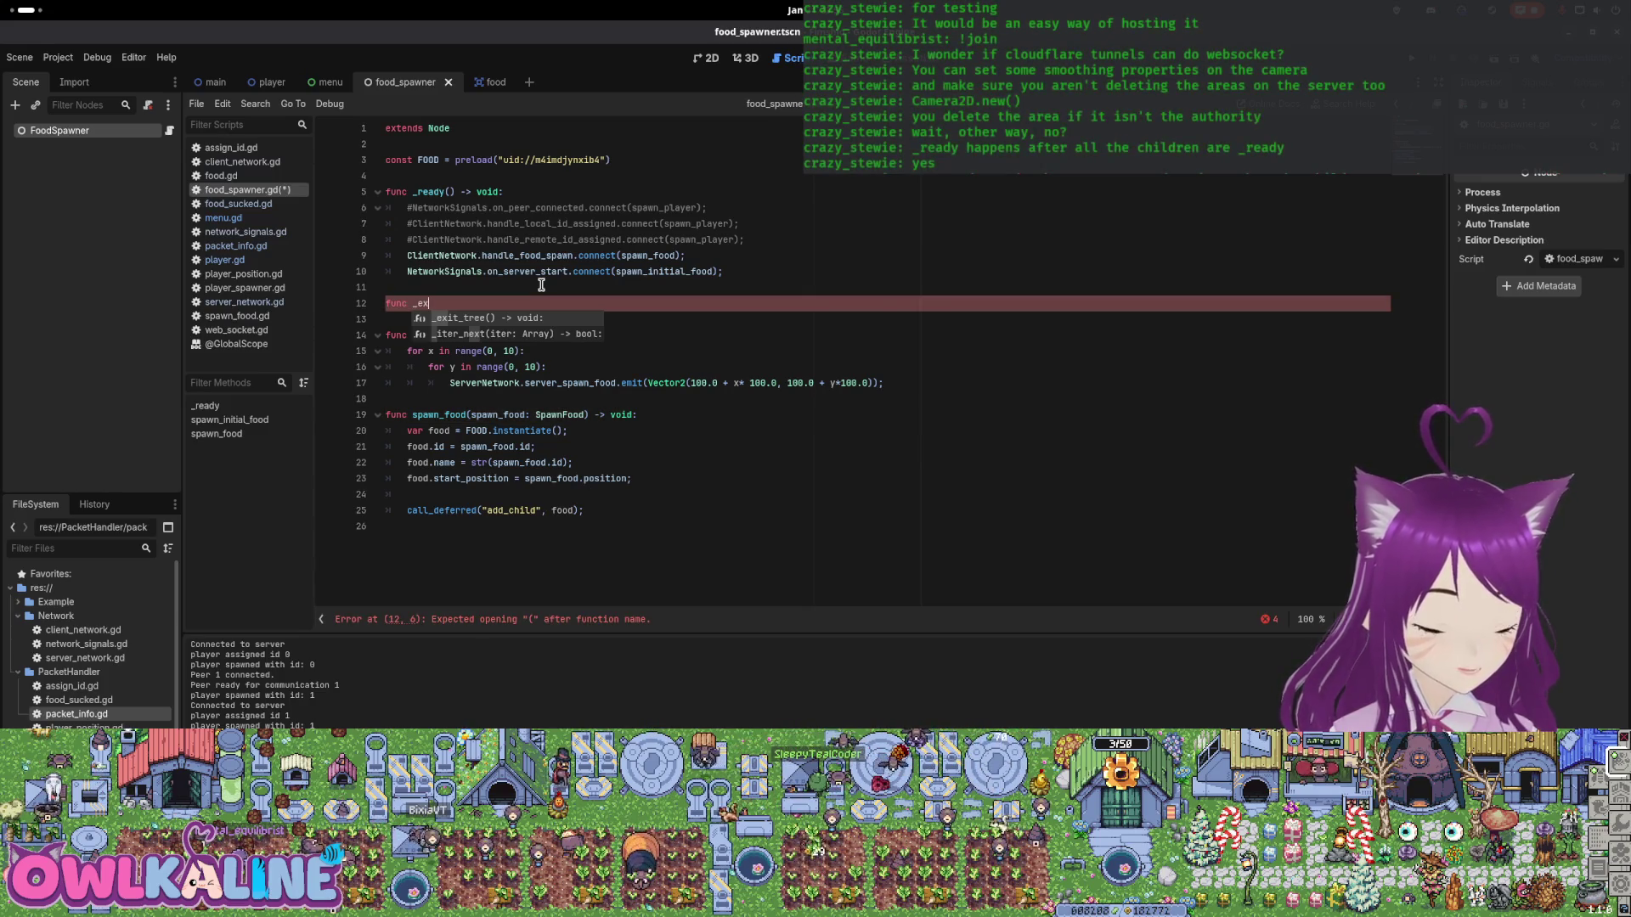
key(Return)
key(Return)
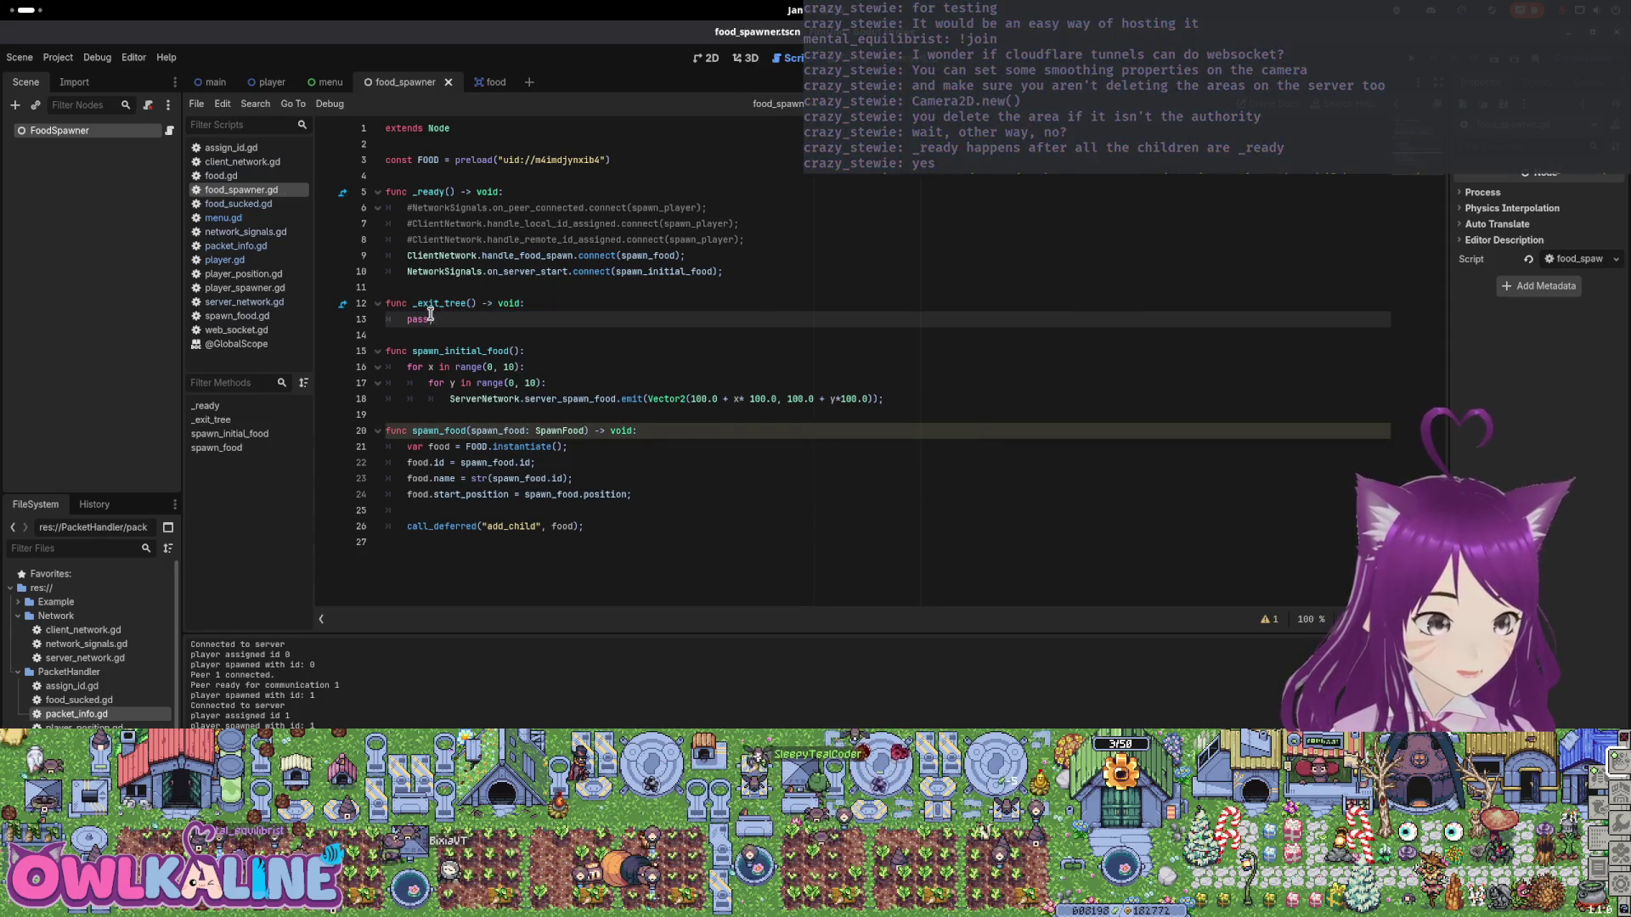
Fill _exit_tree with the two signal lines from _ready, turned into disconnect calls.
mouse_move(432, 304)
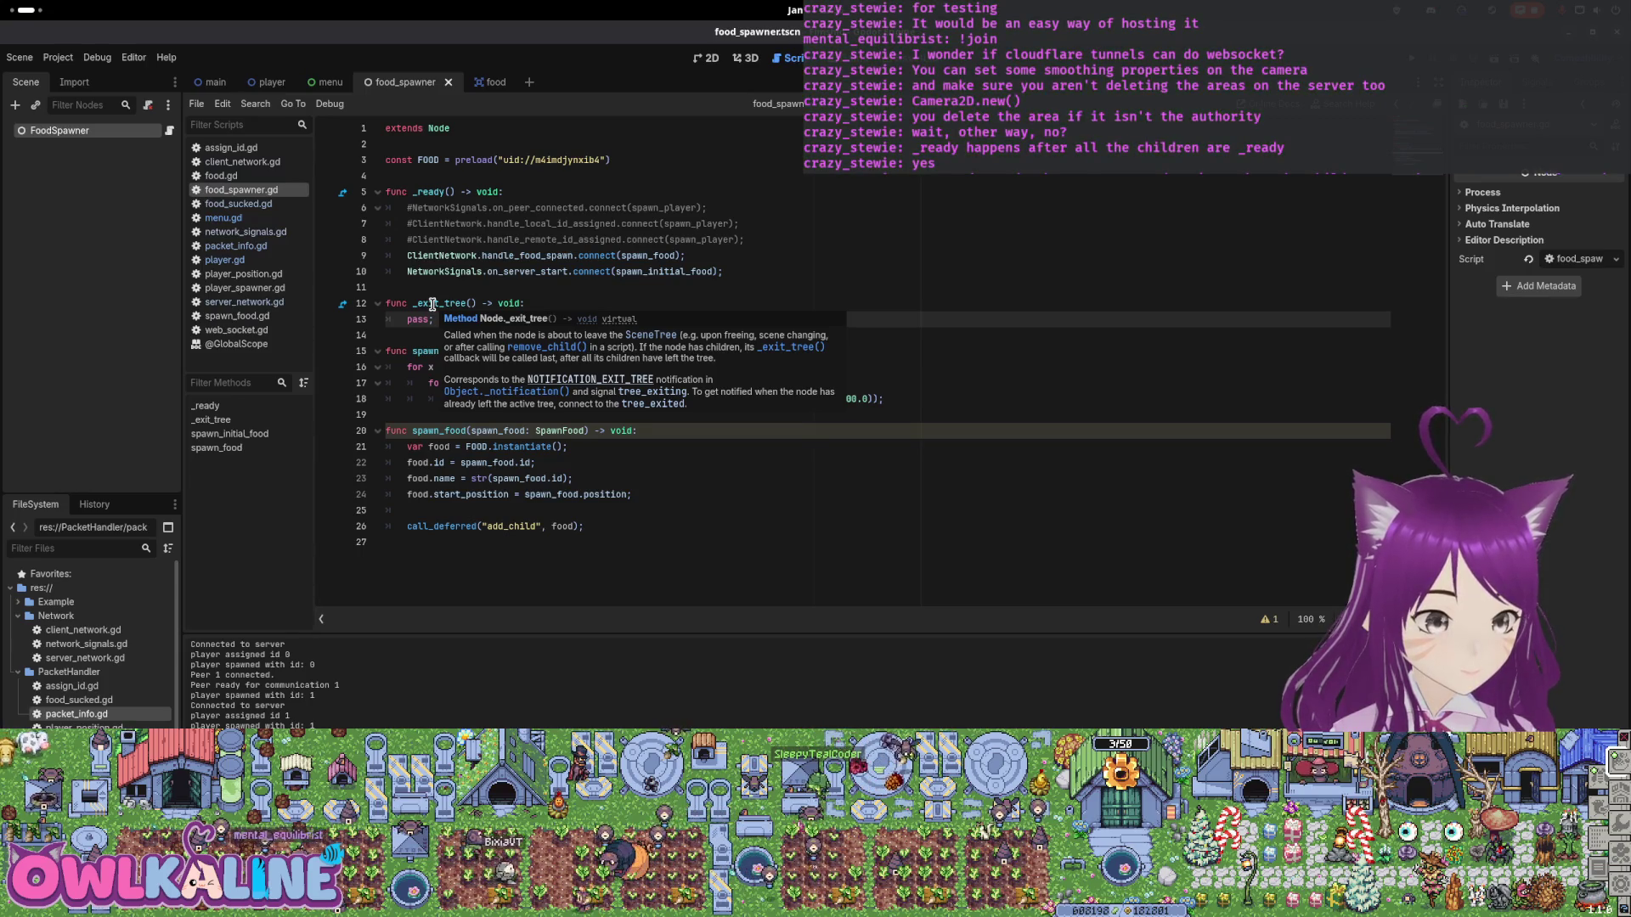
drag(407, 255, 745, 271)
key(ctrl+c)
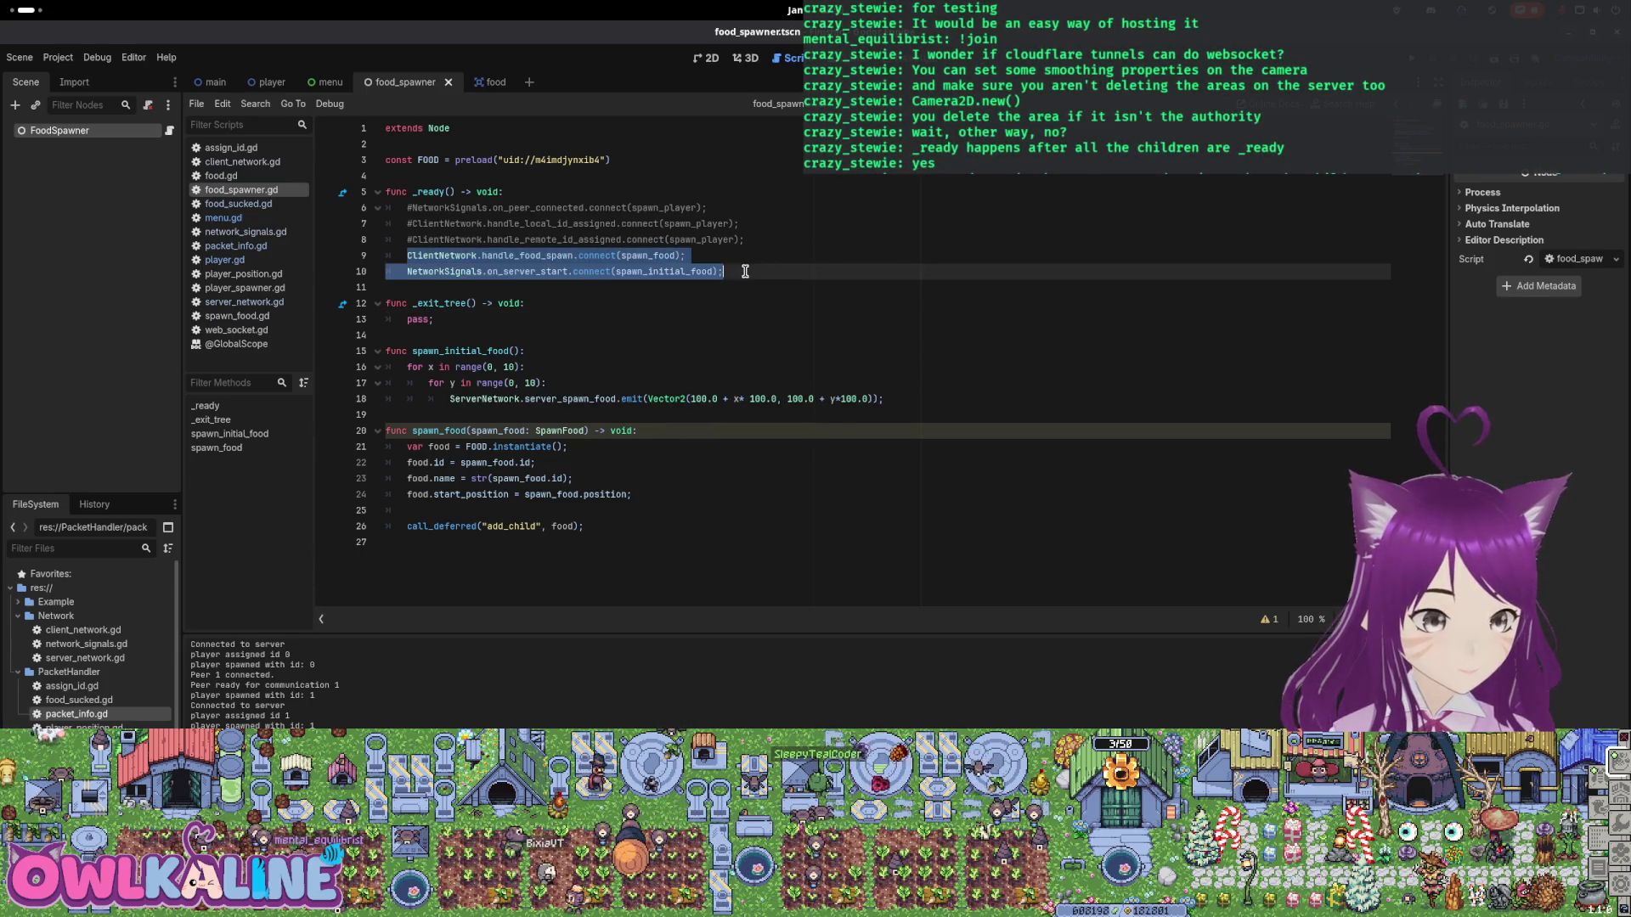
drag(422, 334, 416, 317)
key(ctrl+v)
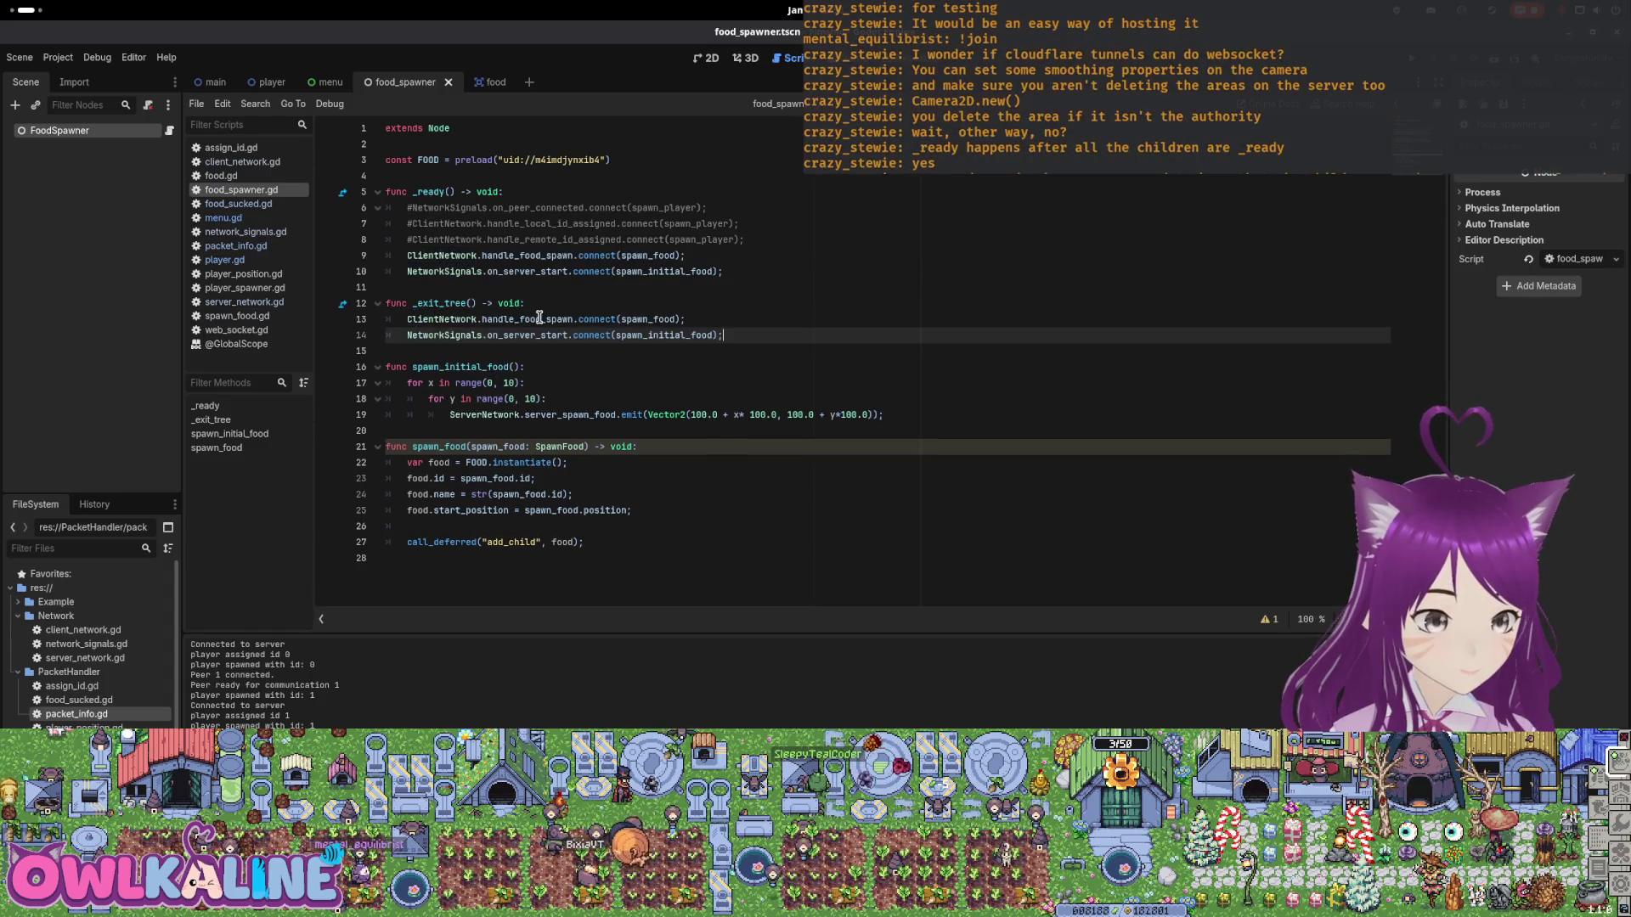
click(573, 318)
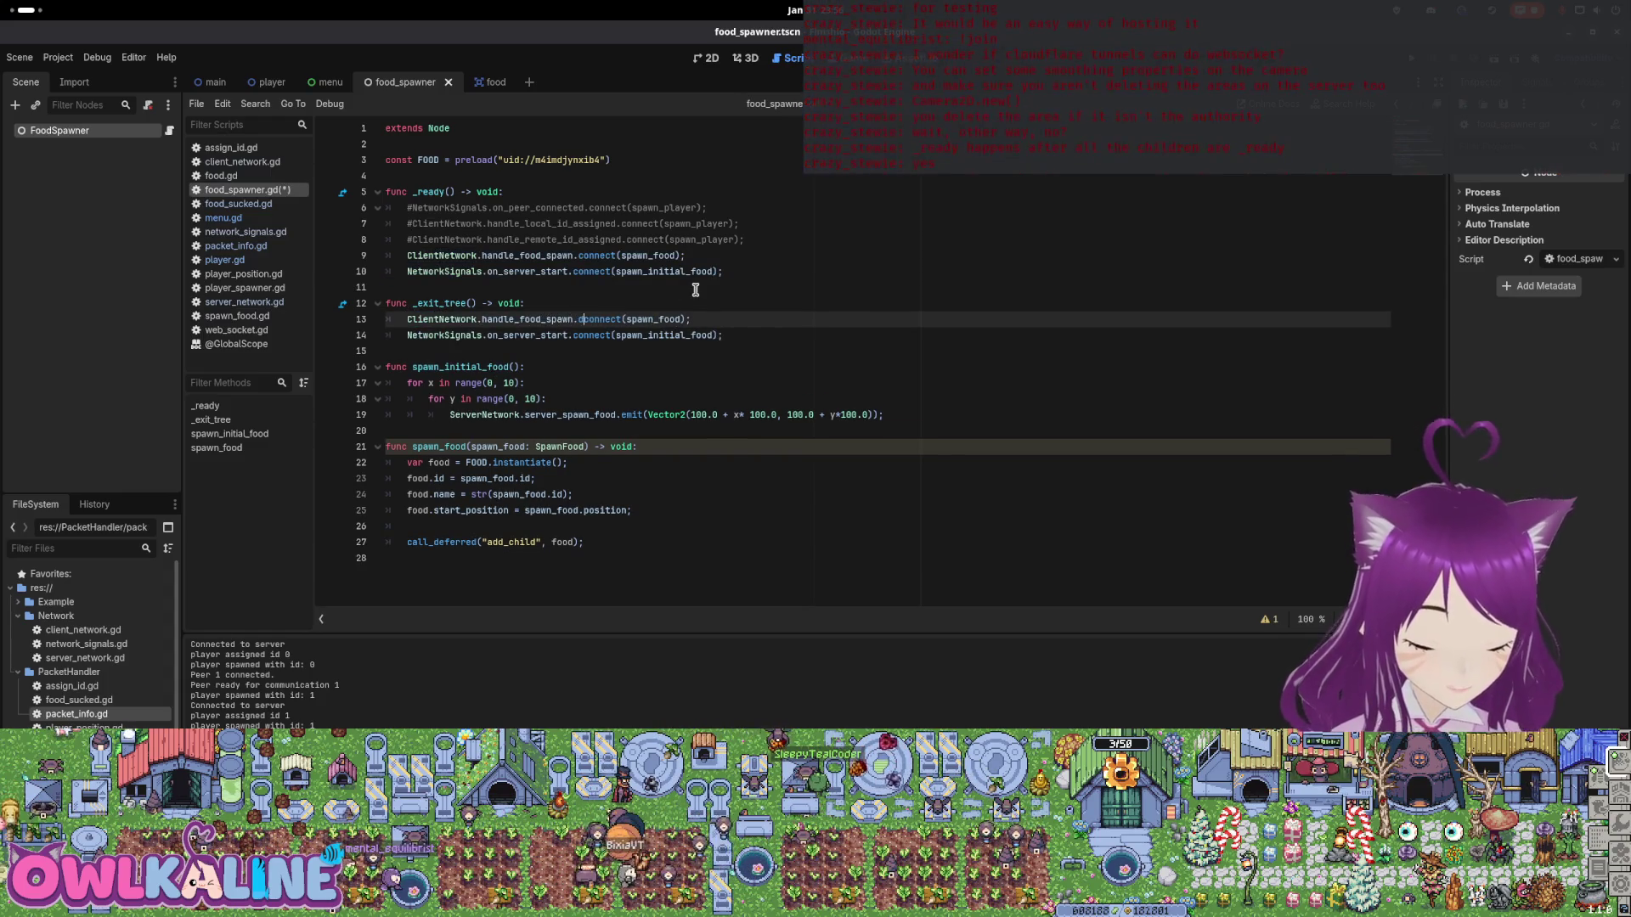
text(is)
key(Escape)
key(Down)
text(dis)
key(Escape)
click(669, 301)
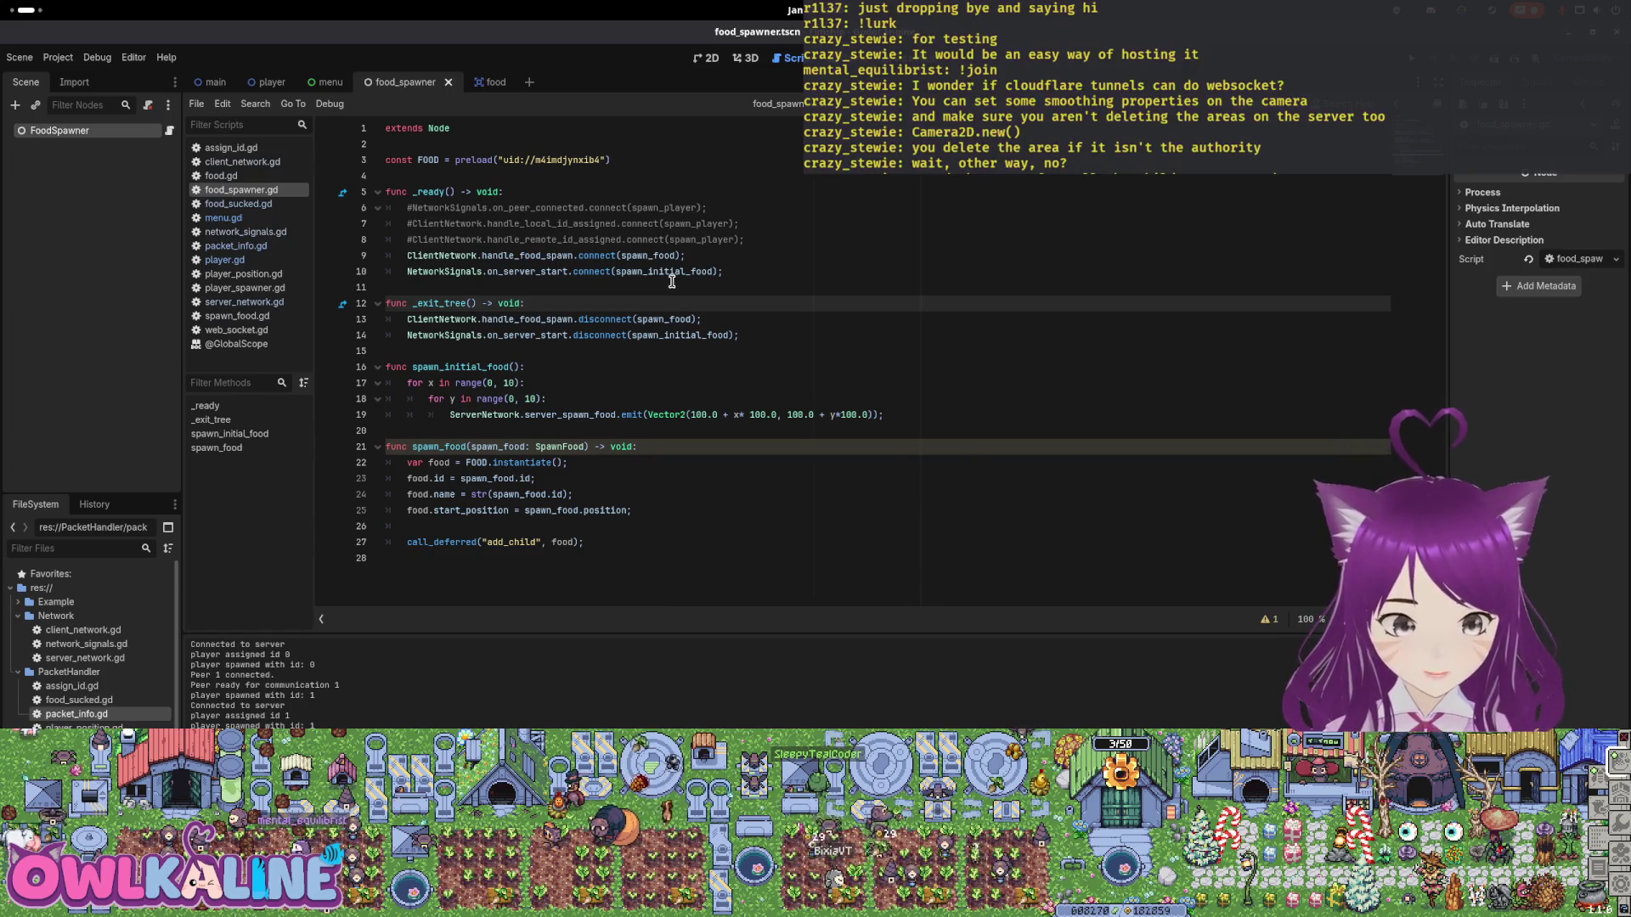
Delete the three commented-out connect lines from _ready.
click(541, 271)
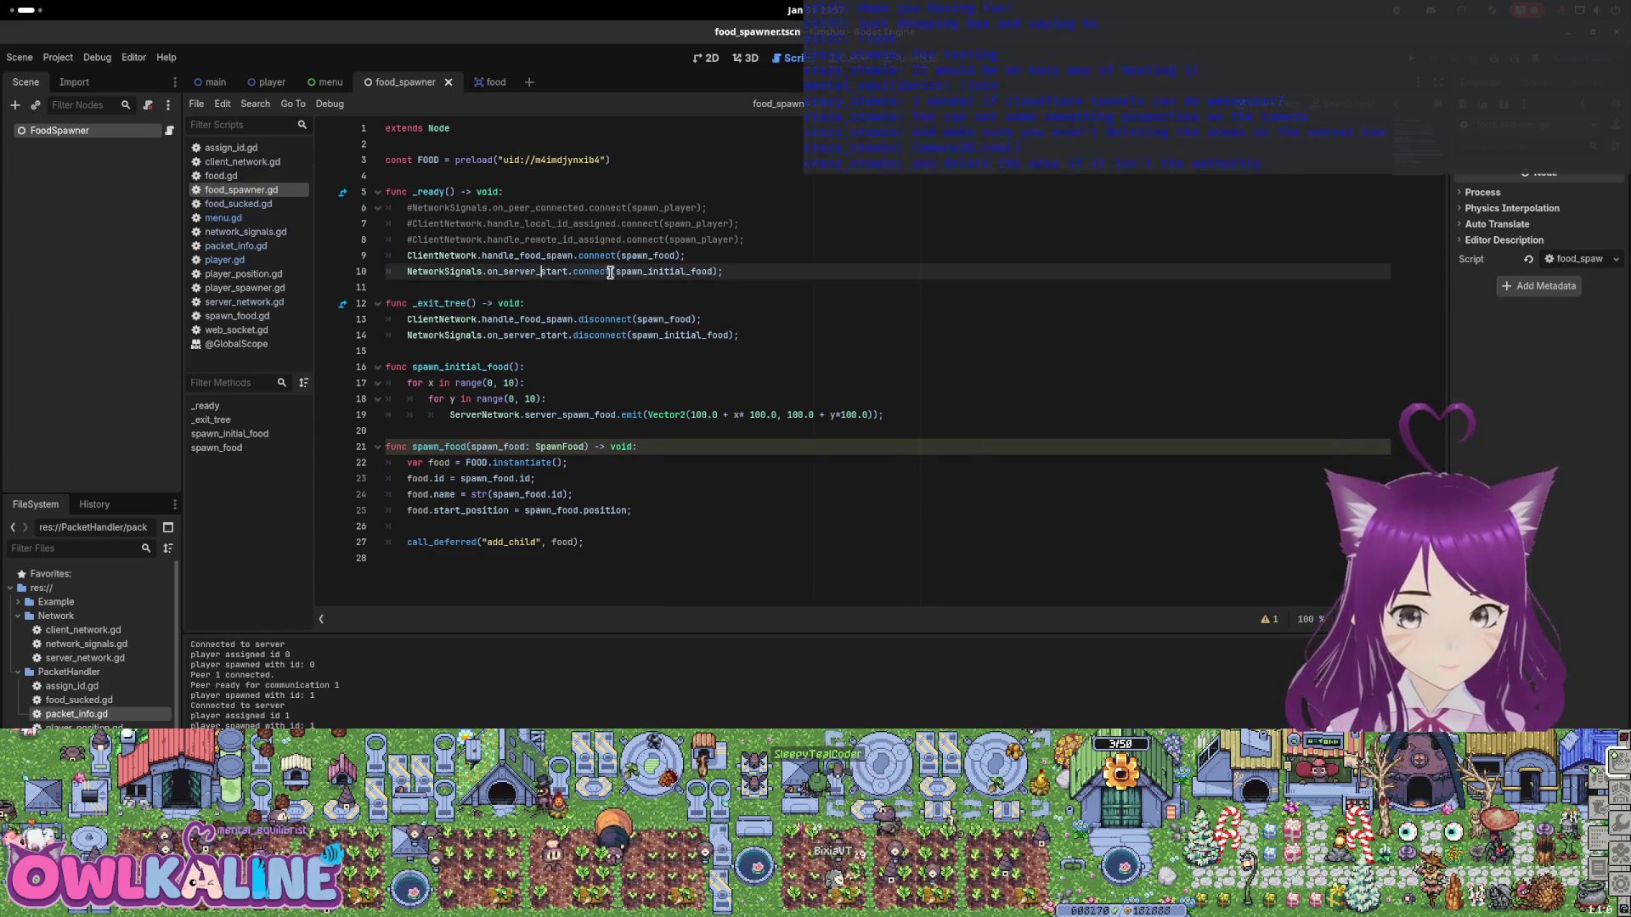
drag(769, 242, 385, 207)
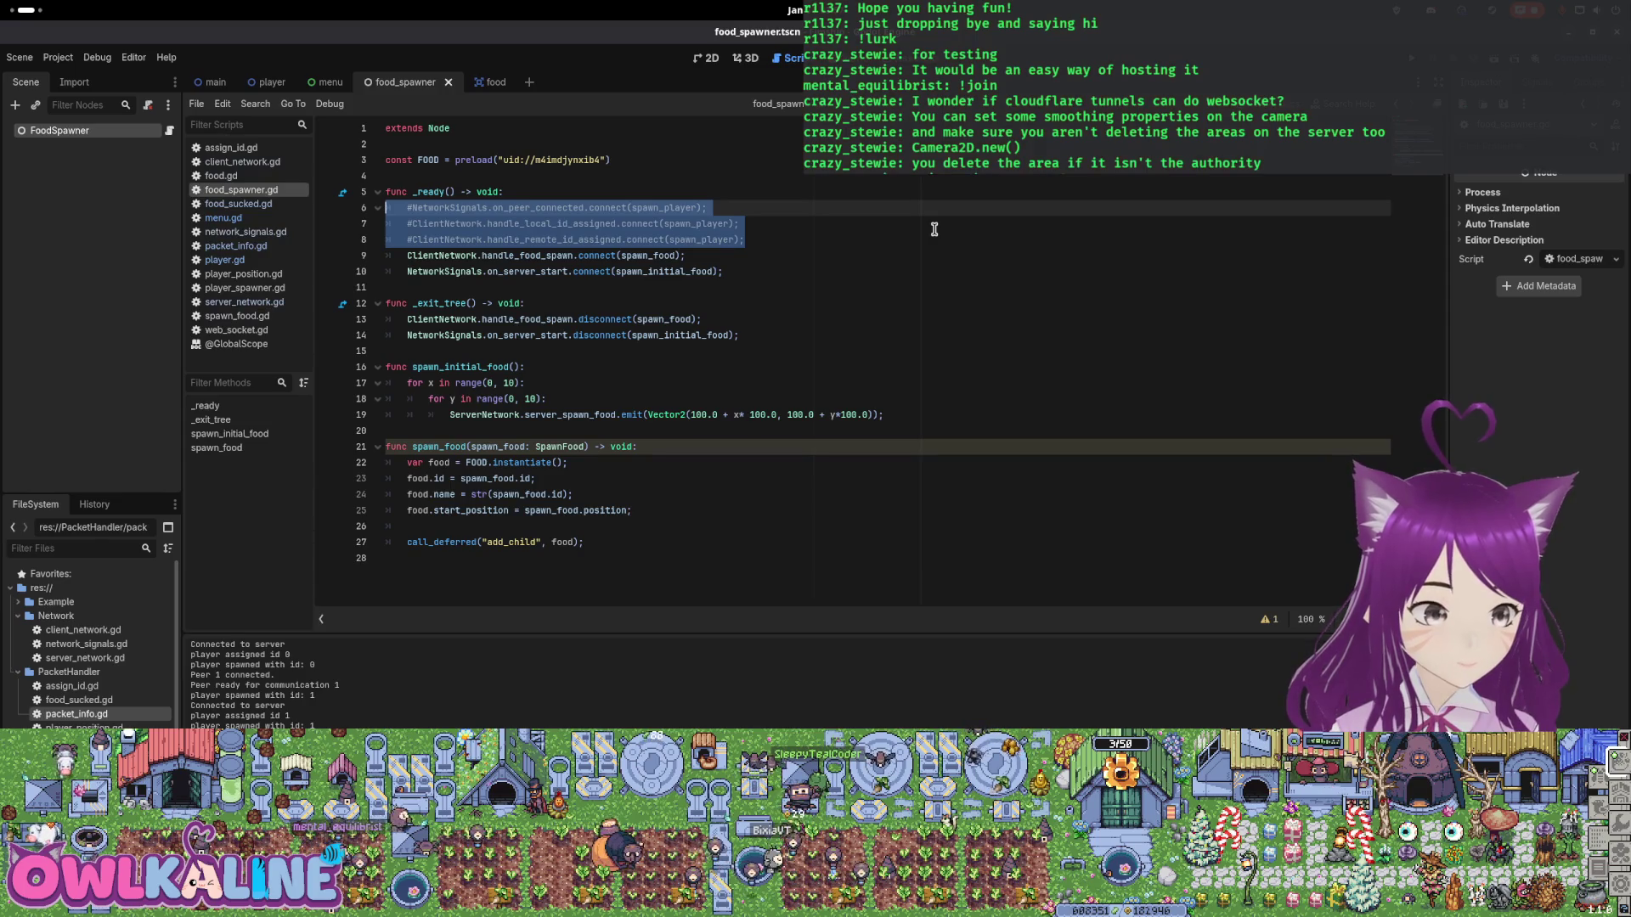
key(BackSpace)
key(BackSpace)
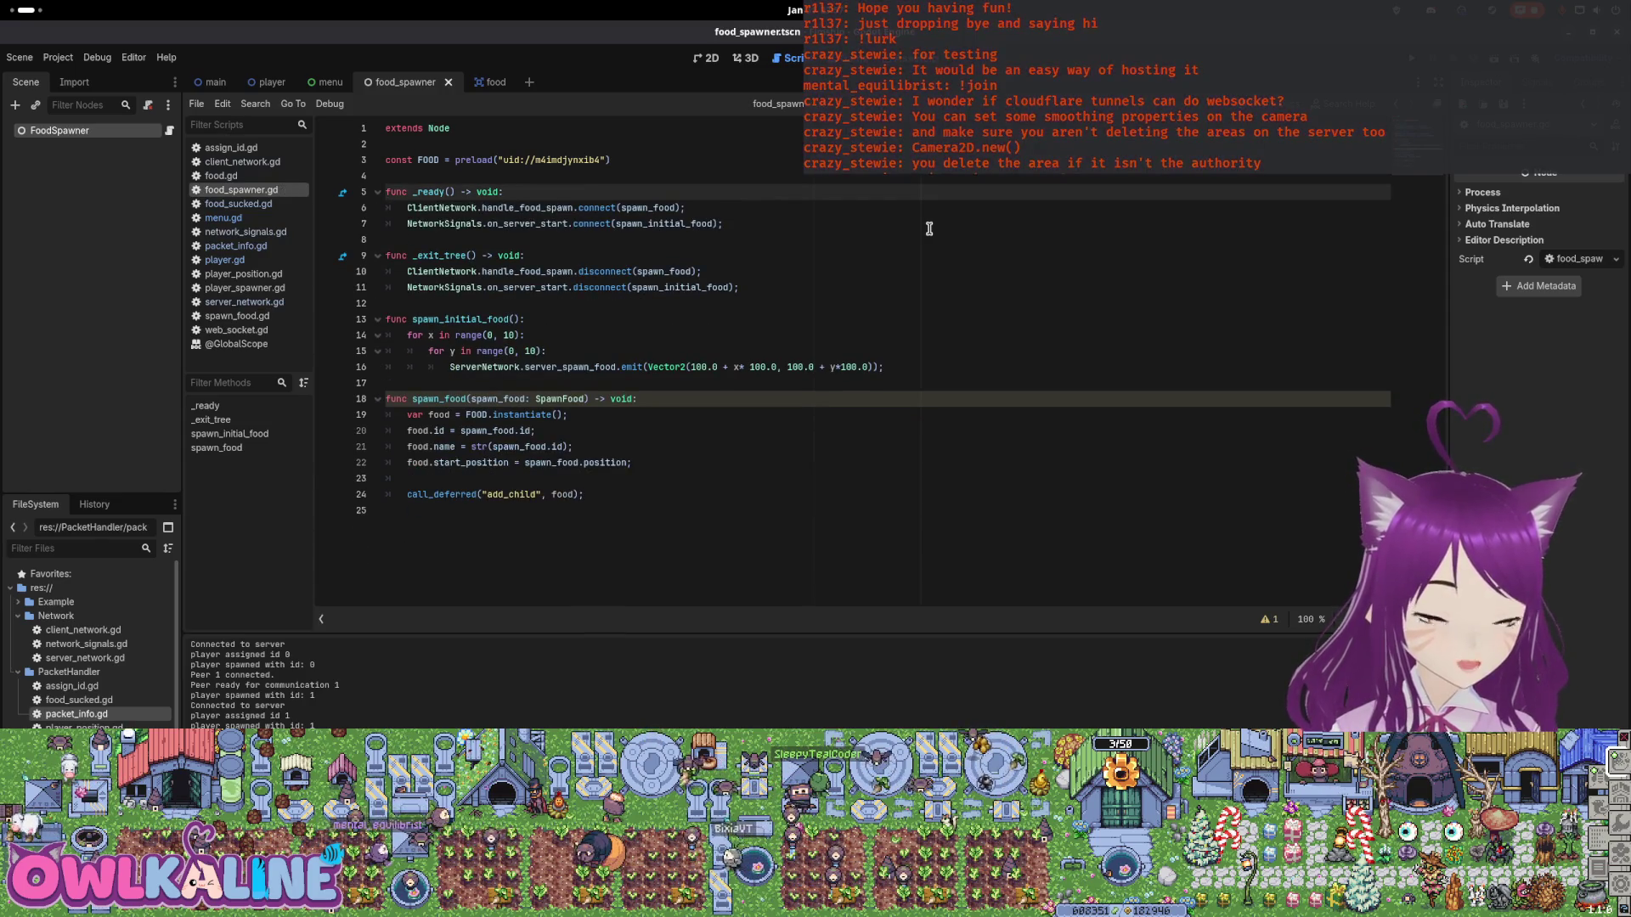
In food.gd, open a blank line after _ready and start typing a new function.
click(481, 84)
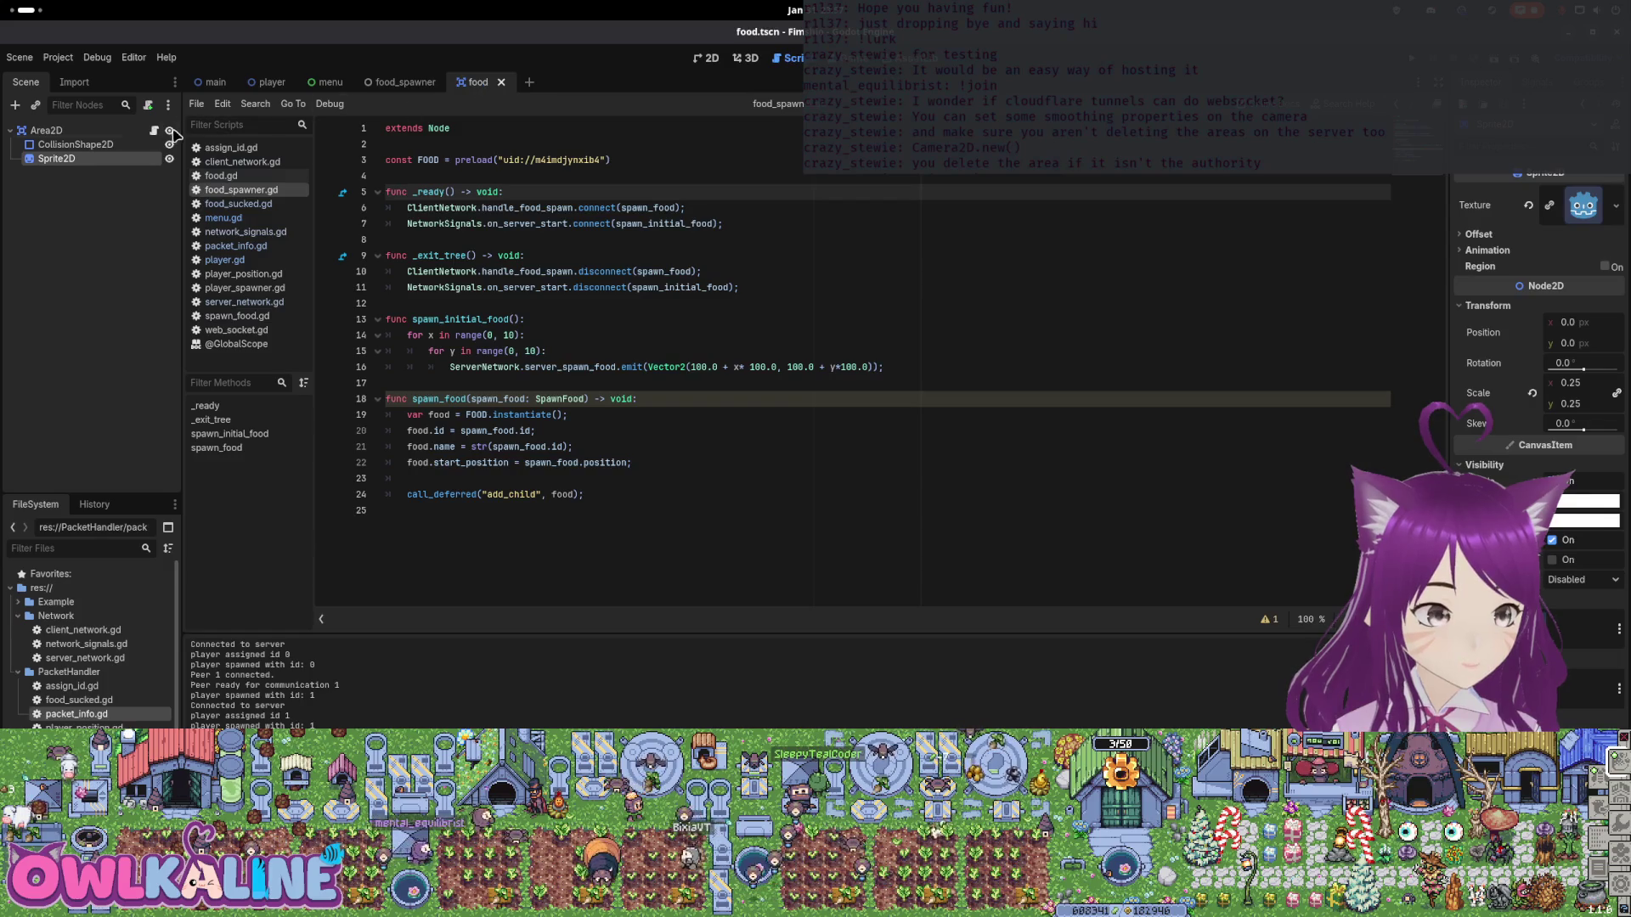
scroll(508, 258, up, 5)
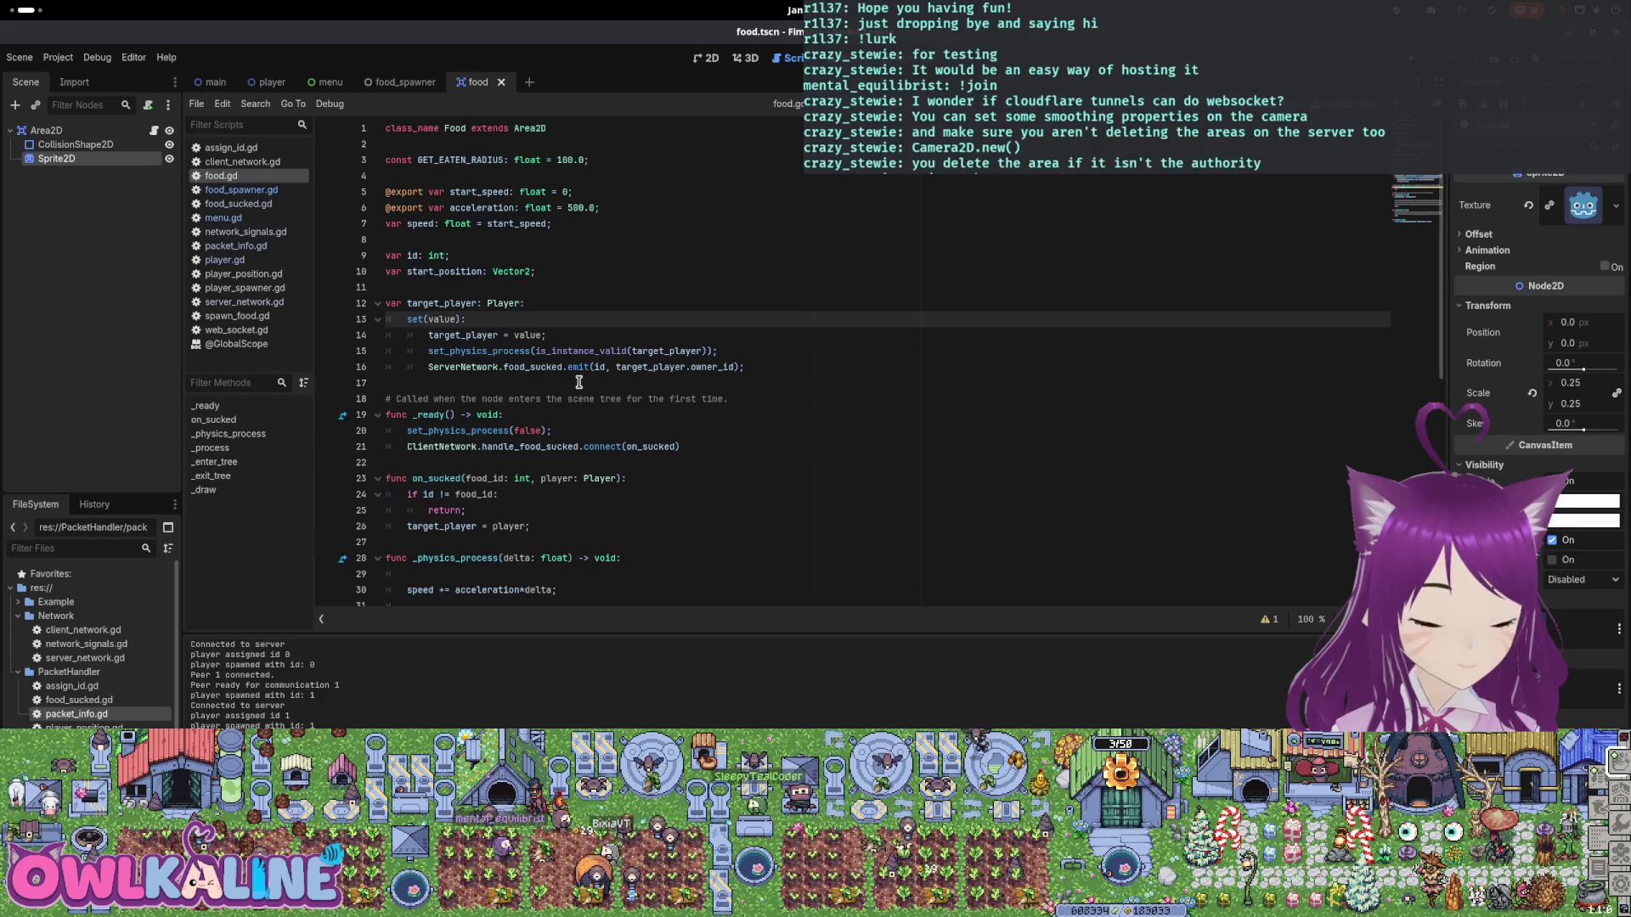
scroll(594, 427, down, 1)
click(466, 421)
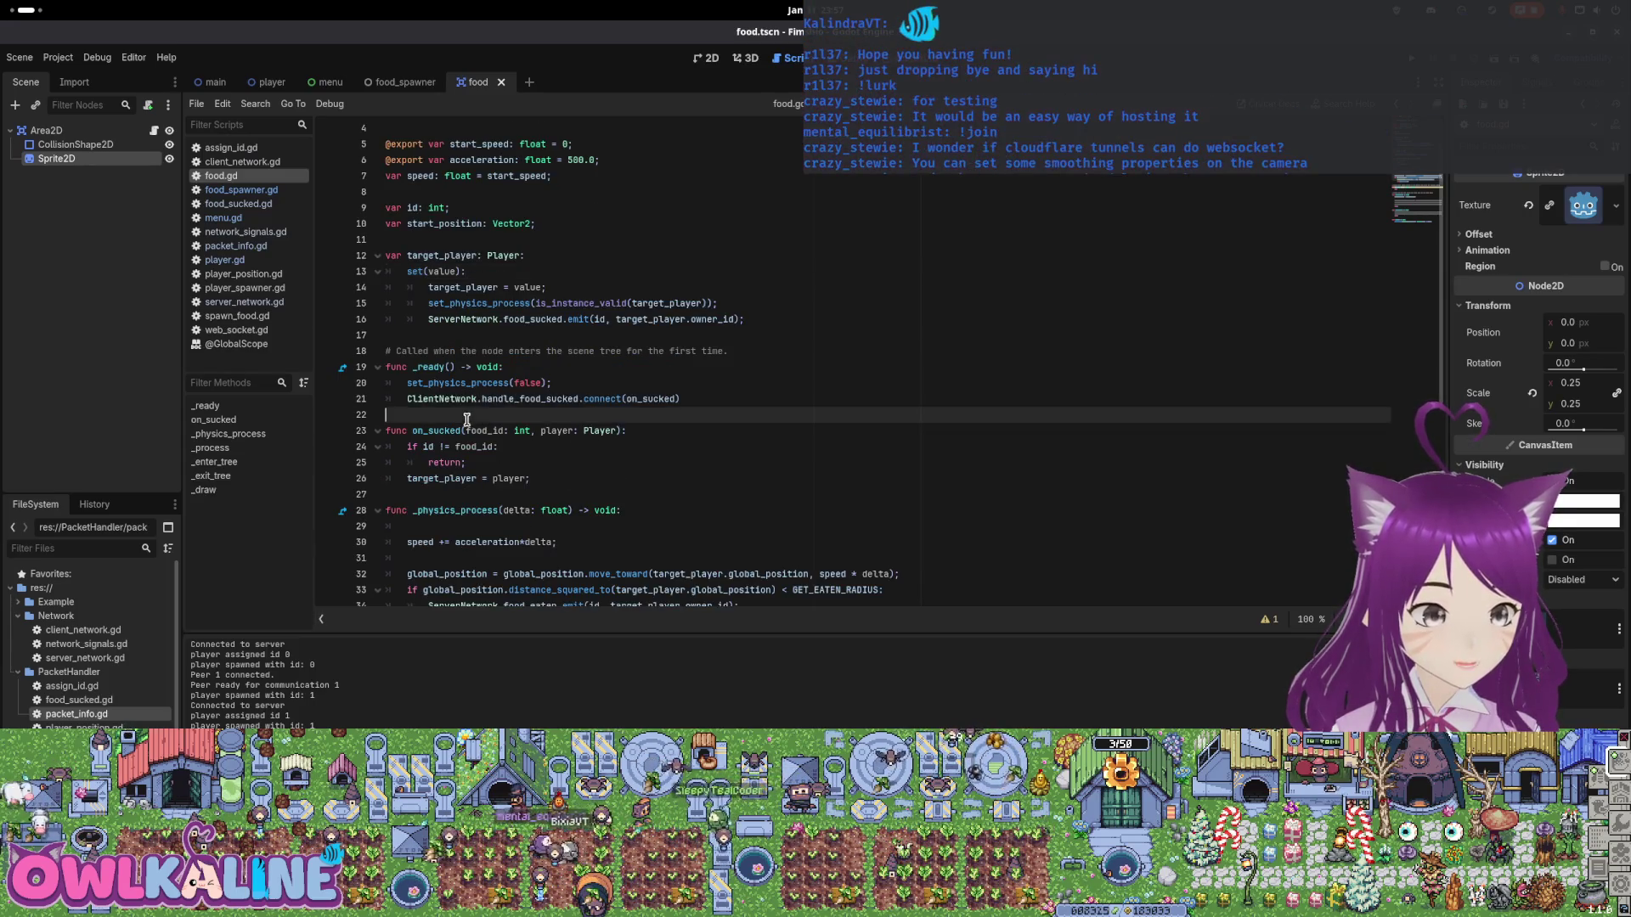
key(Return)
key(Return)
key(Up)
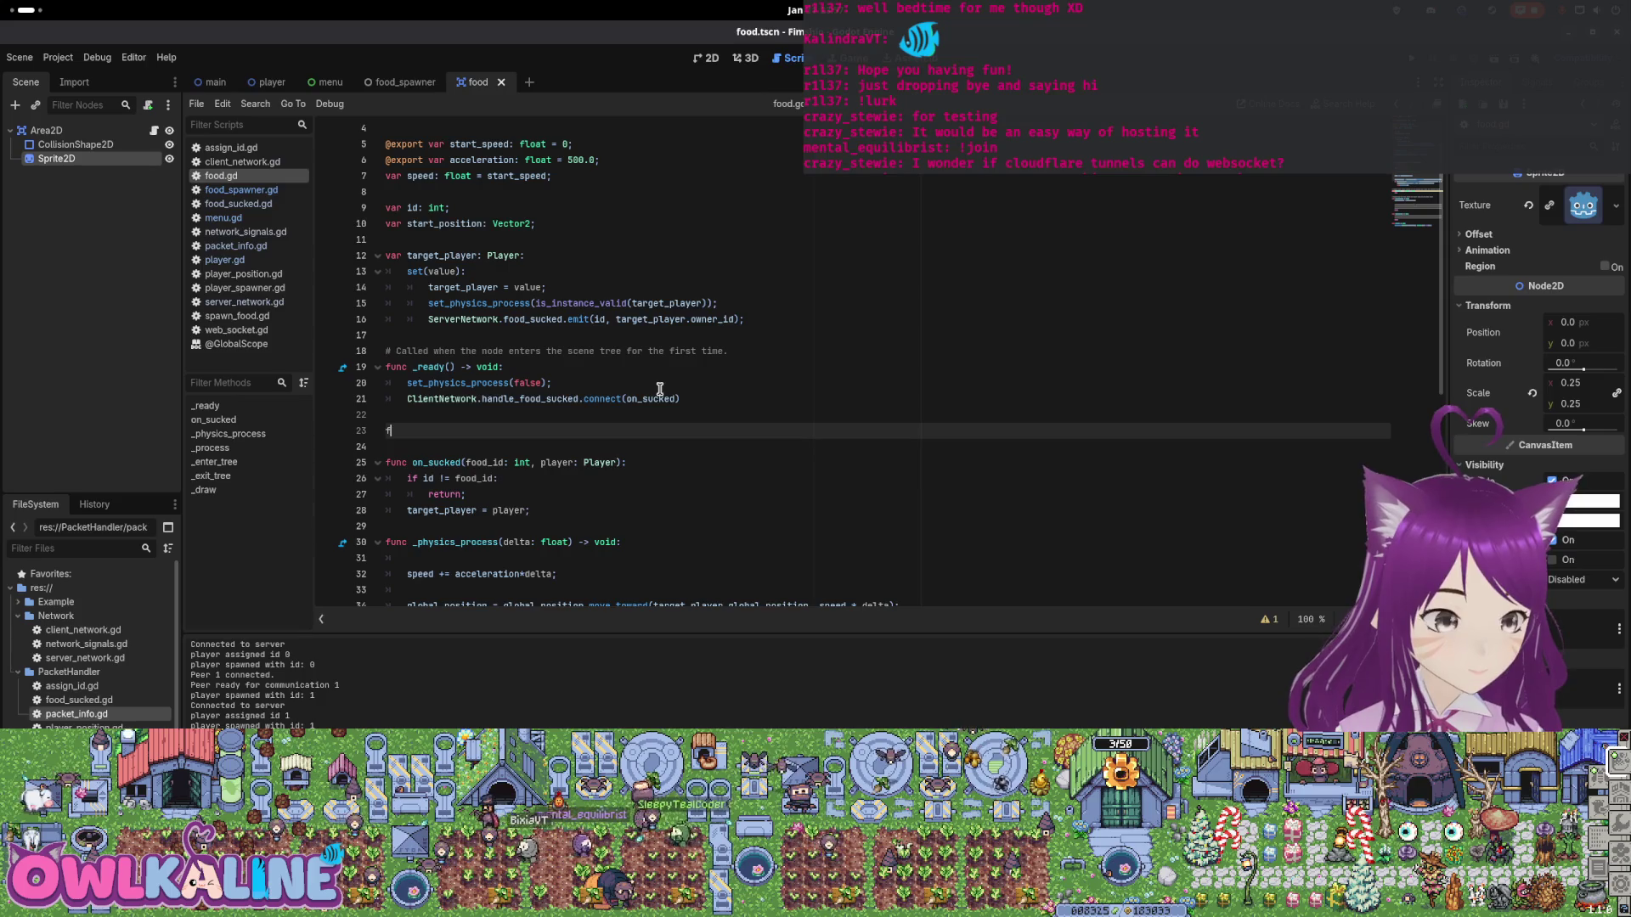
key(BackSpace)
key(BackSpace)
key(BackSpace)
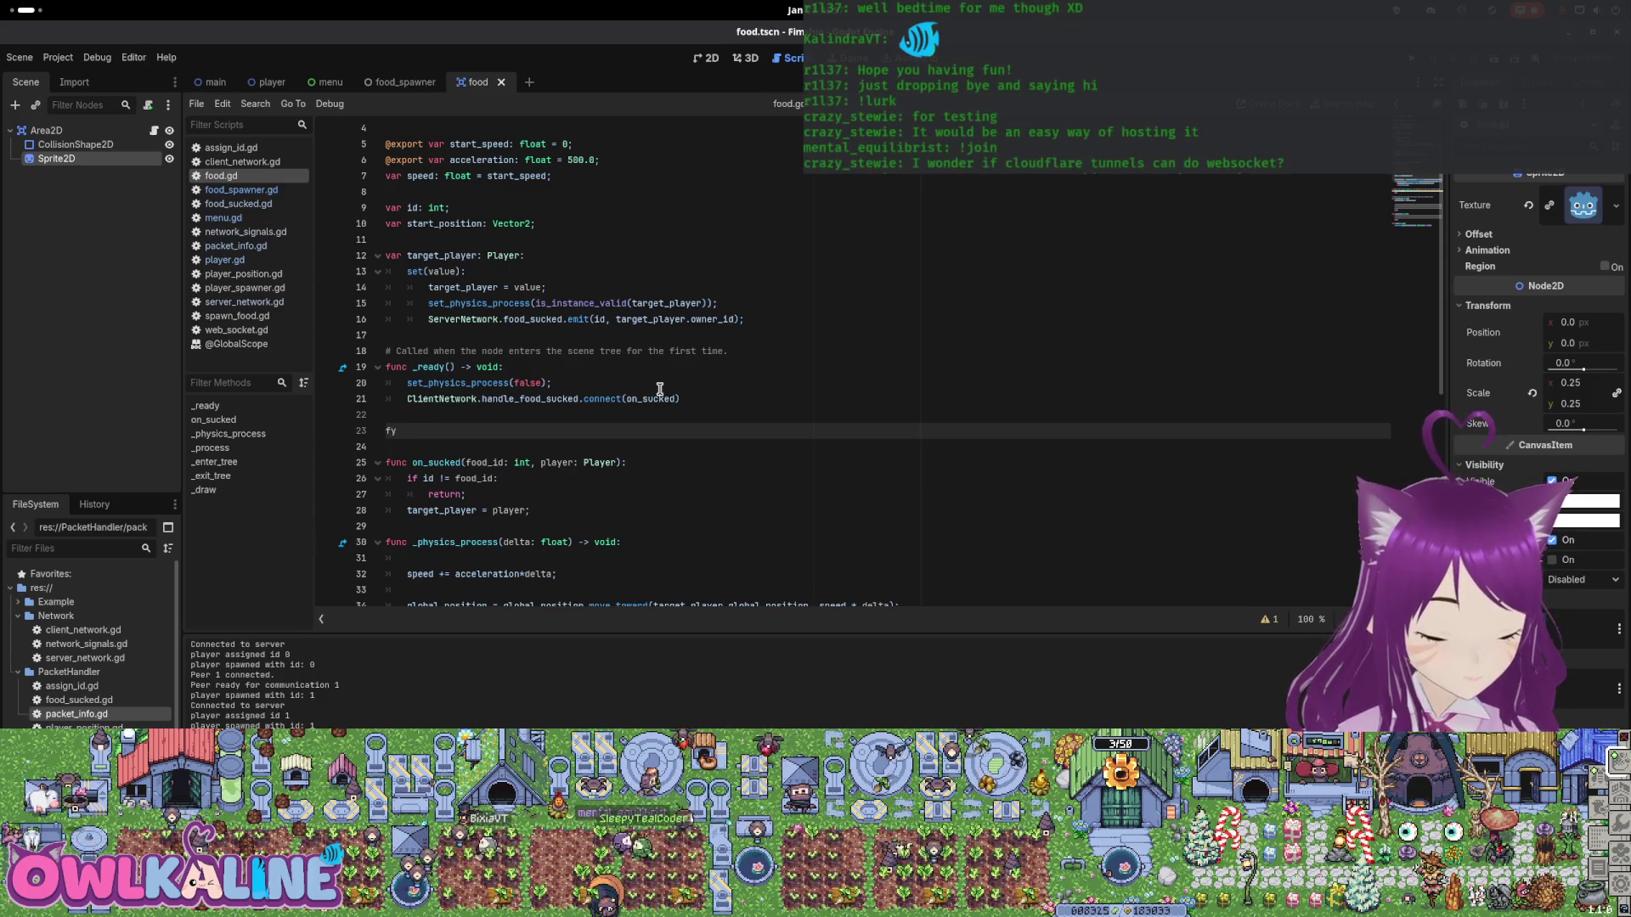
text(nc _o)
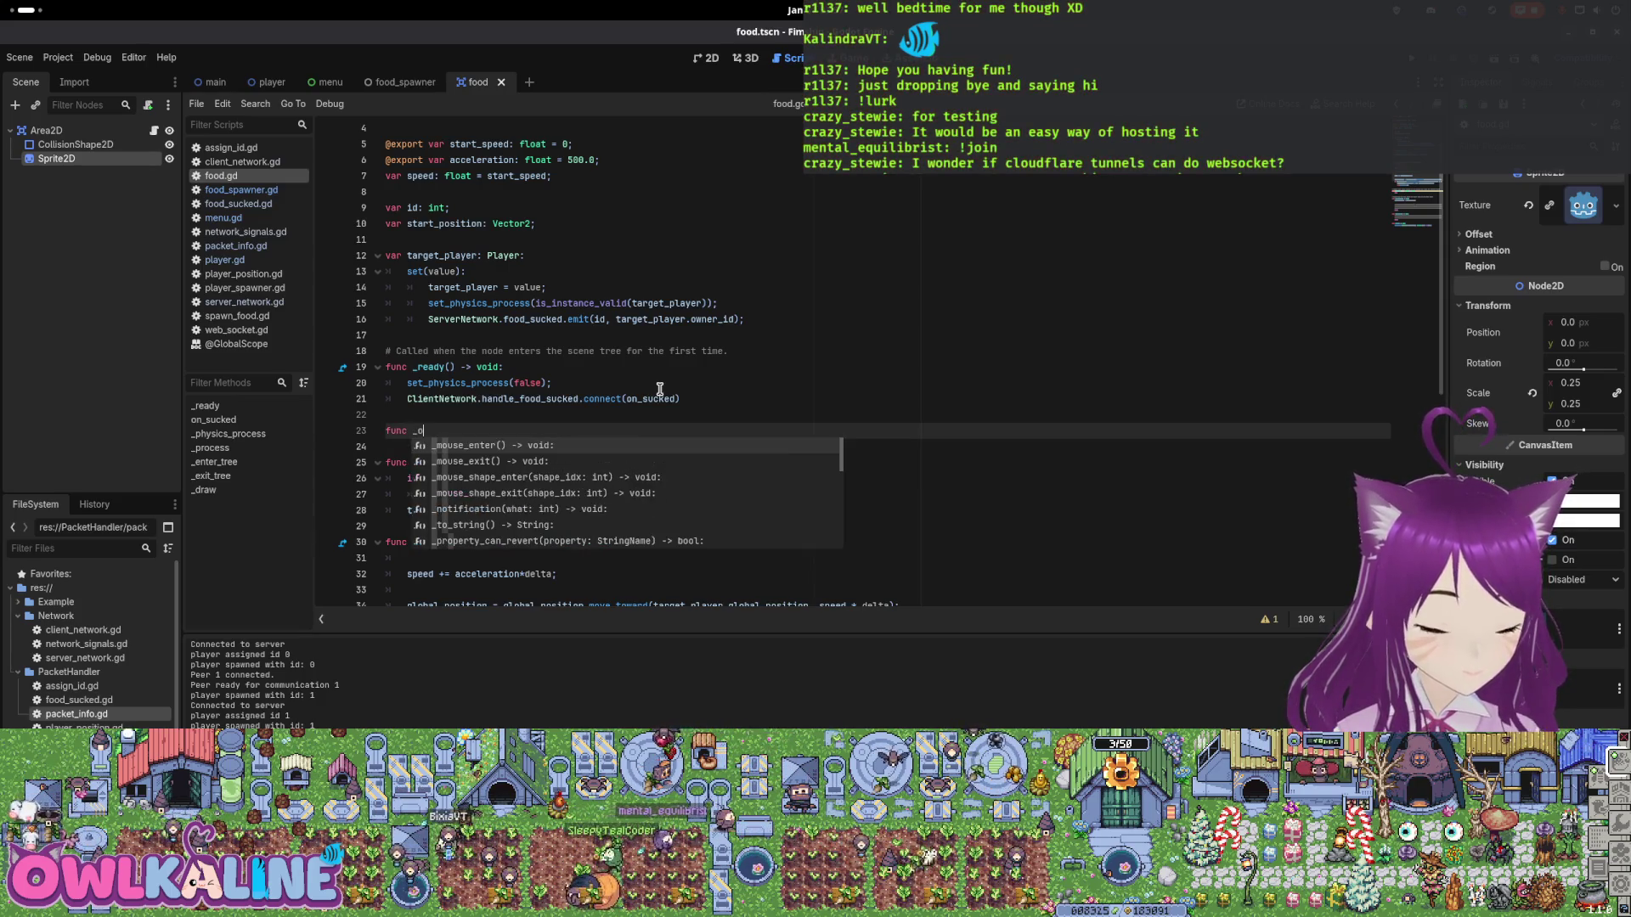
key(BackSpace)
text(ex)
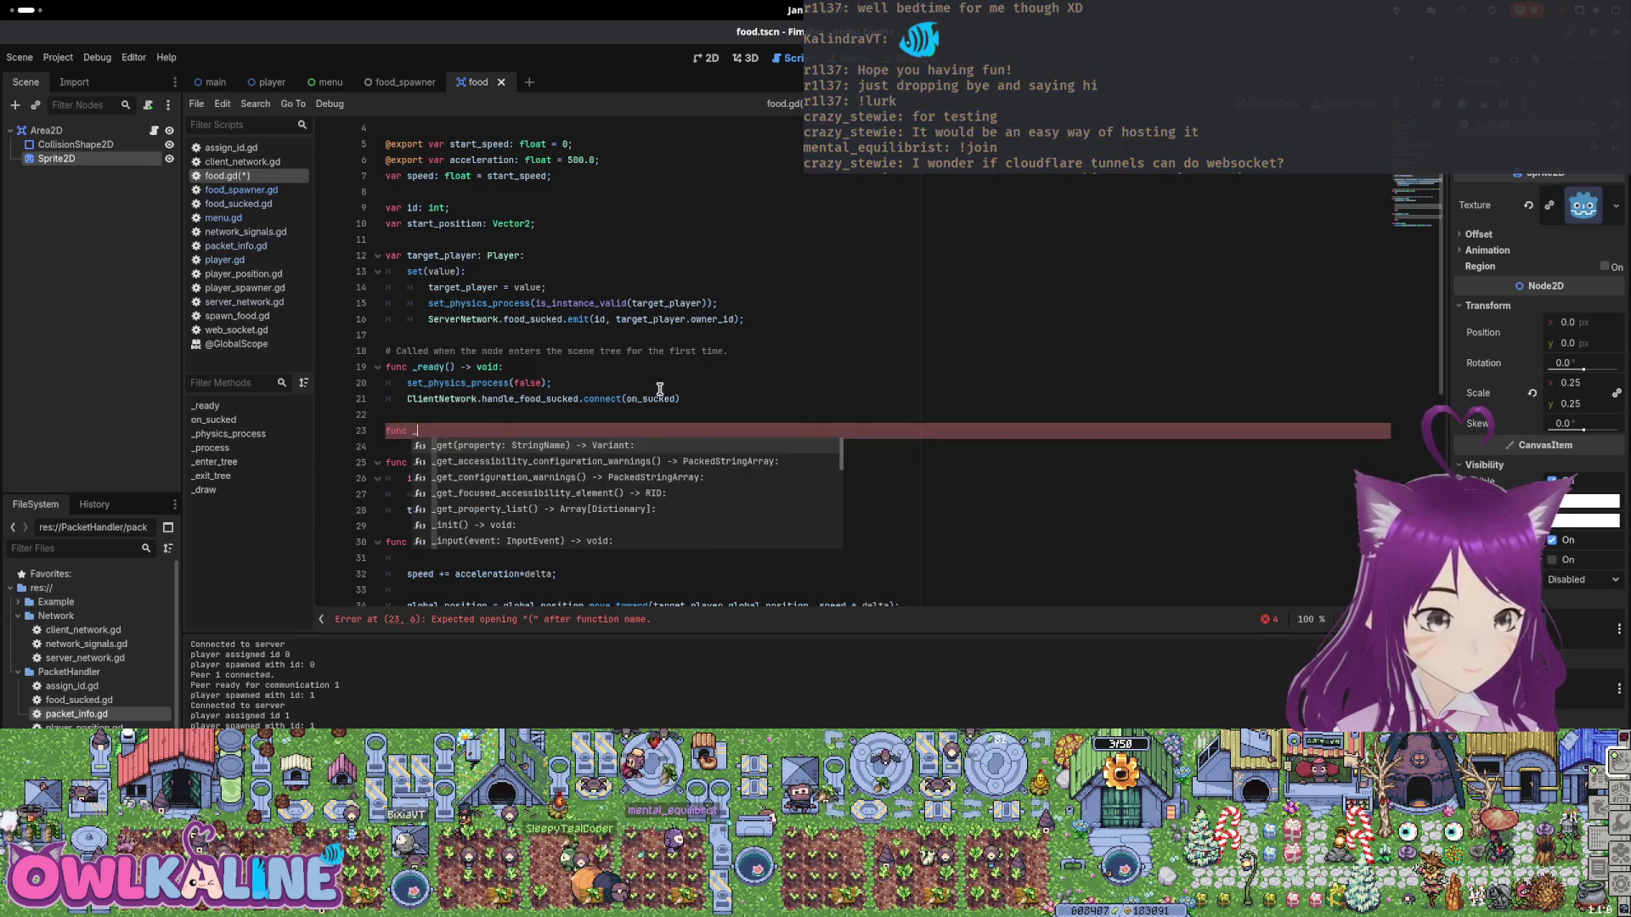
text(i)
key(BackSpace)
key(BackSpace)
key(BackSpace)
text(tre)
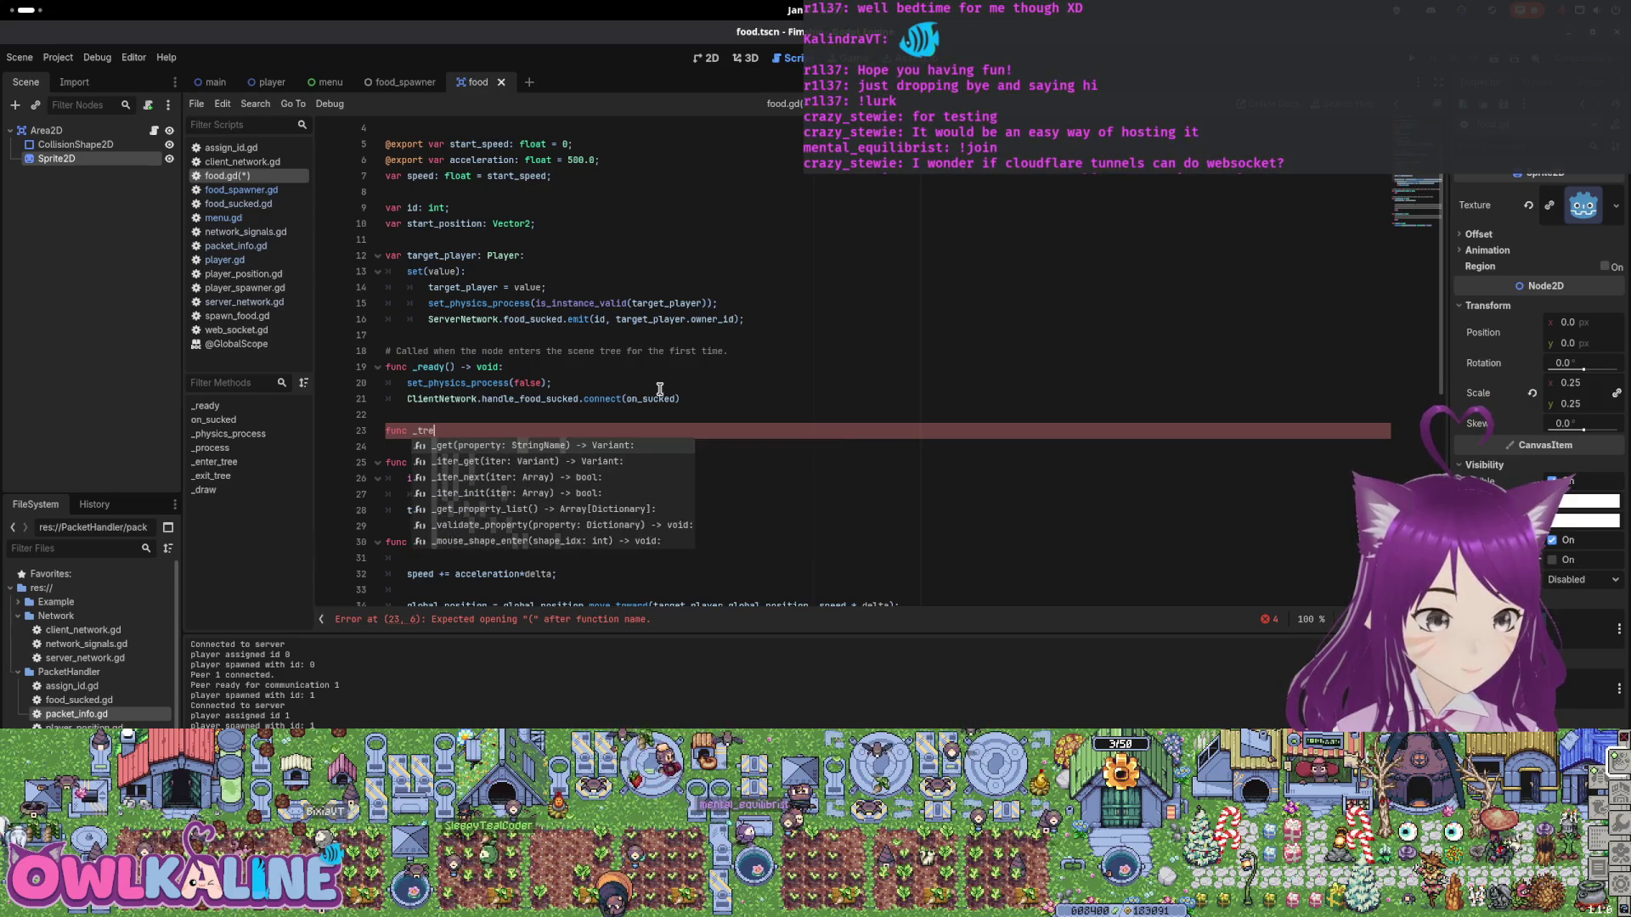
text(e)
key(BackSpace)
key(BackSpace)
key(BackSpace)
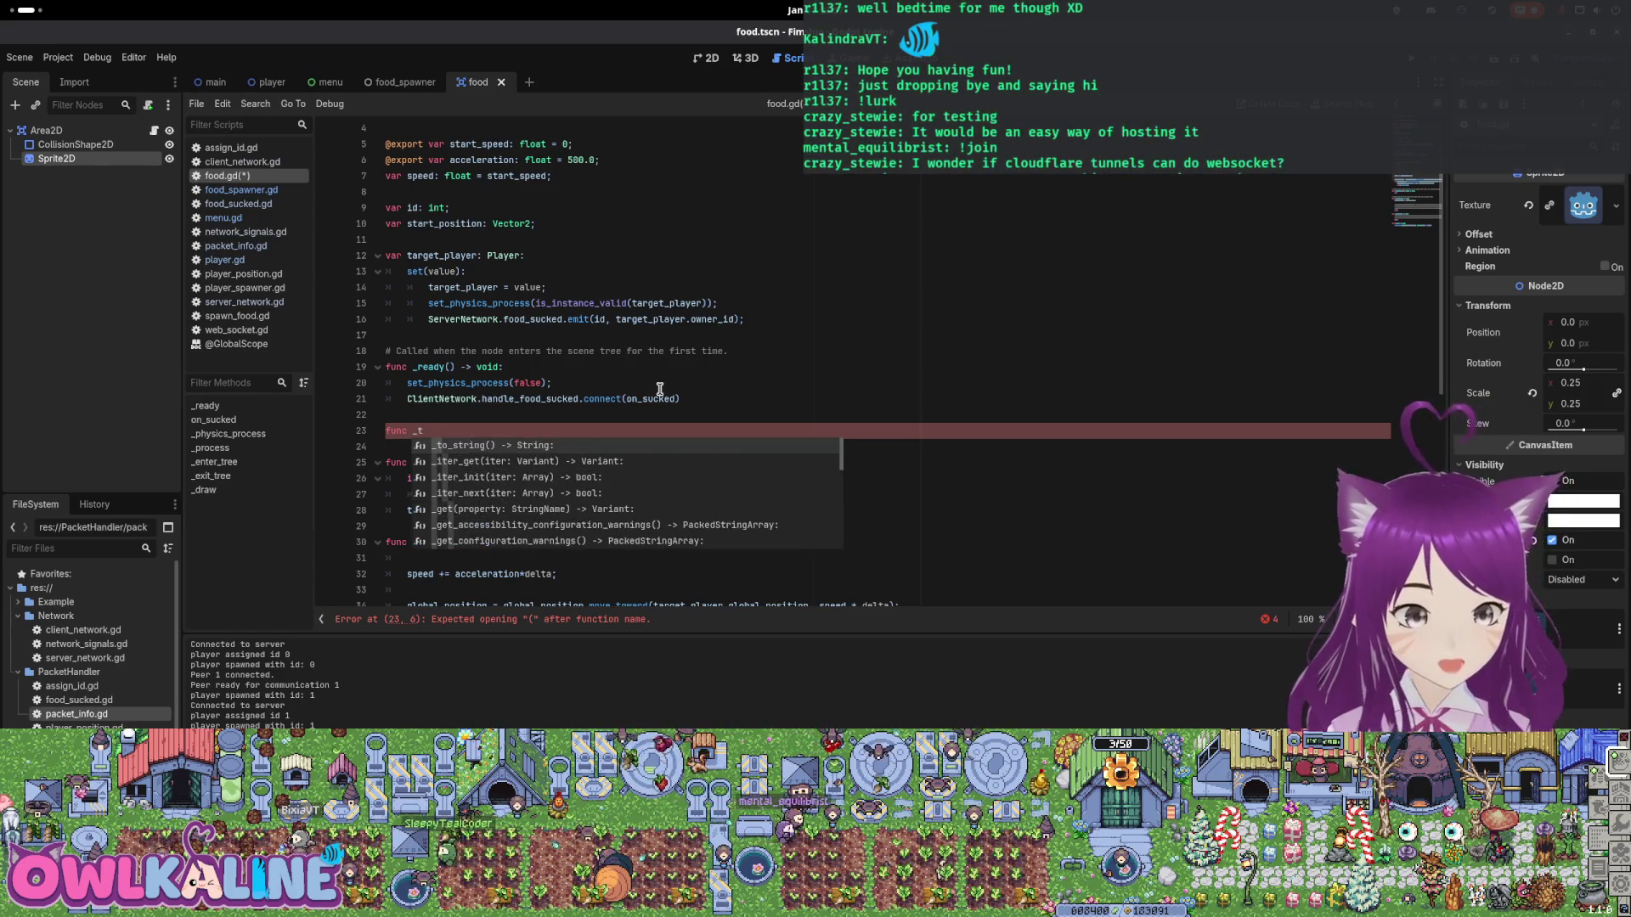
text(exi)
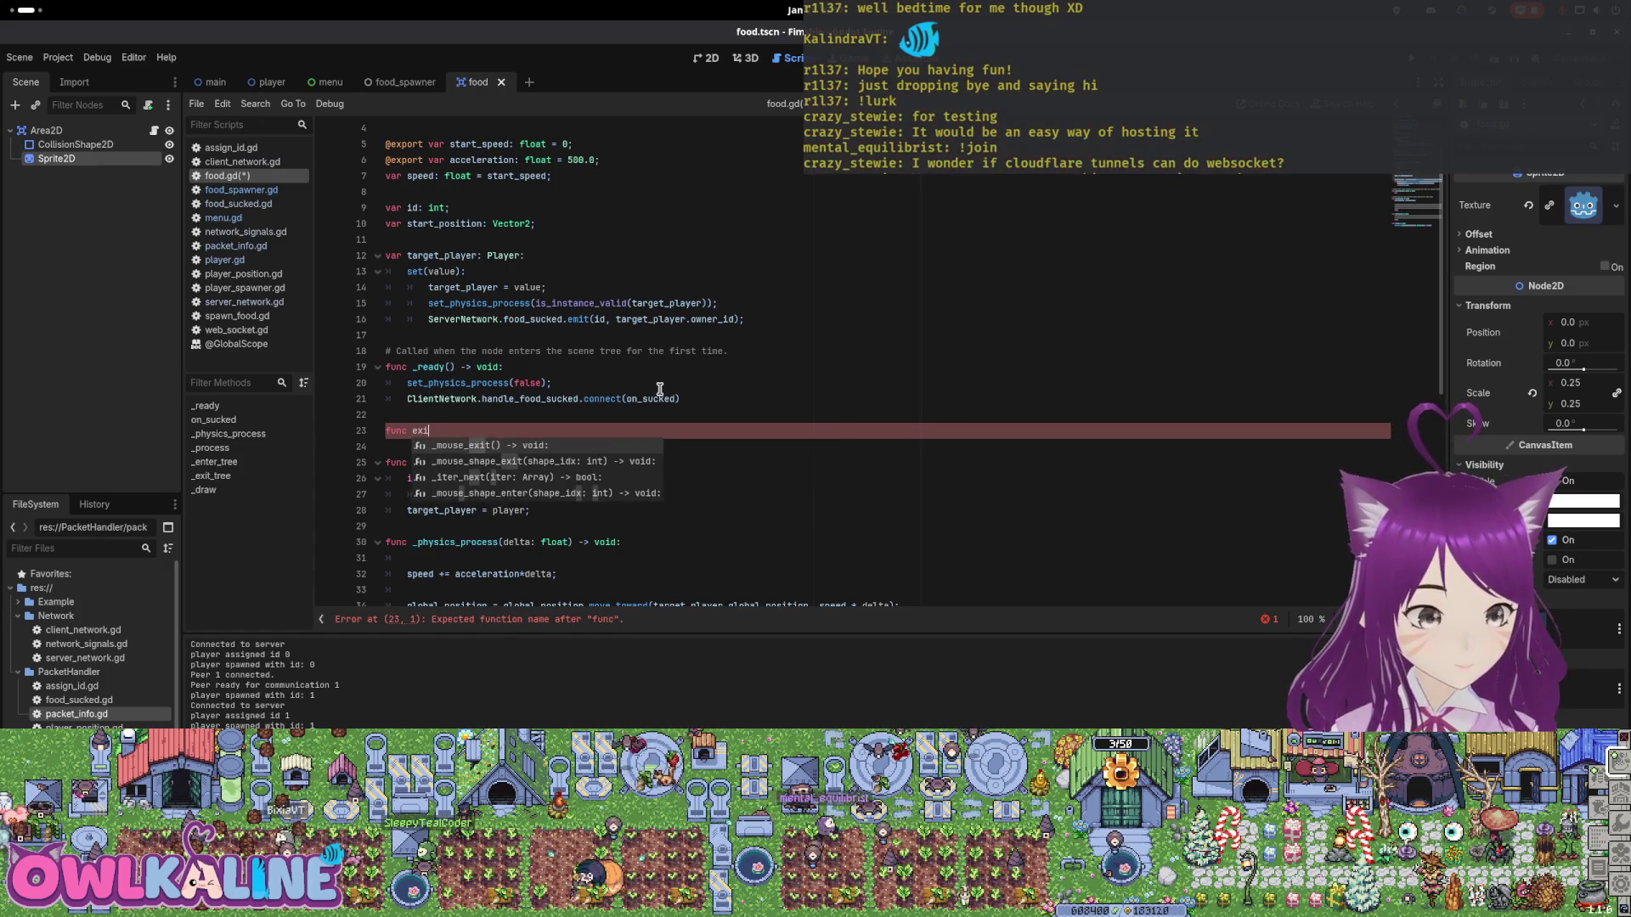
key(BackSpace)
key(BackSpace)
key(BackSpace)
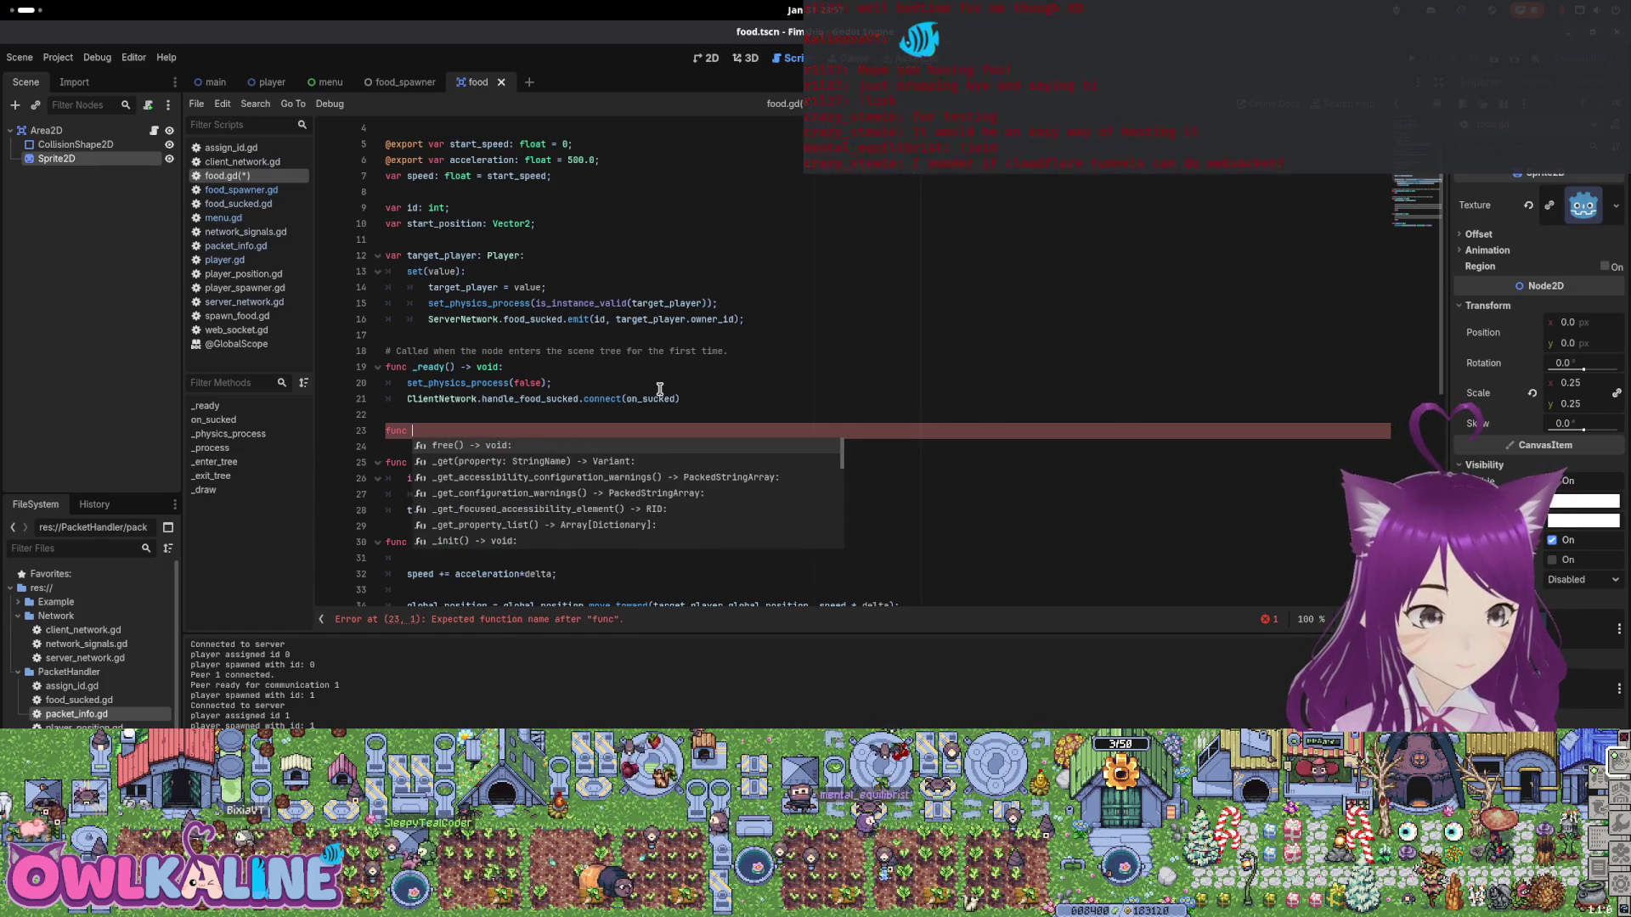
text(_on_)
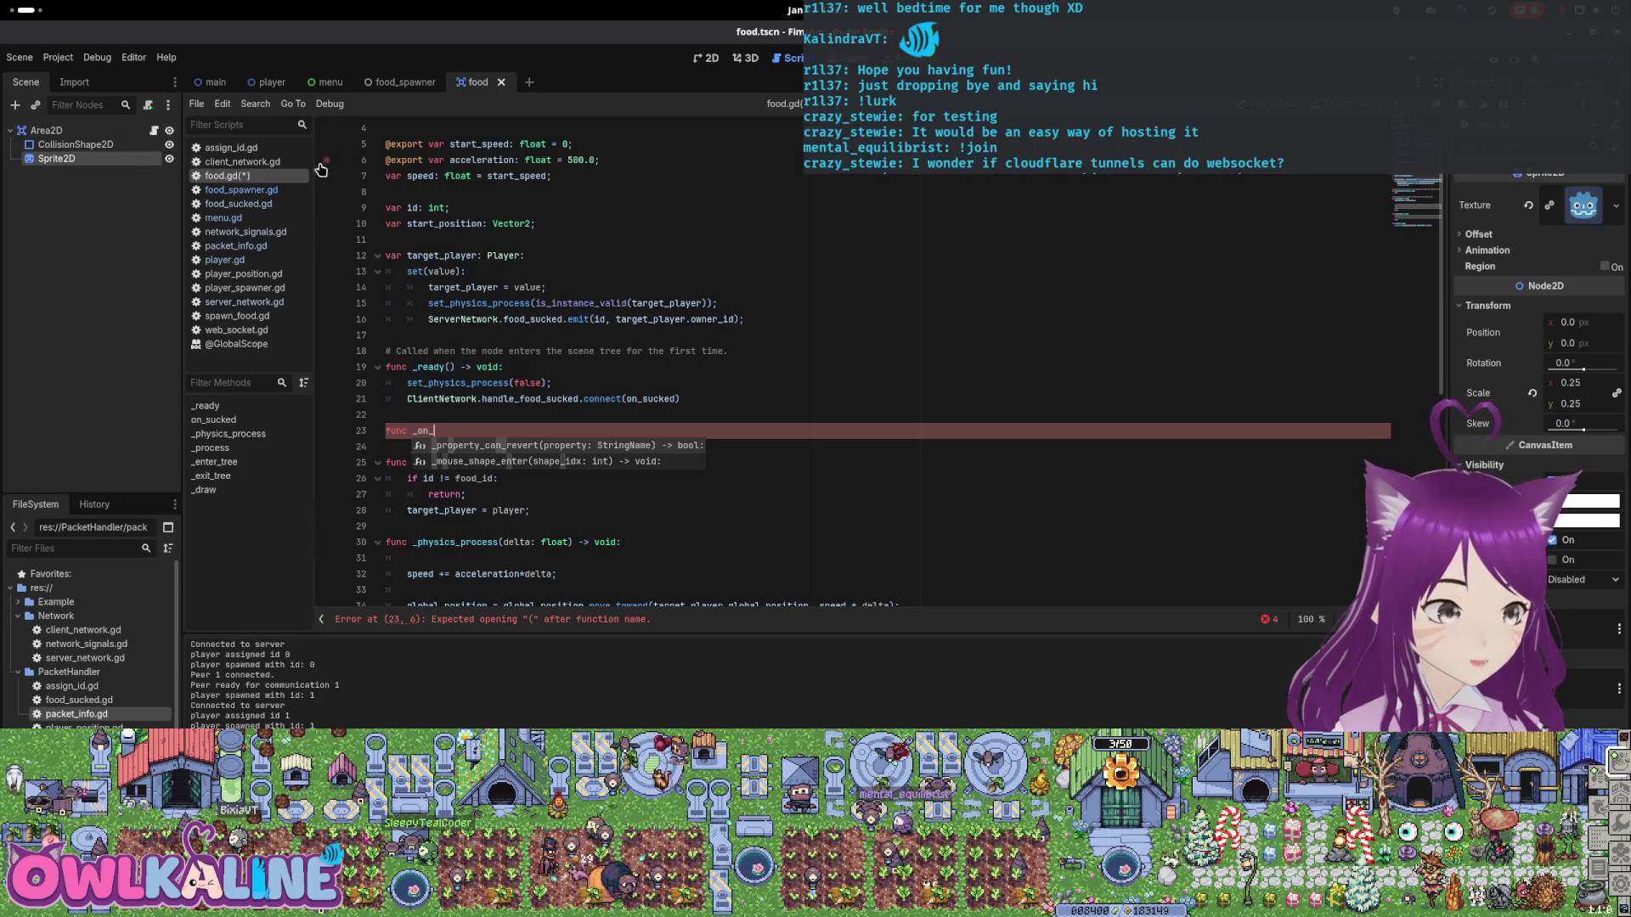
Check the _exit_tree name in food_spawner.gd, then return to food.gd.
click(399, 83)
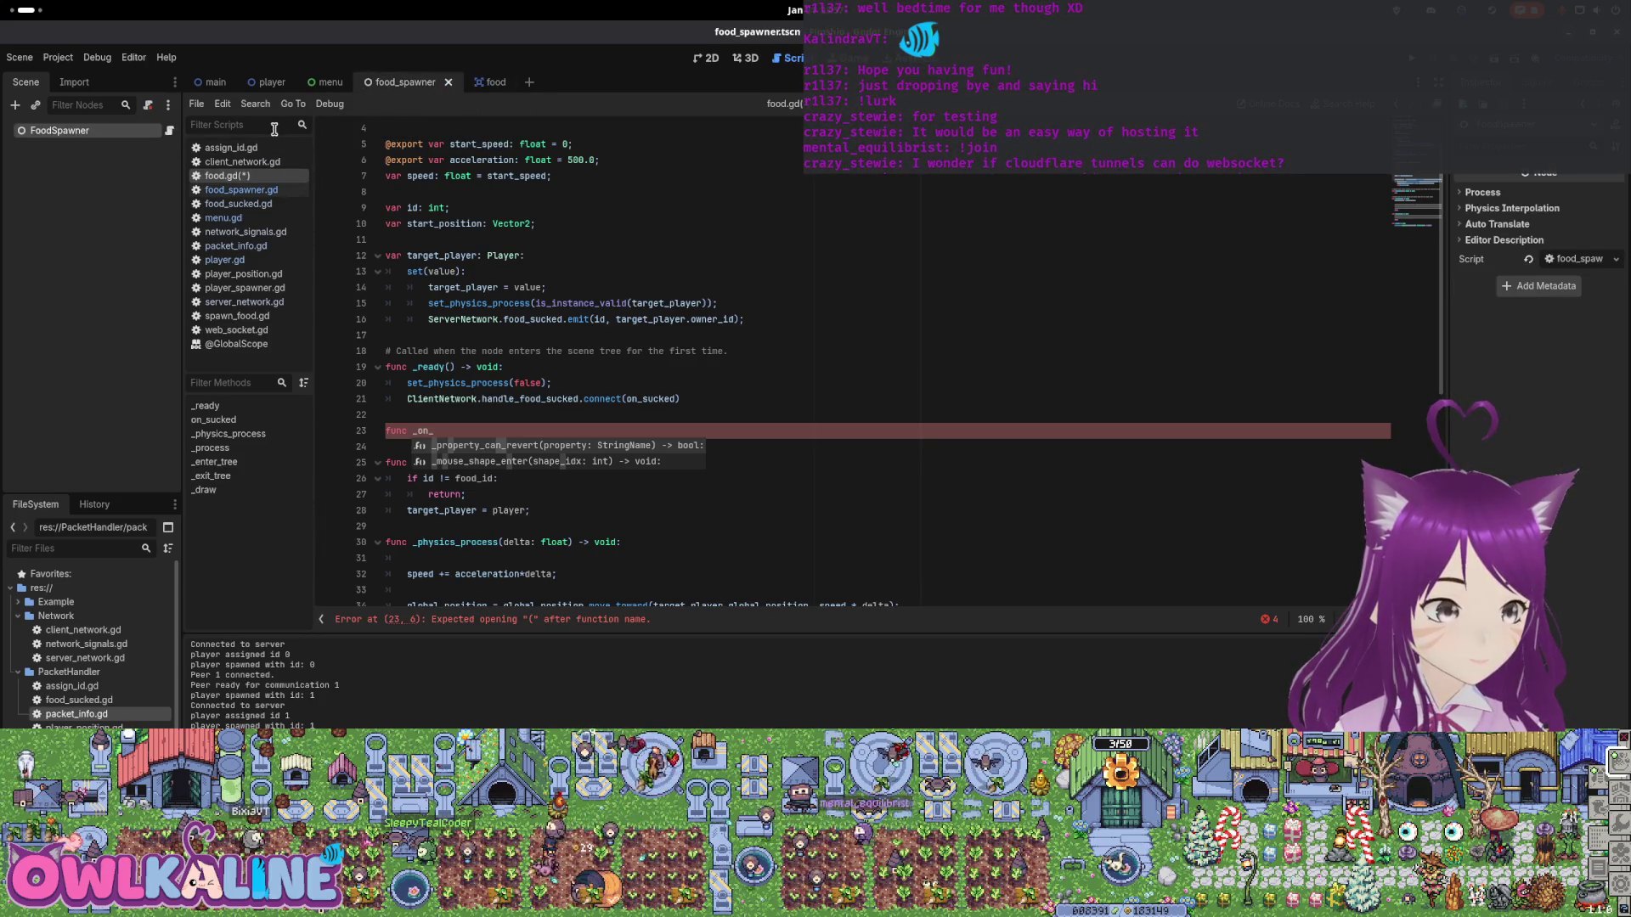
click(240, 189)
double_click(440, 255)
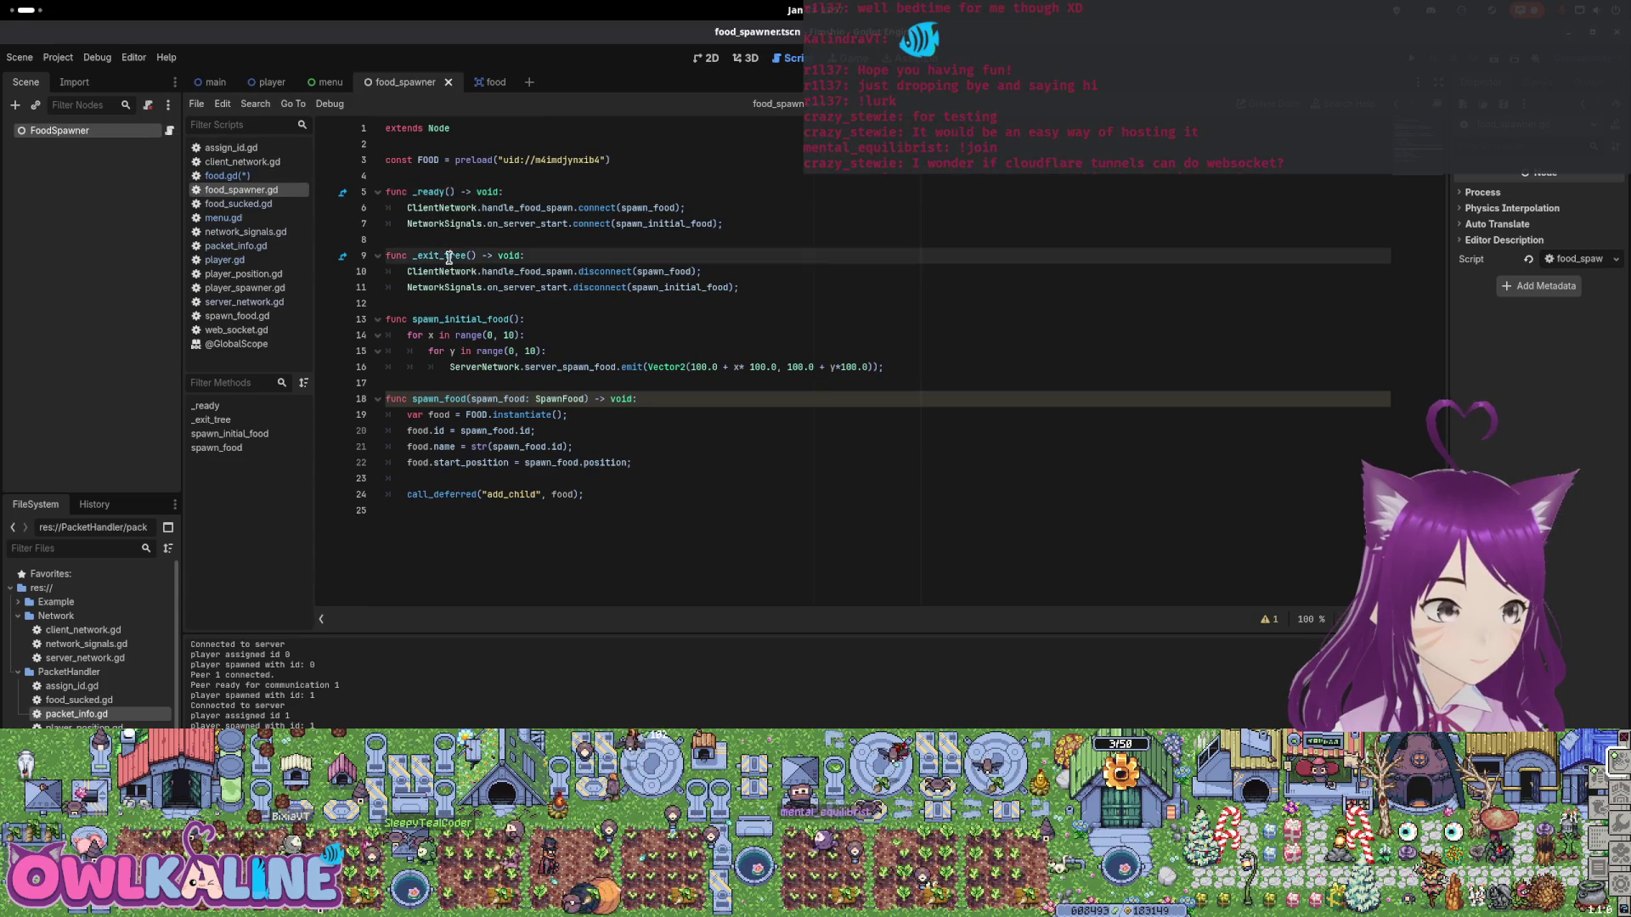
click(493, 82)
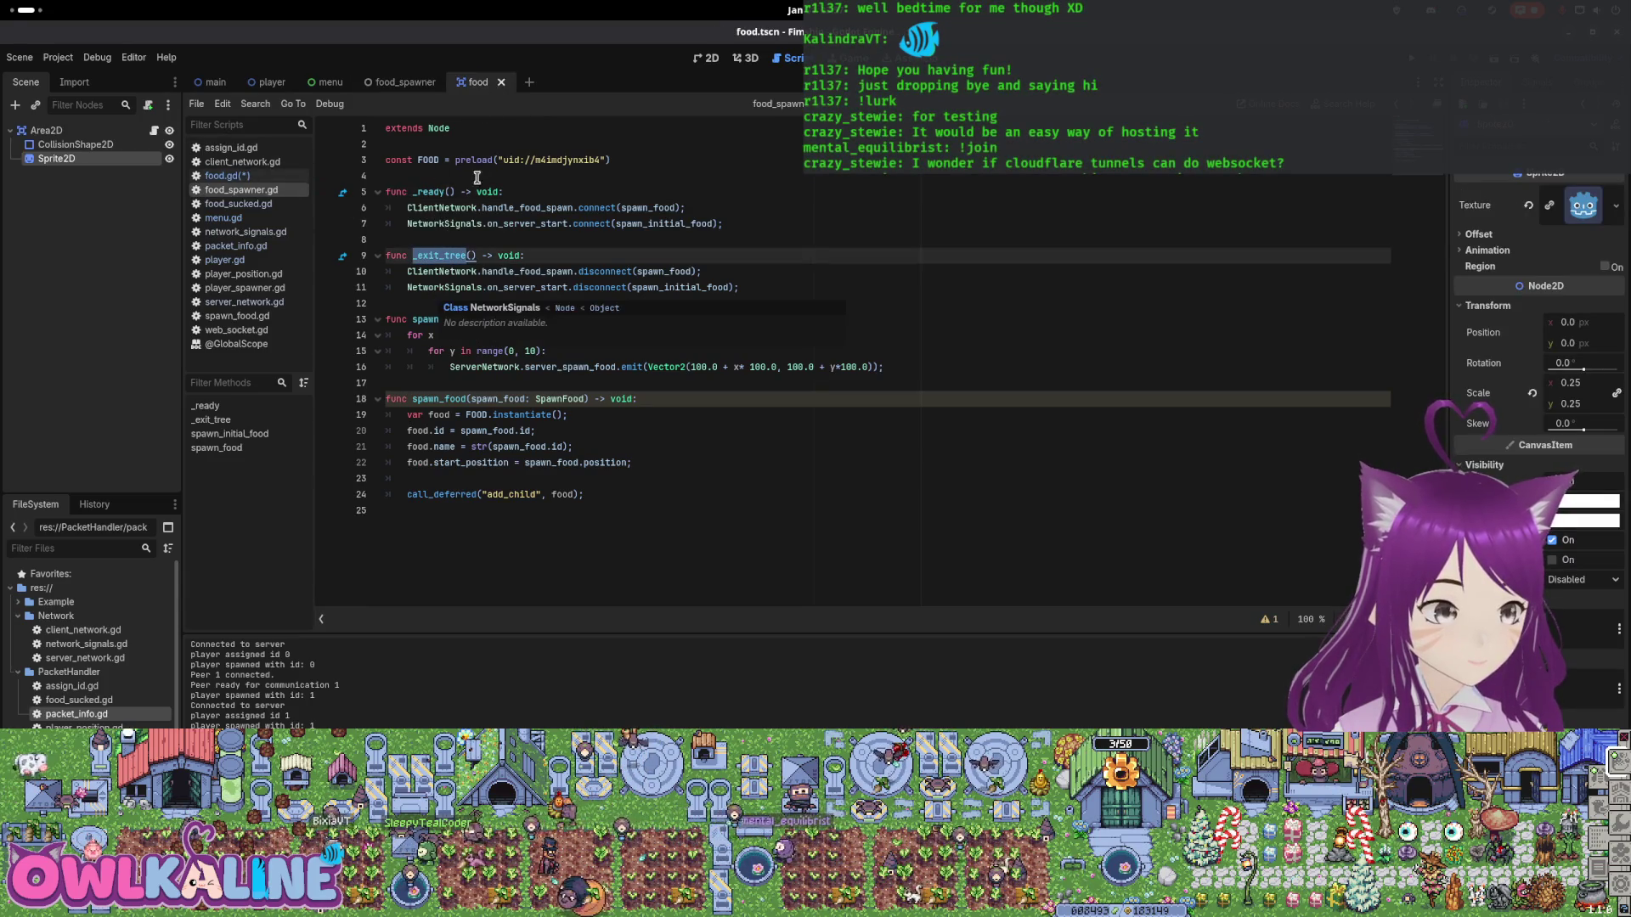
click(202, 176)
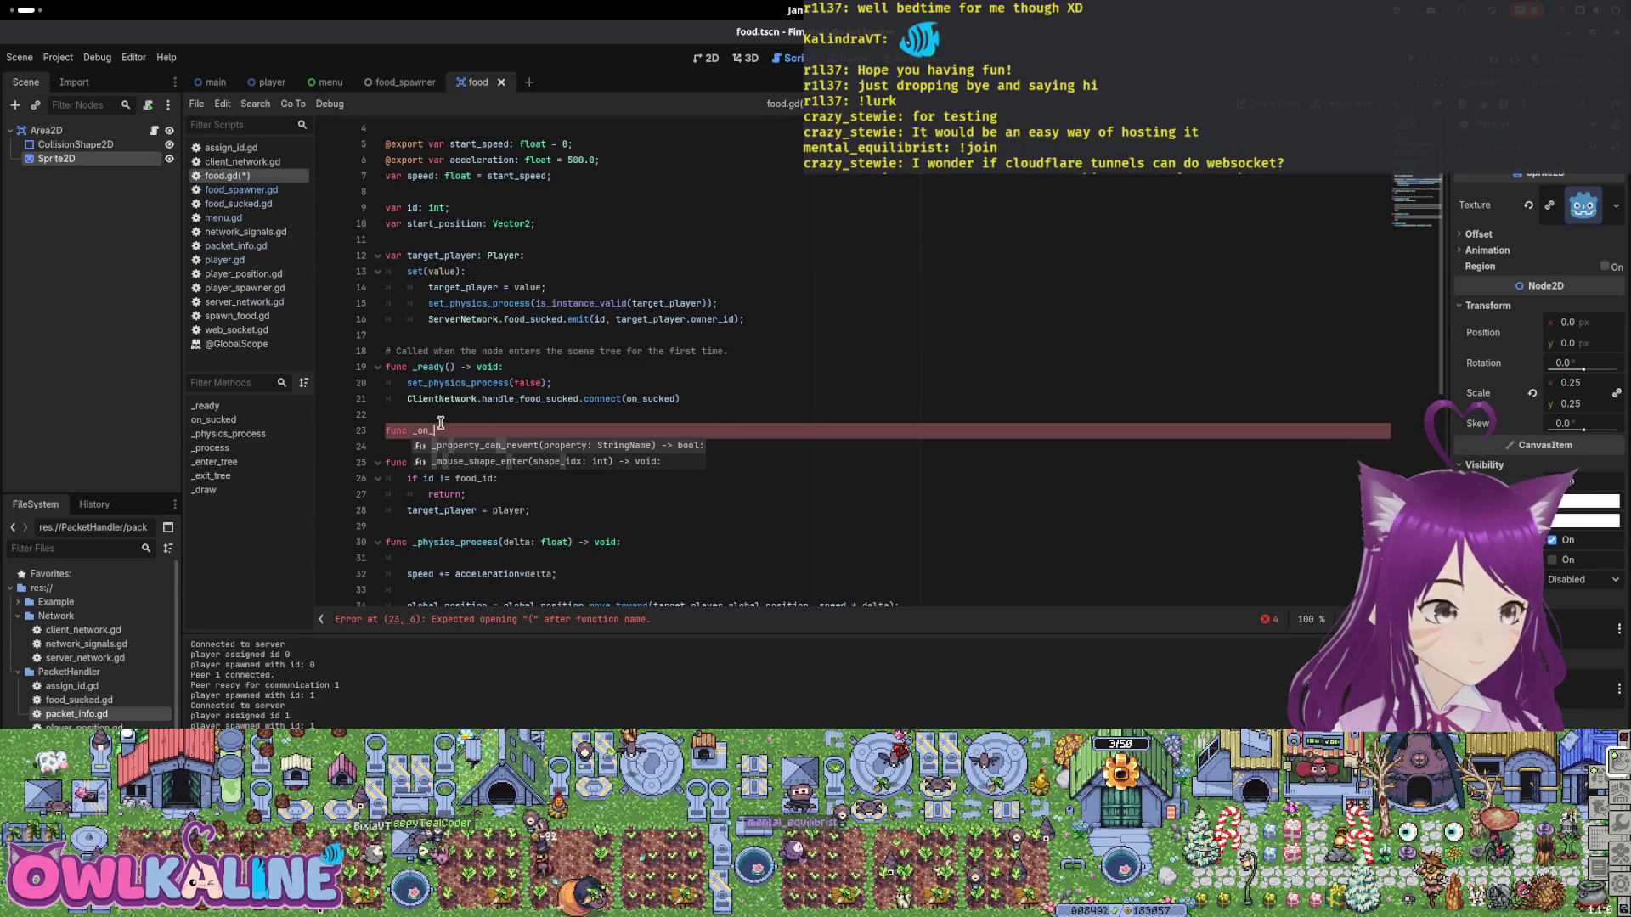
Write the header 'func _exit_tree() -> void:', correcting the return type spelling.
key(BackSpace)
key(BackSpace)
key(BackSpace)
text(exi)
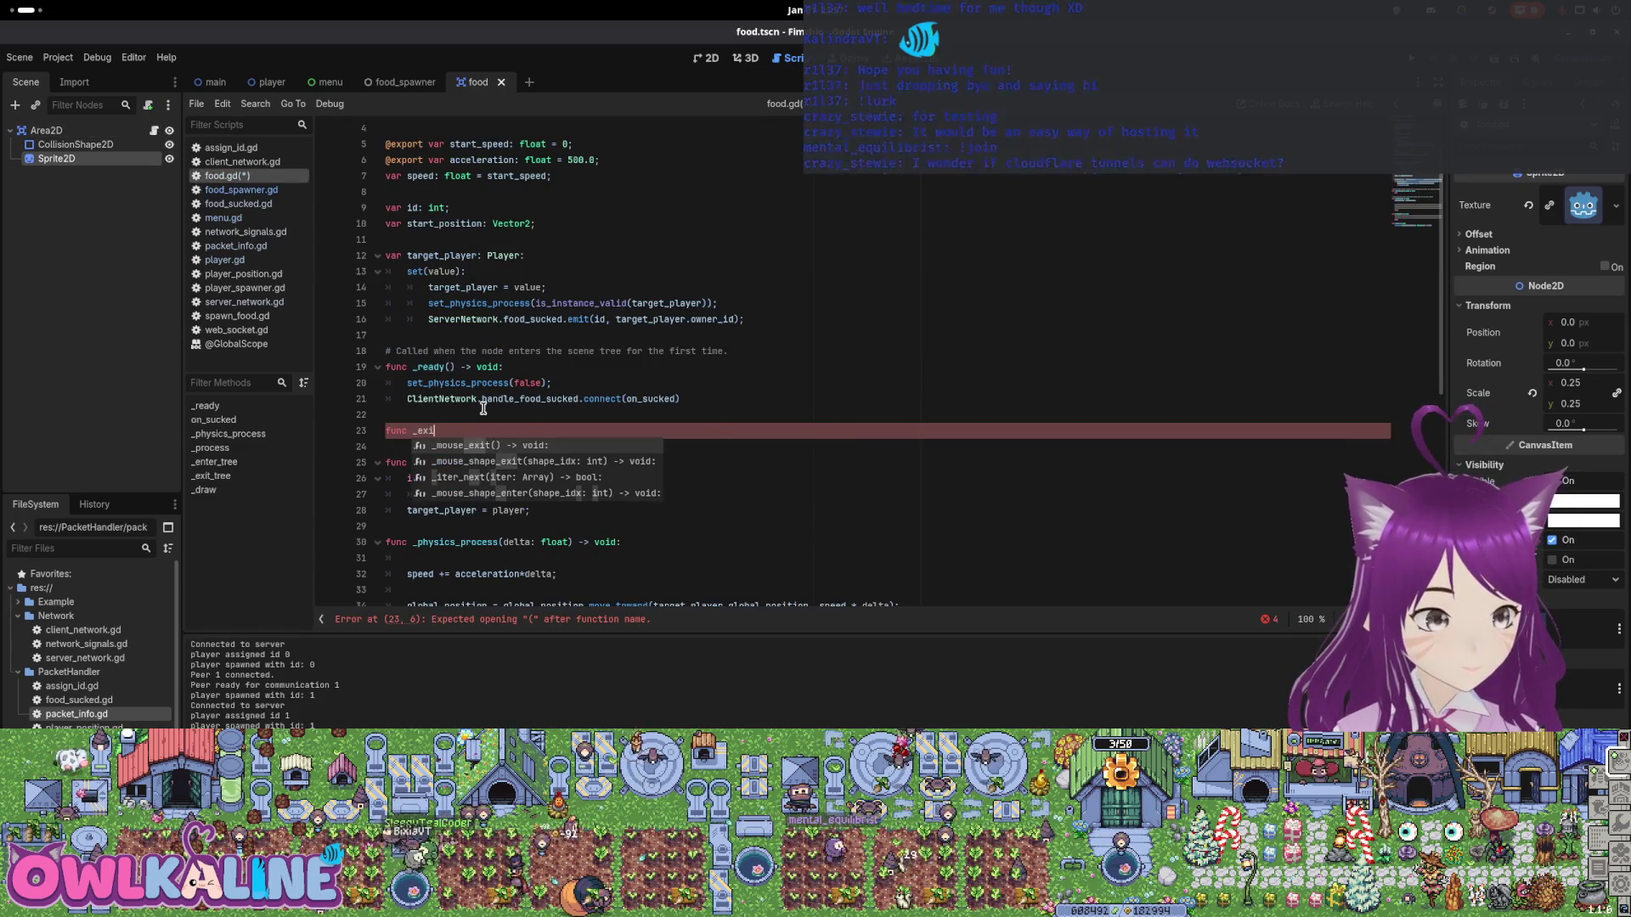
text(t_tree():)
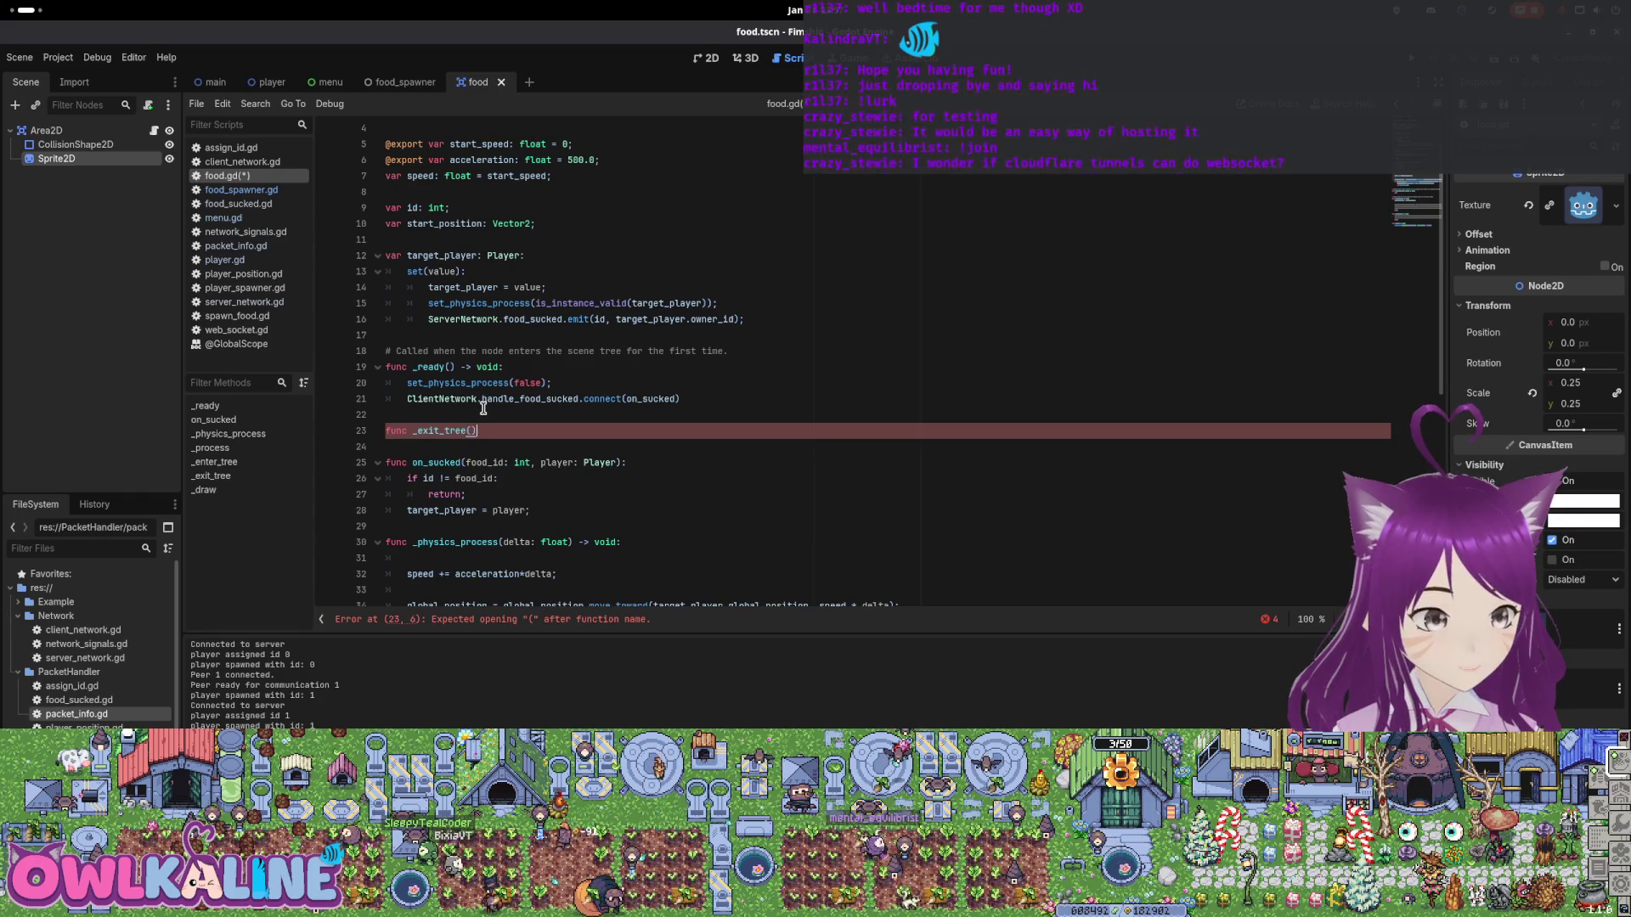
key(Return)
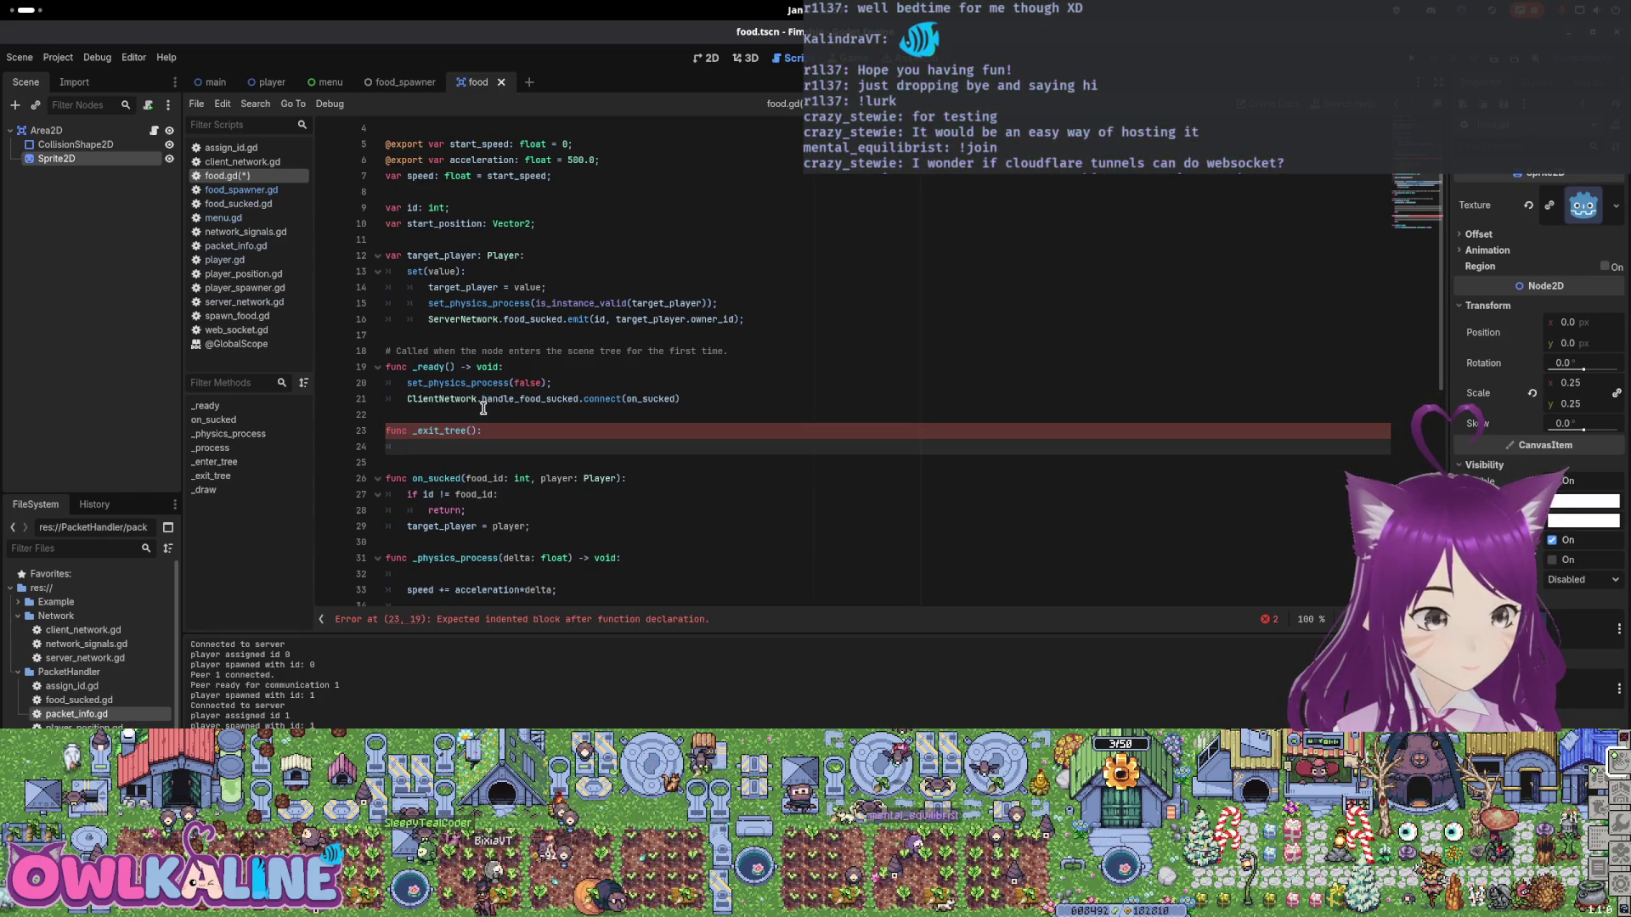
key(Left)
key(Left)
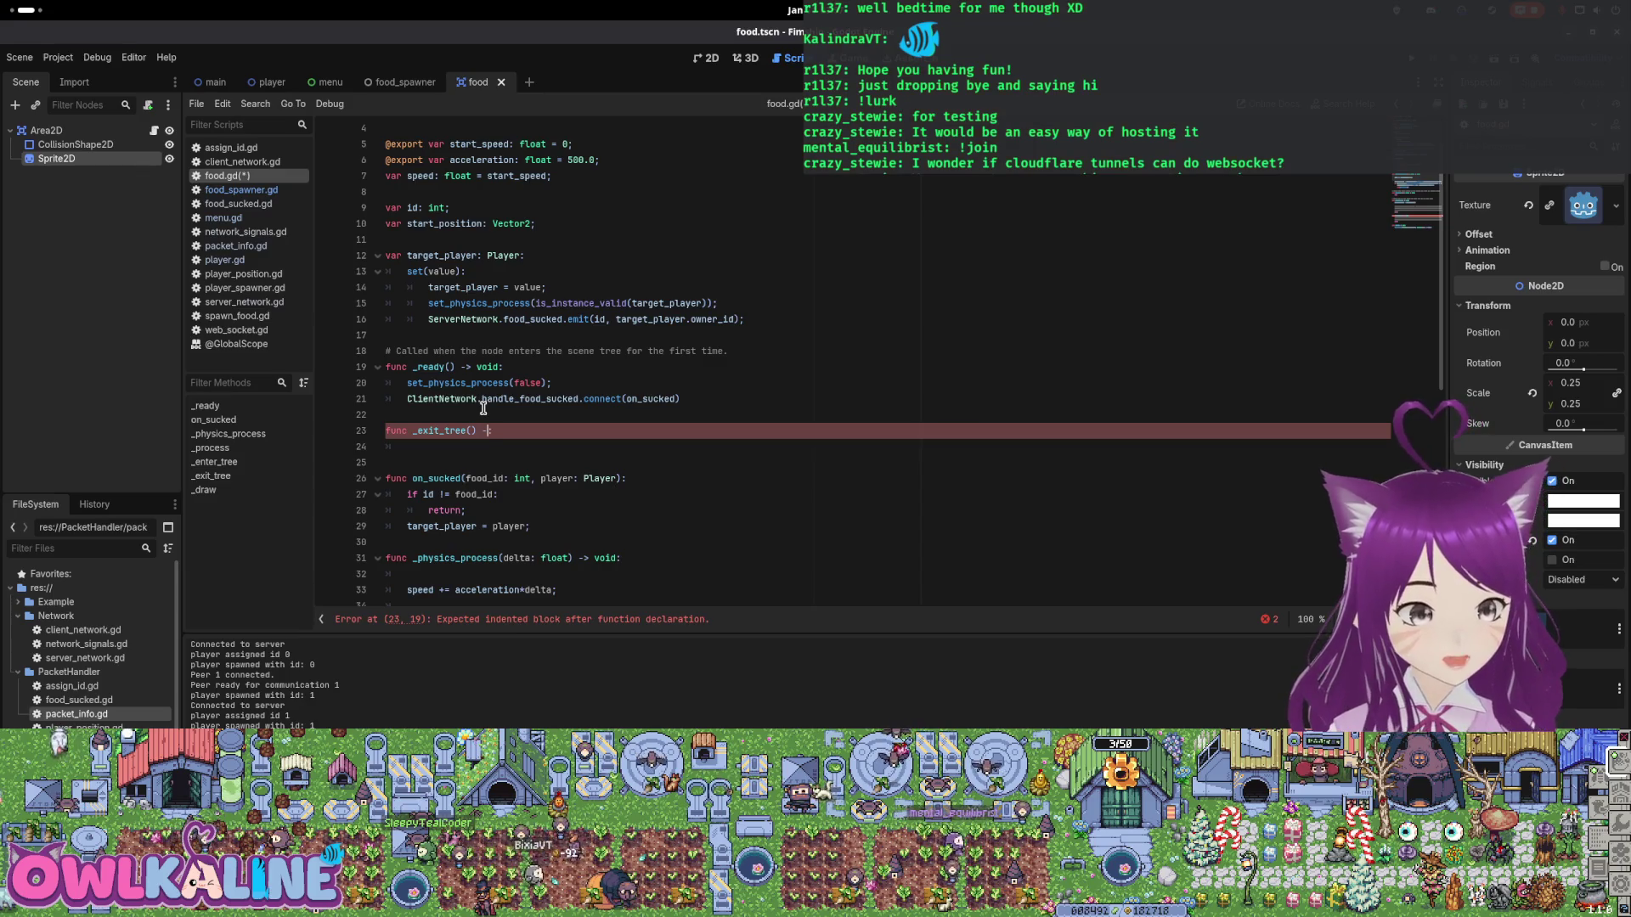
text(> pass:)
key(Return)
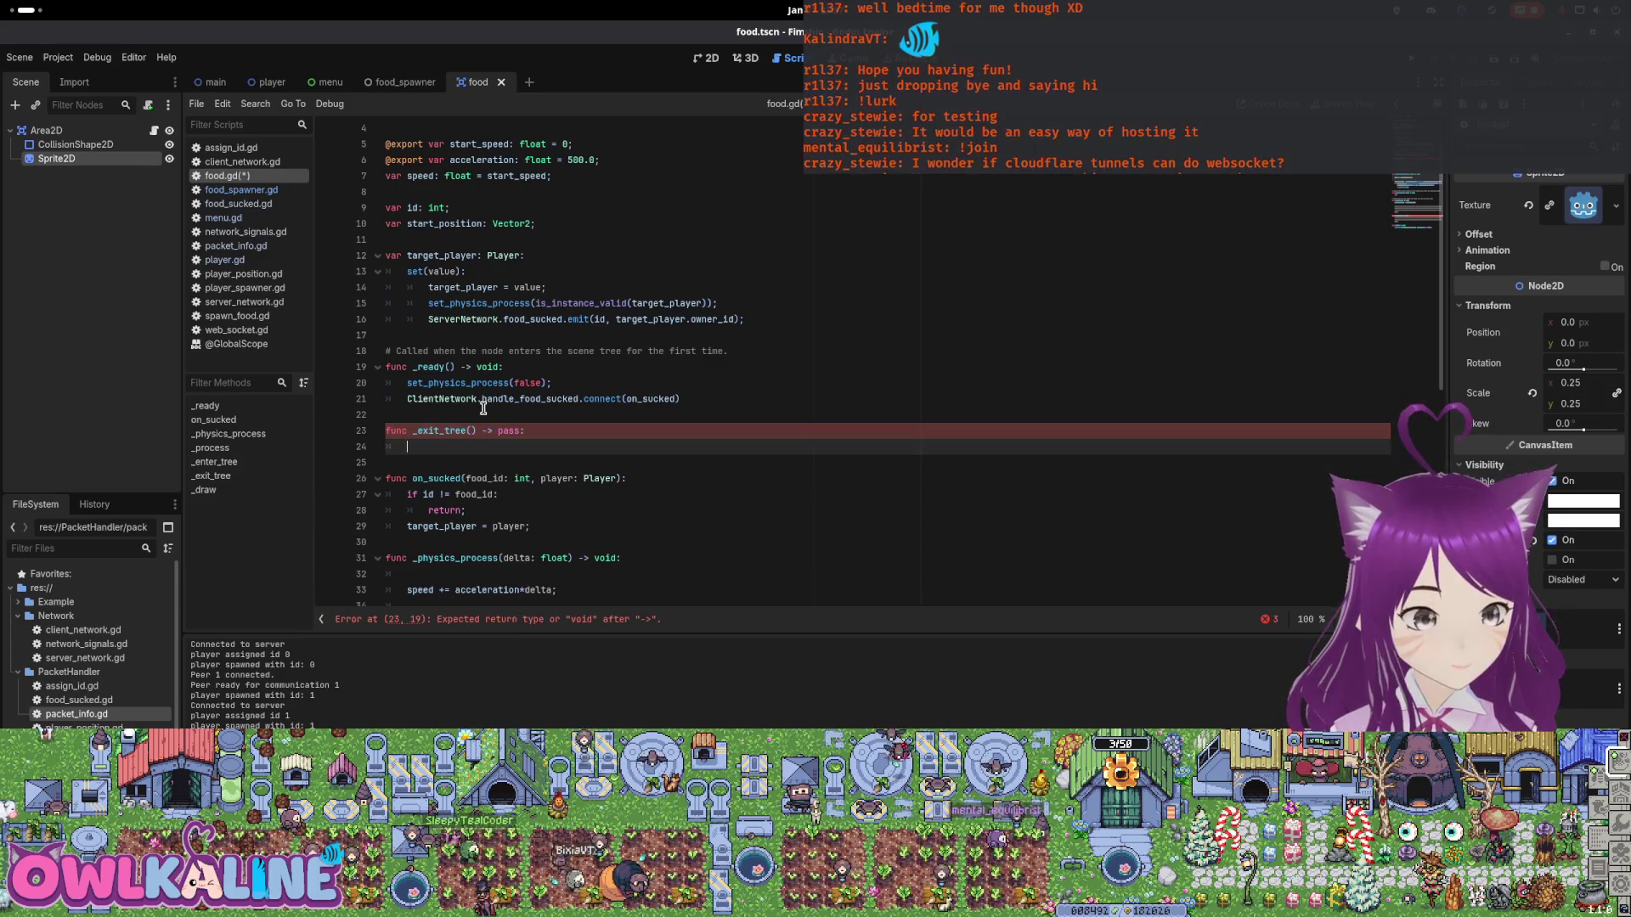
key(Left)
key(Left)
key(BackSpace)
key(BackSpace)
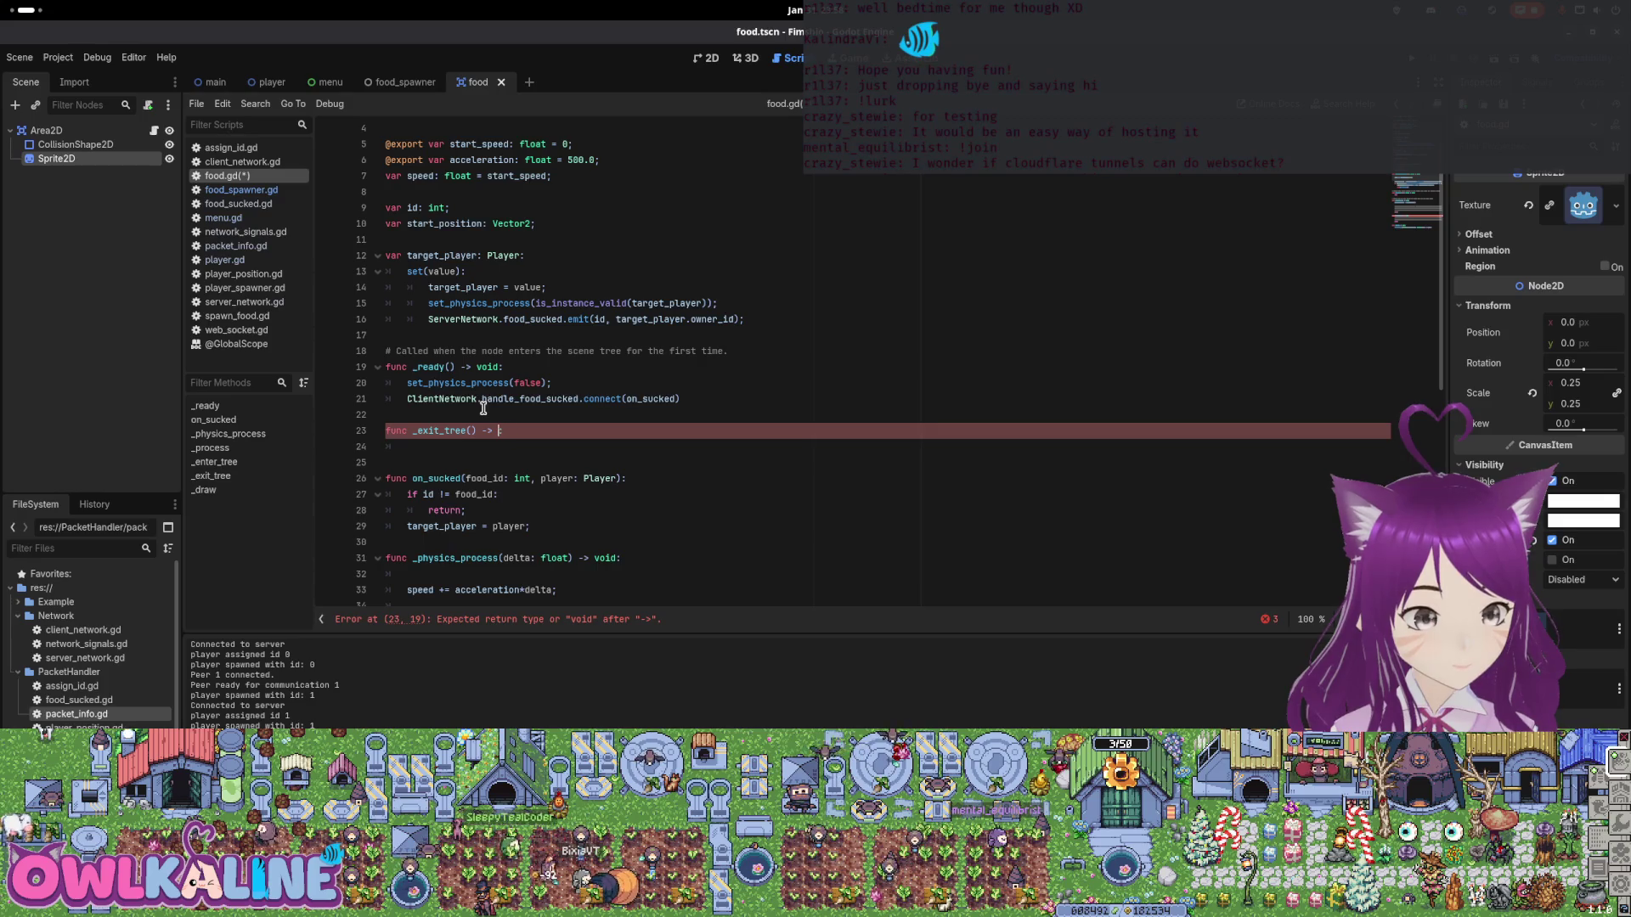
key(Right)
key(Return)
key(Left)
key(Left)
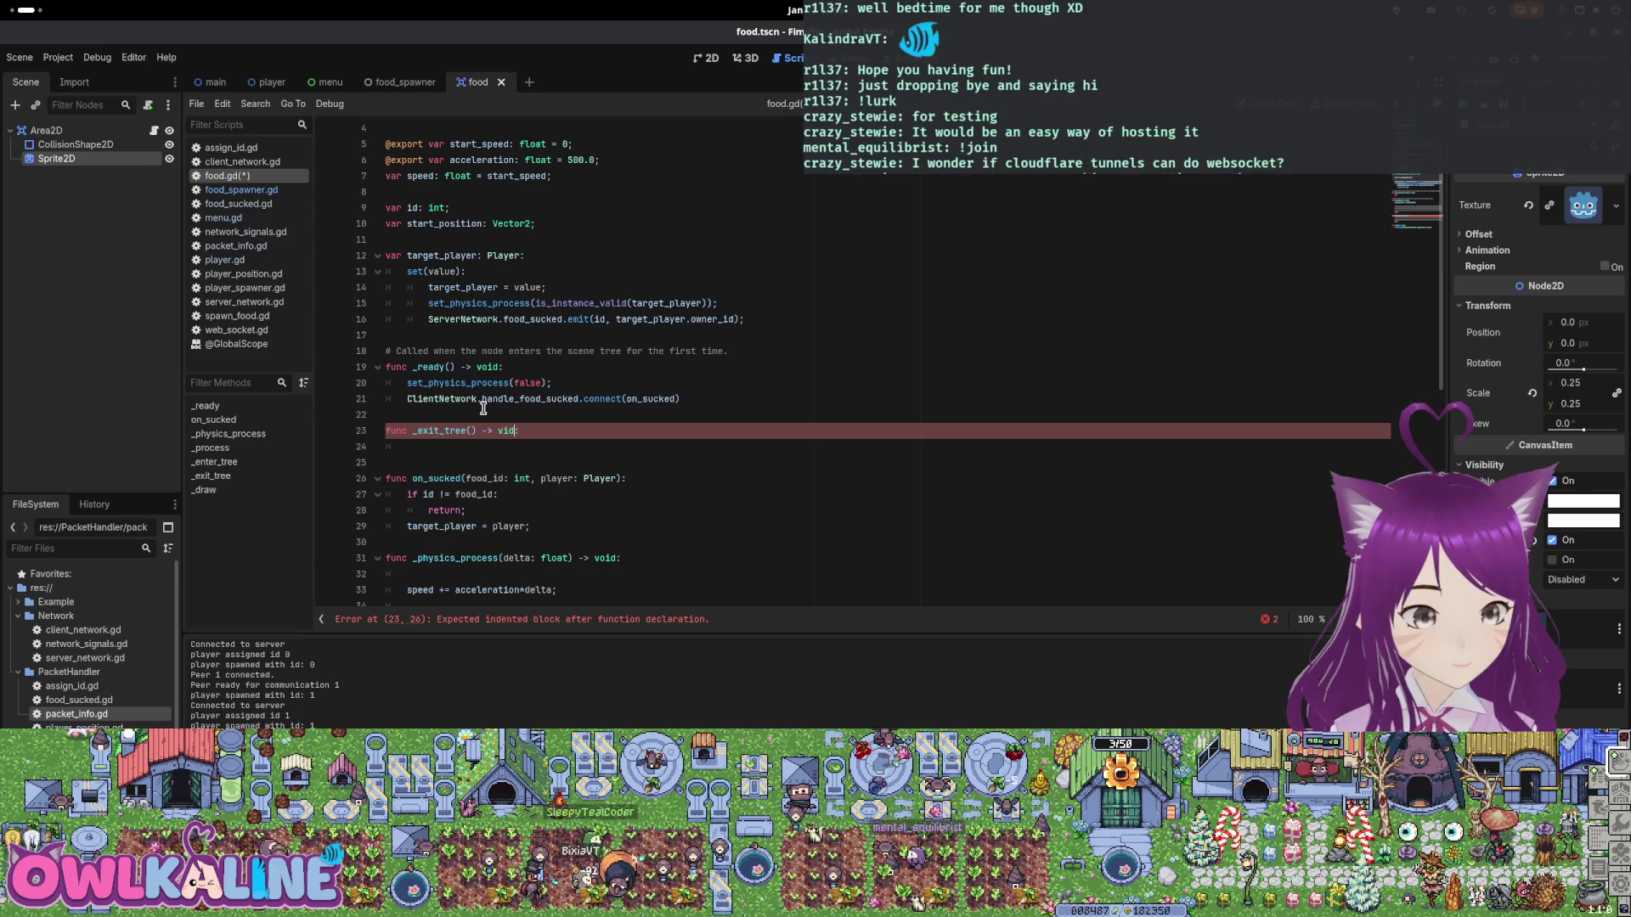
text(o)
key(End)
Give _exit_tree a body of 'pass;'.
key(Down)
text(p)
key(BackSpace)
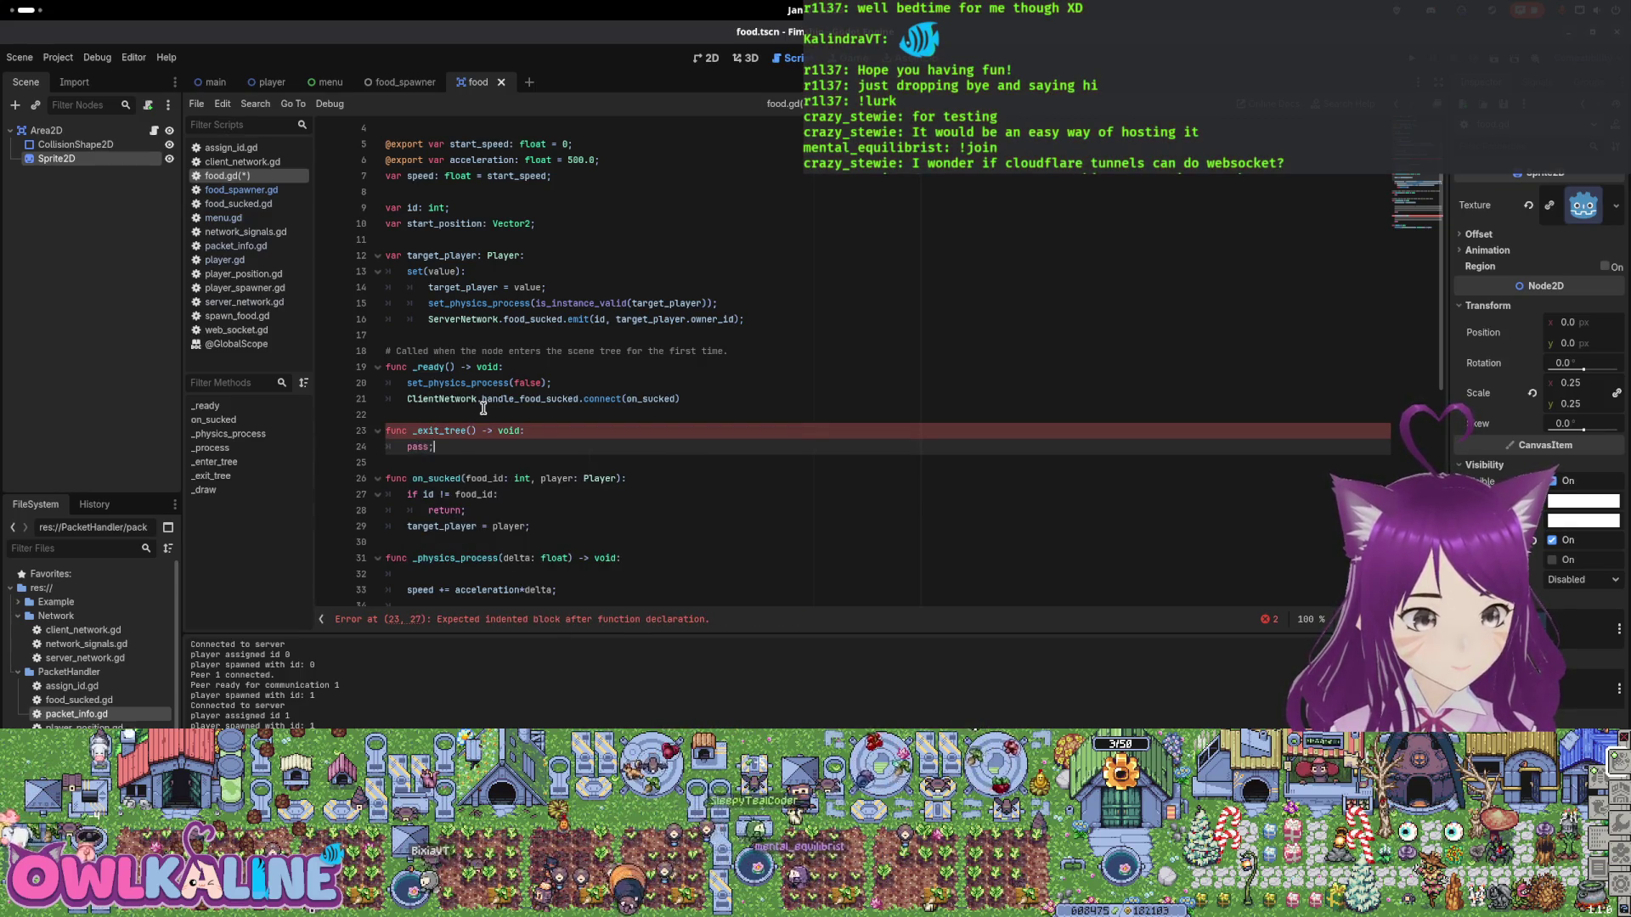
text(pass;)
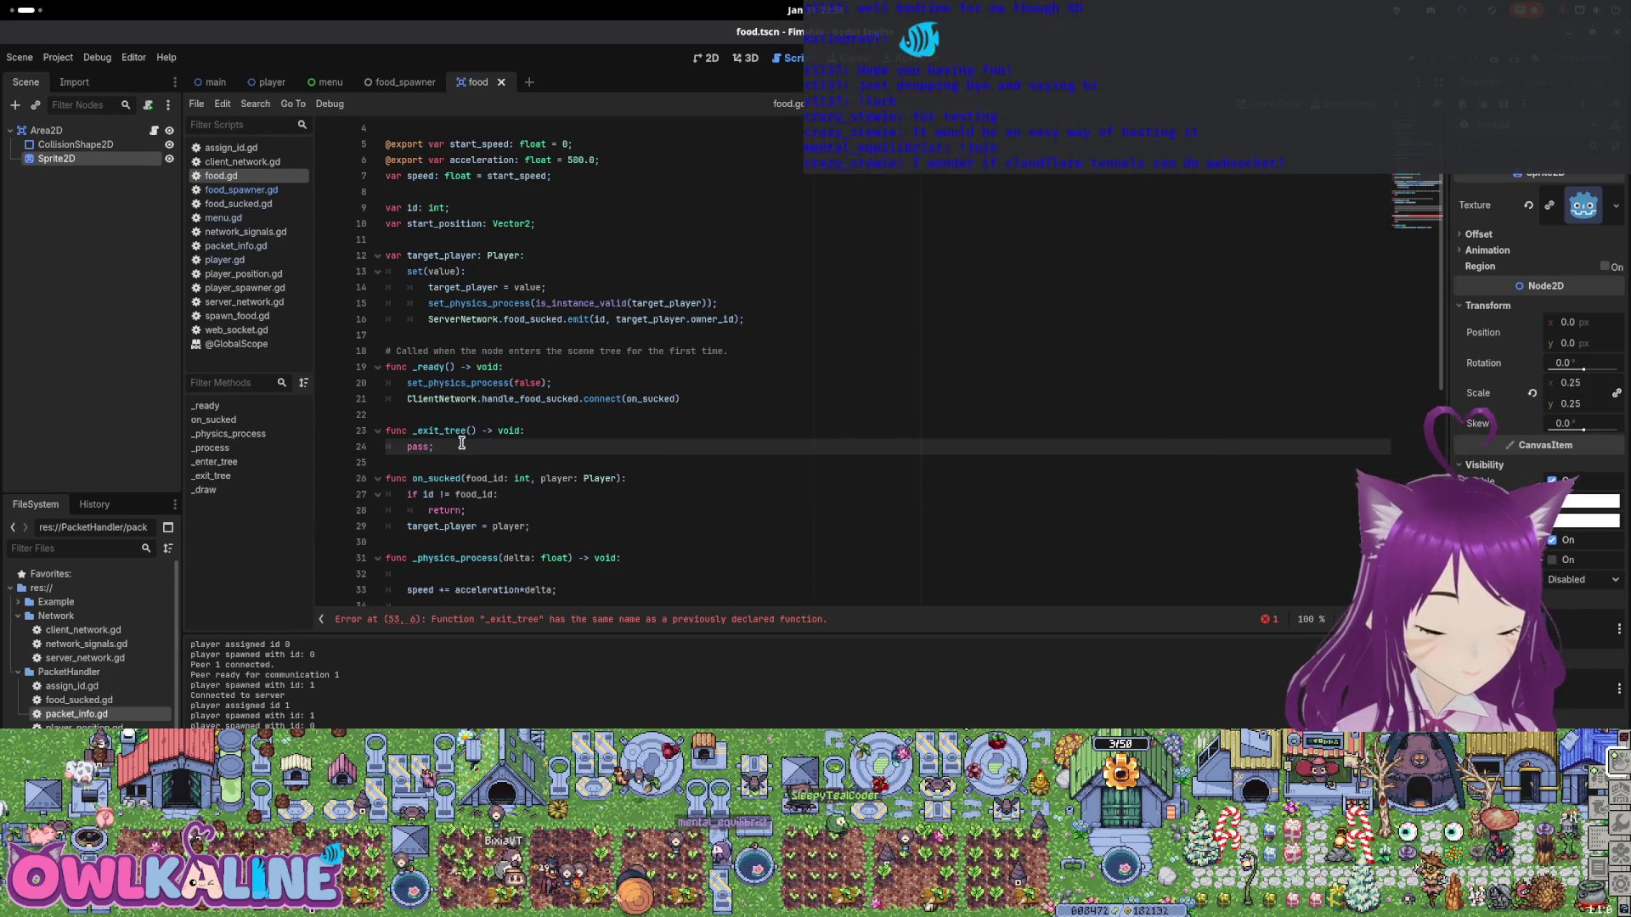
click(405, 82)
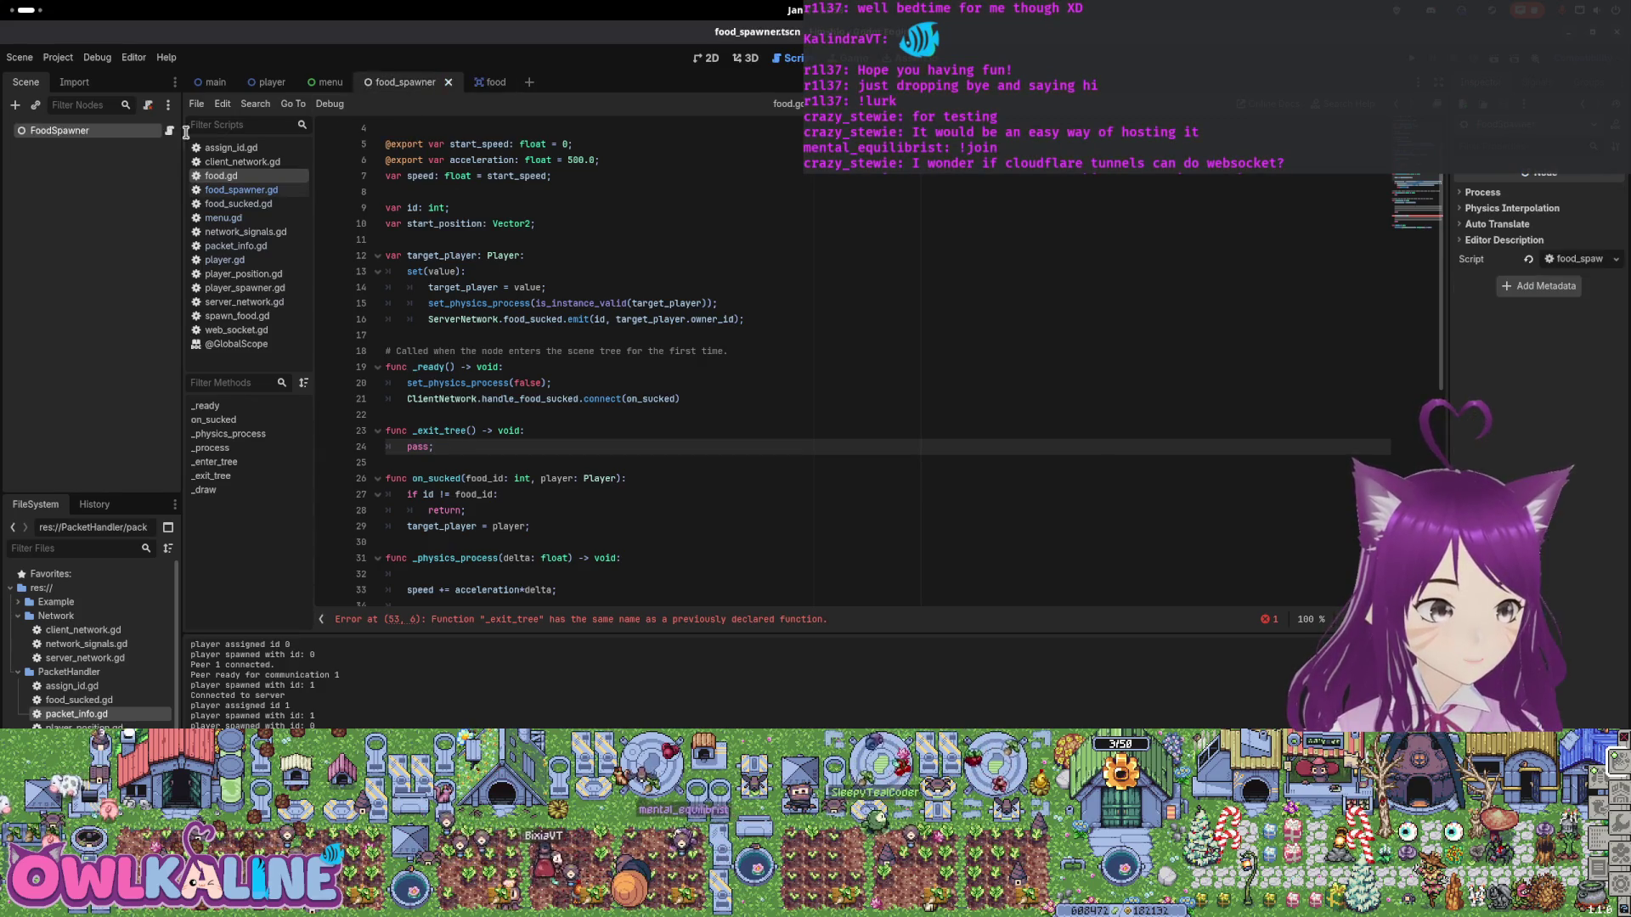
Copy food_spawner.gd's _exit_tree into food.gd and delete the empty _exit_tree.
drag(741, 288, 332, 257)
key(ctrl+c)
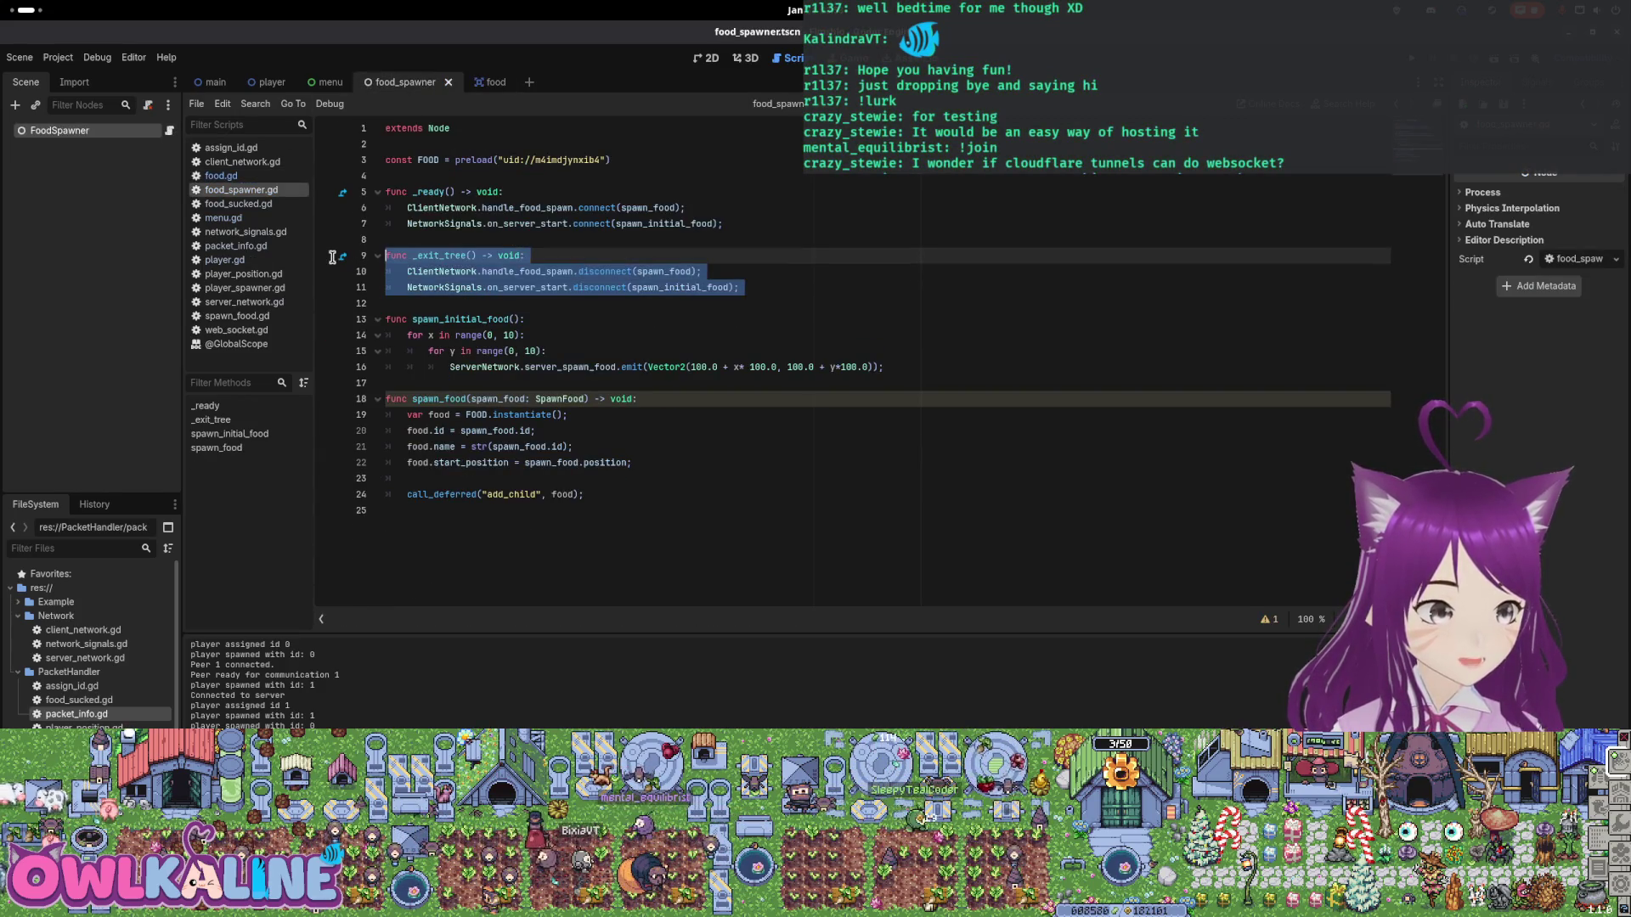
click(490, 82)
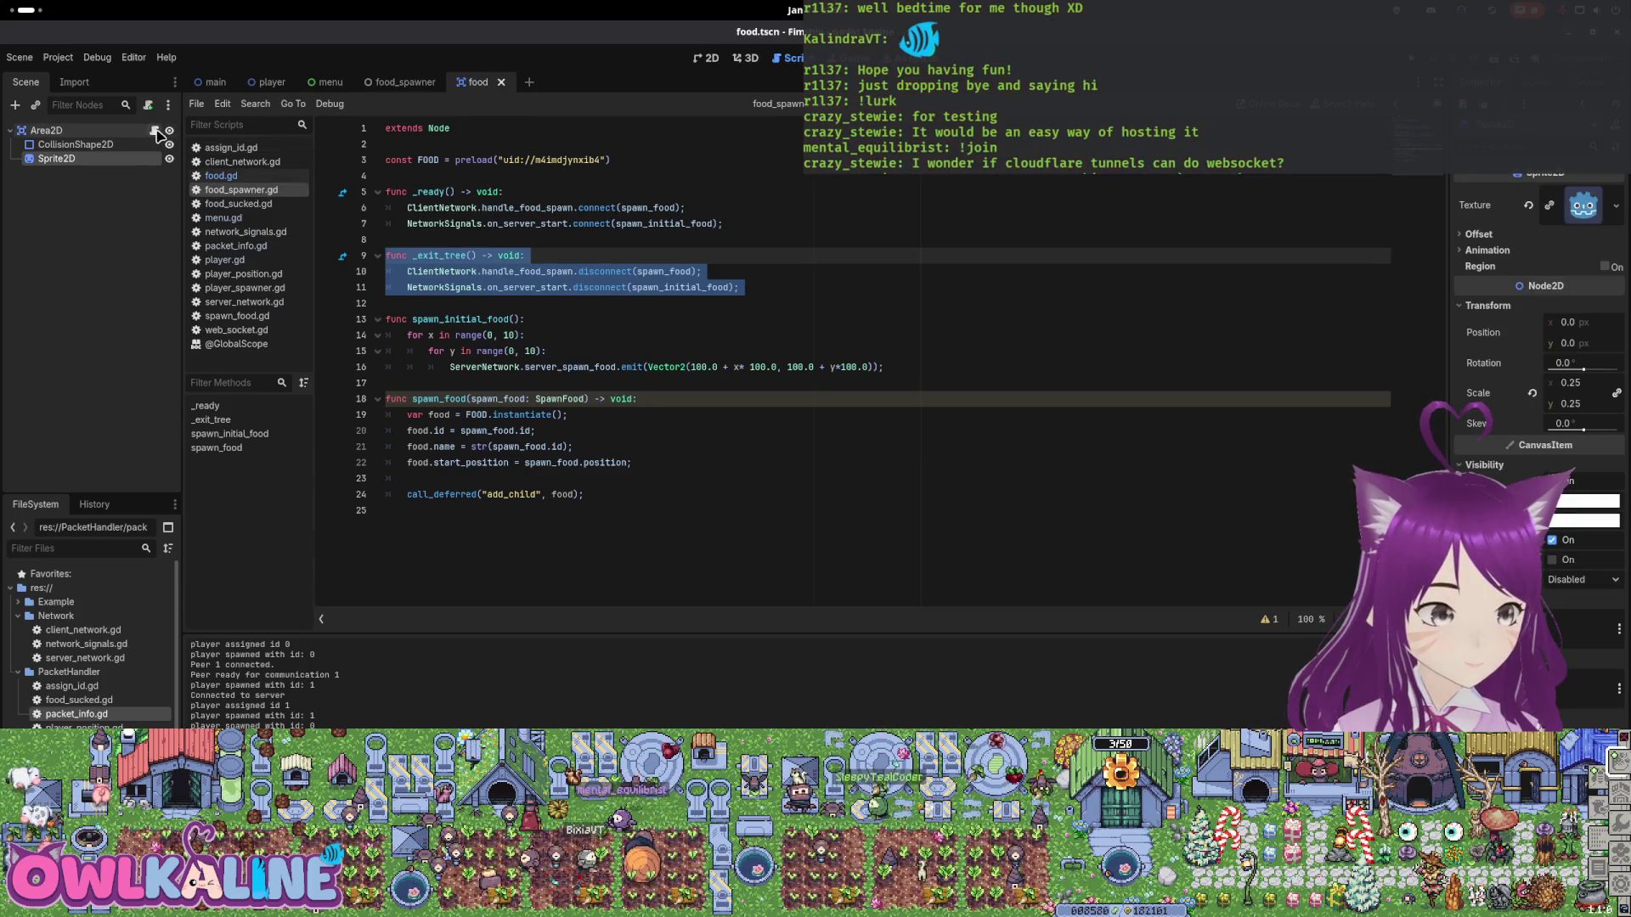
click(435, 416)
key(ctrl+v)
key(Return)
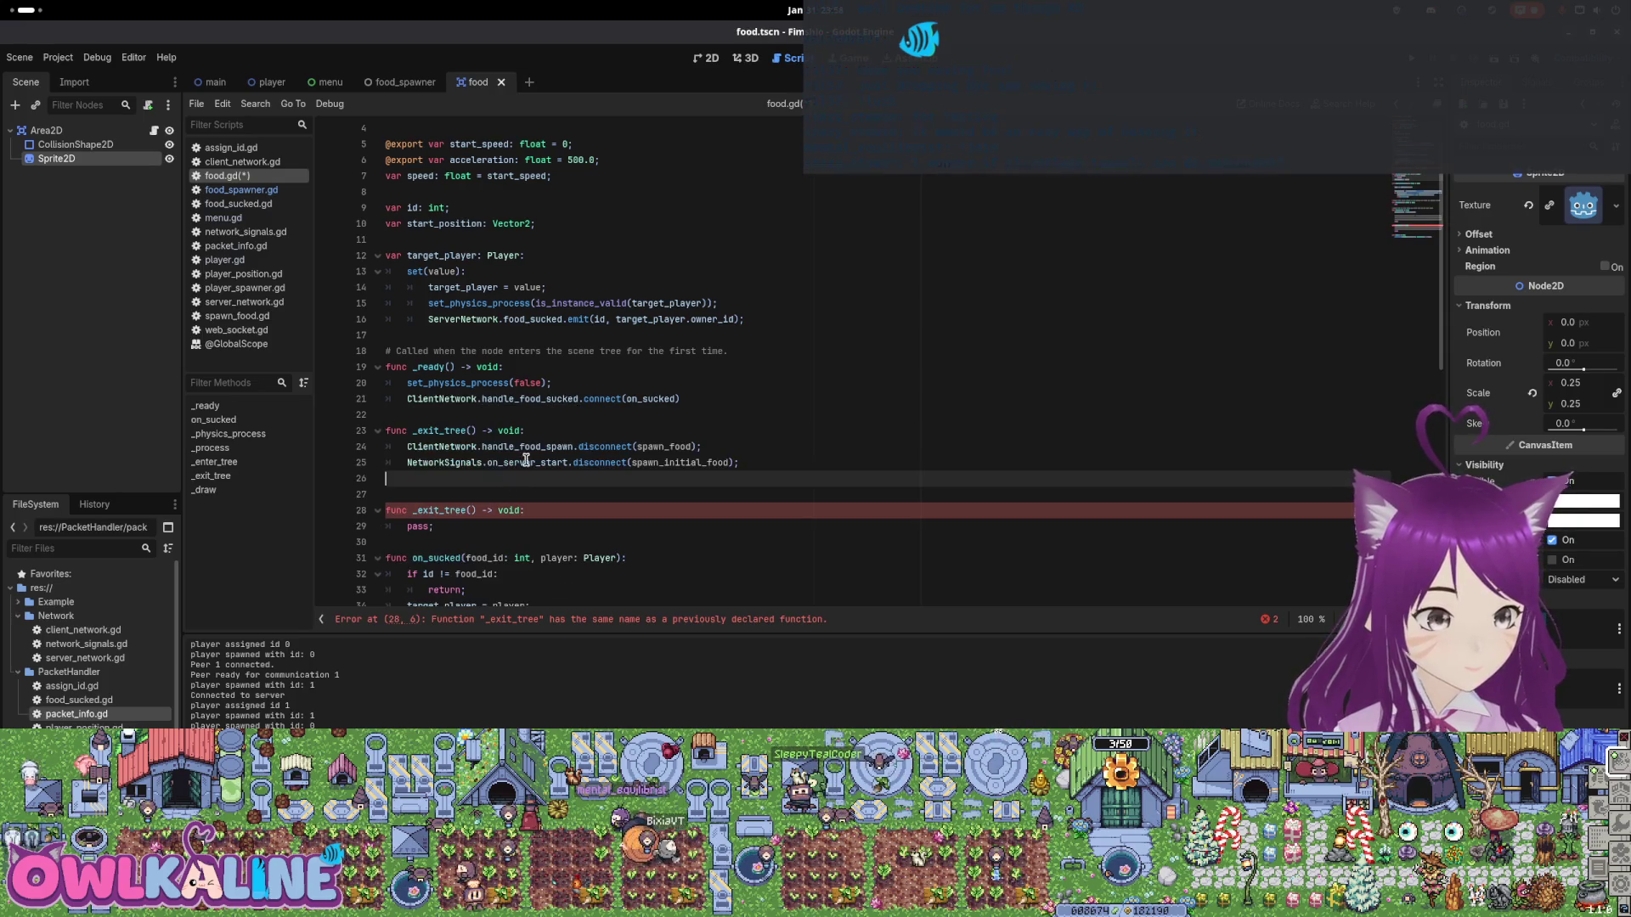
drag(497, 526, 642, 494)
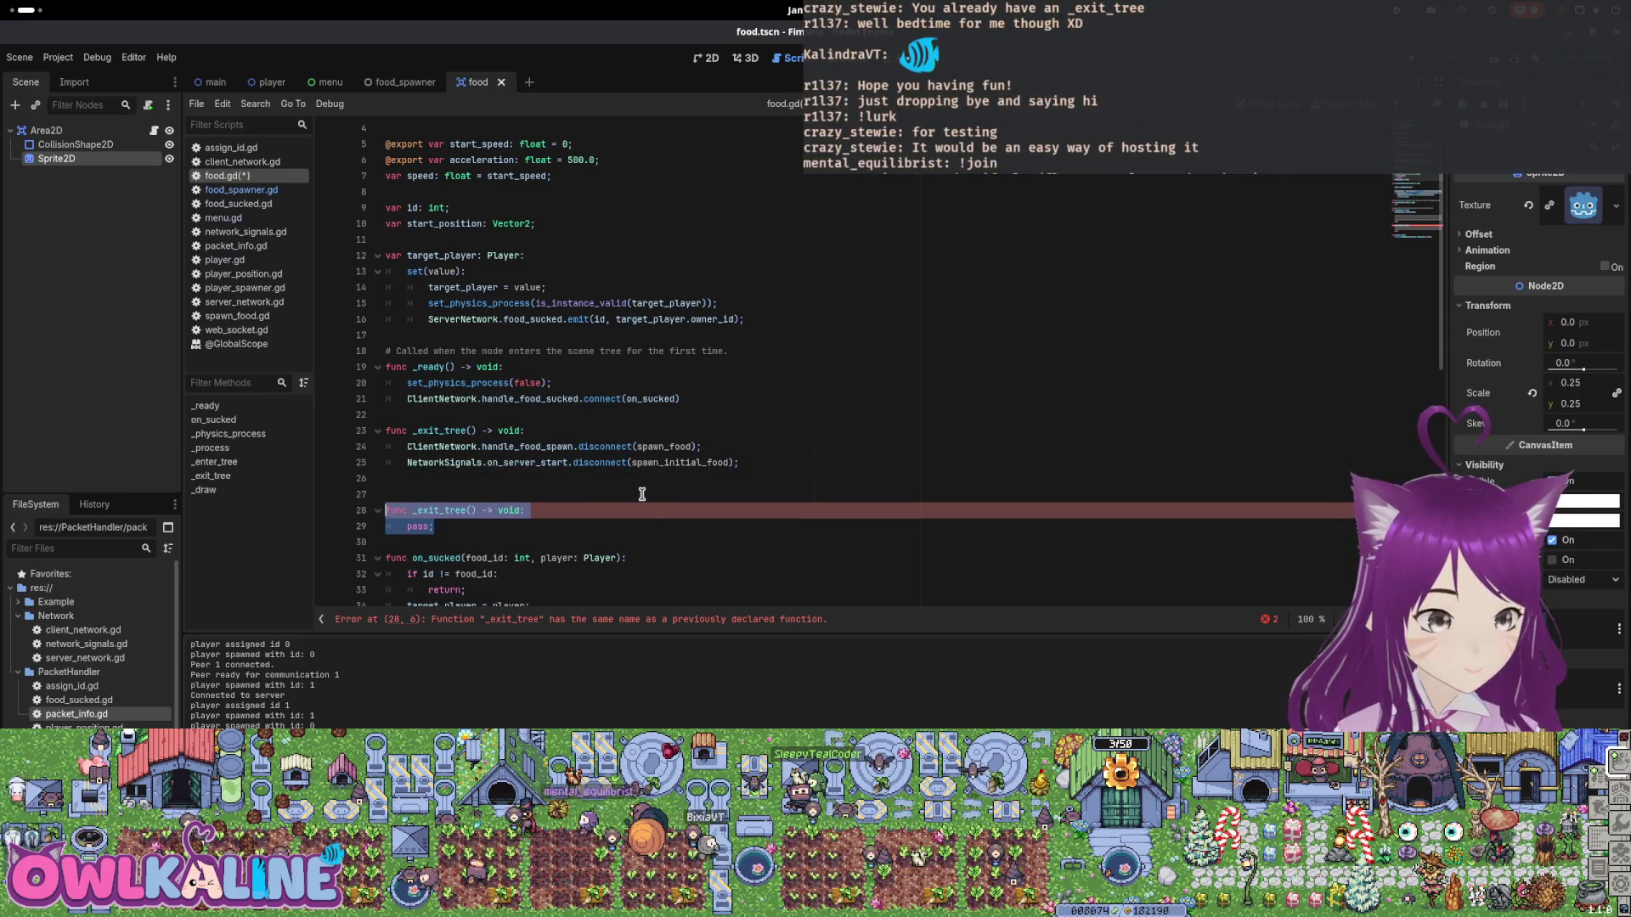
key(BackSpace)
key(BackSpace)
key(BackSpace)
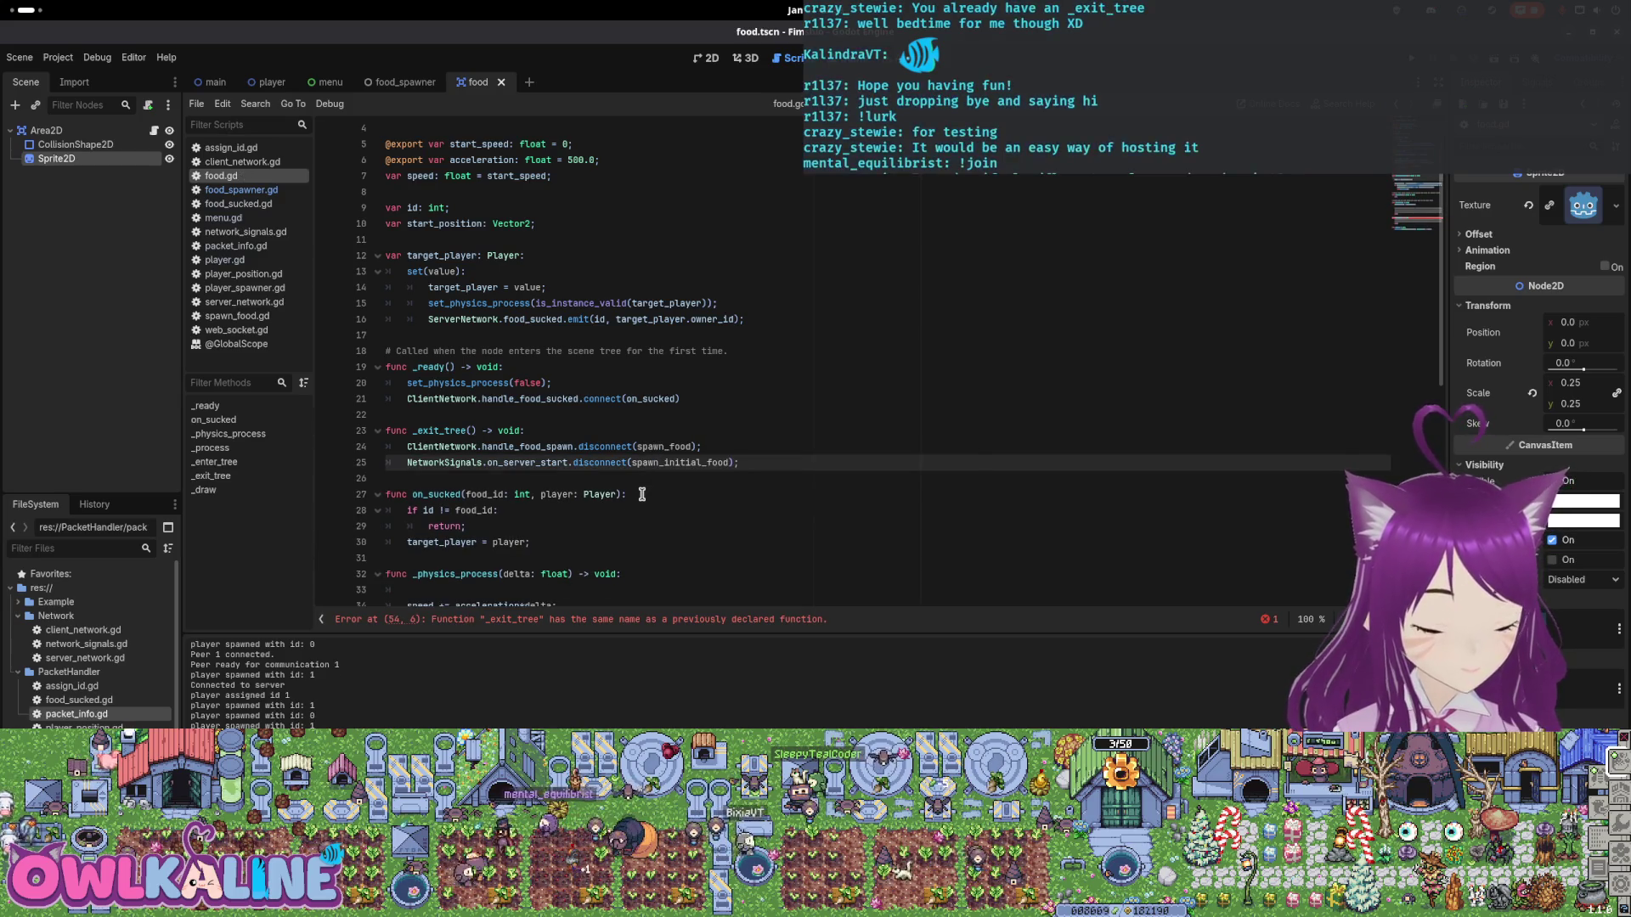
Replace its body with ClientNetwork.handle_food_sucked.disconnect(on_sucked) and save food.gd.
drag(407, 399, 693, 393)
key(ctrl+c)
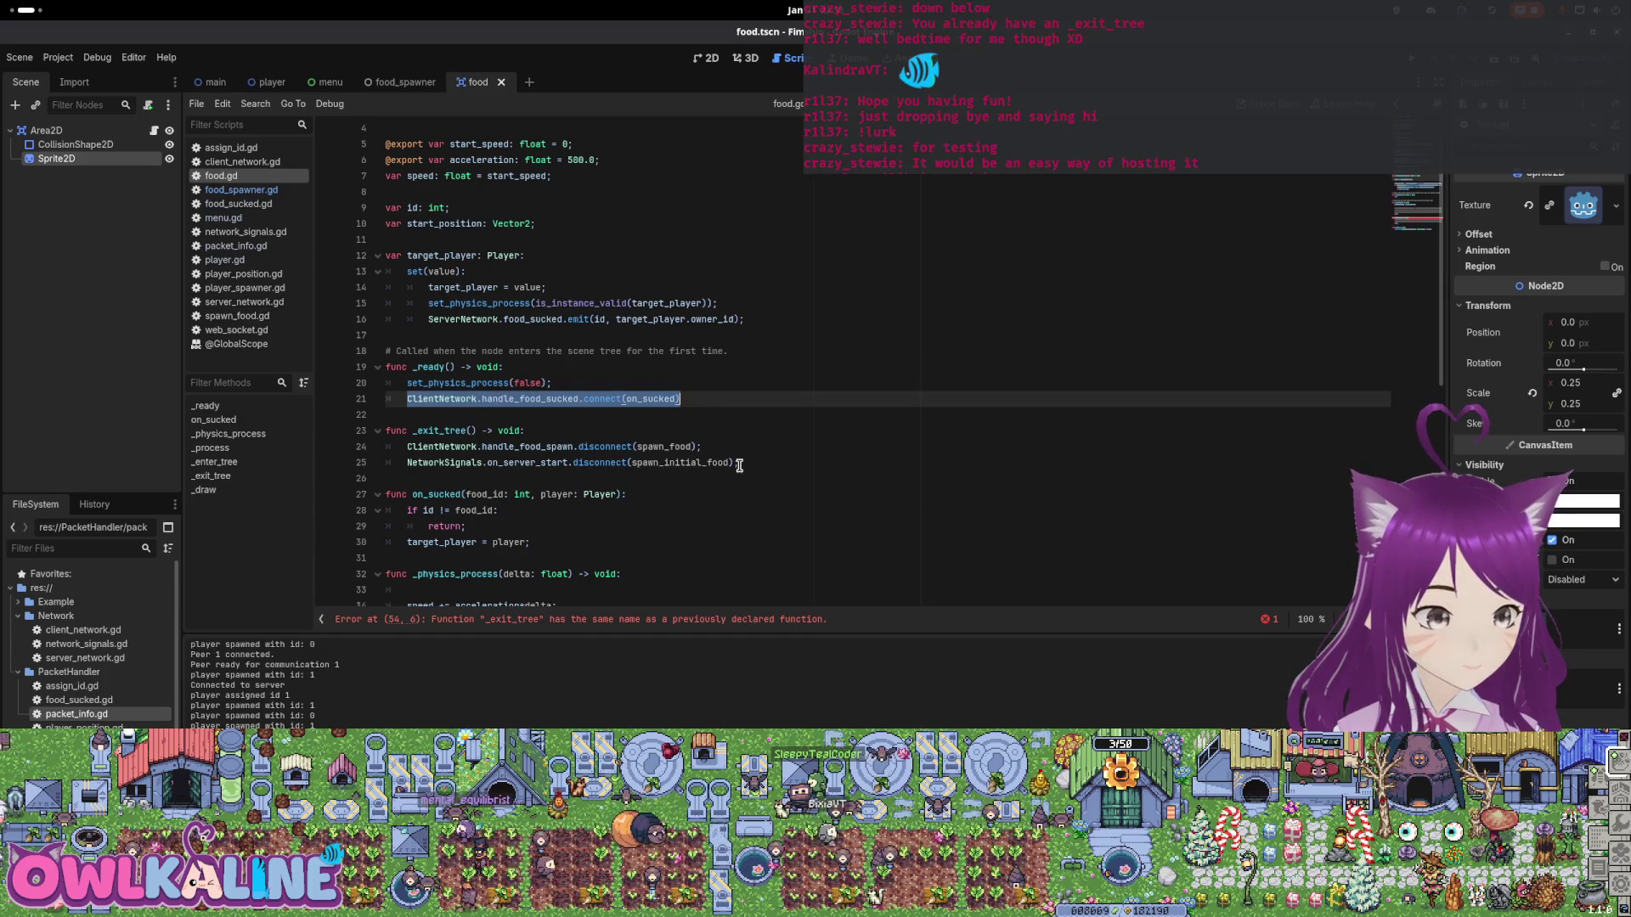
drag(739, 465, 446, 442)
key(ctrl+v)
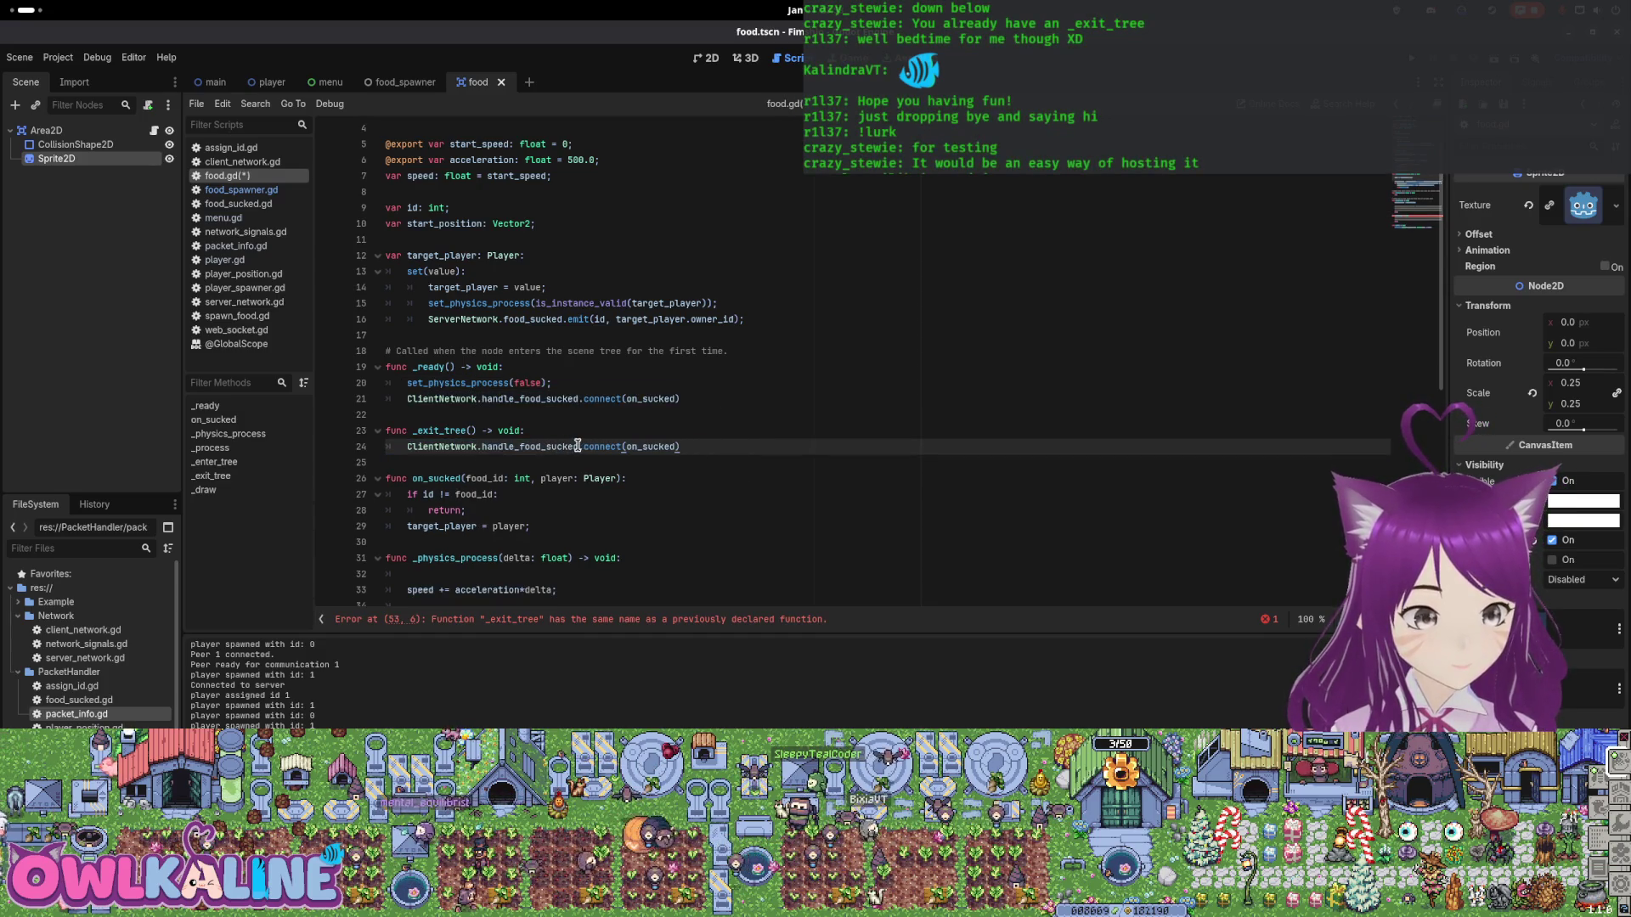
click(583, 446)
text(dis)
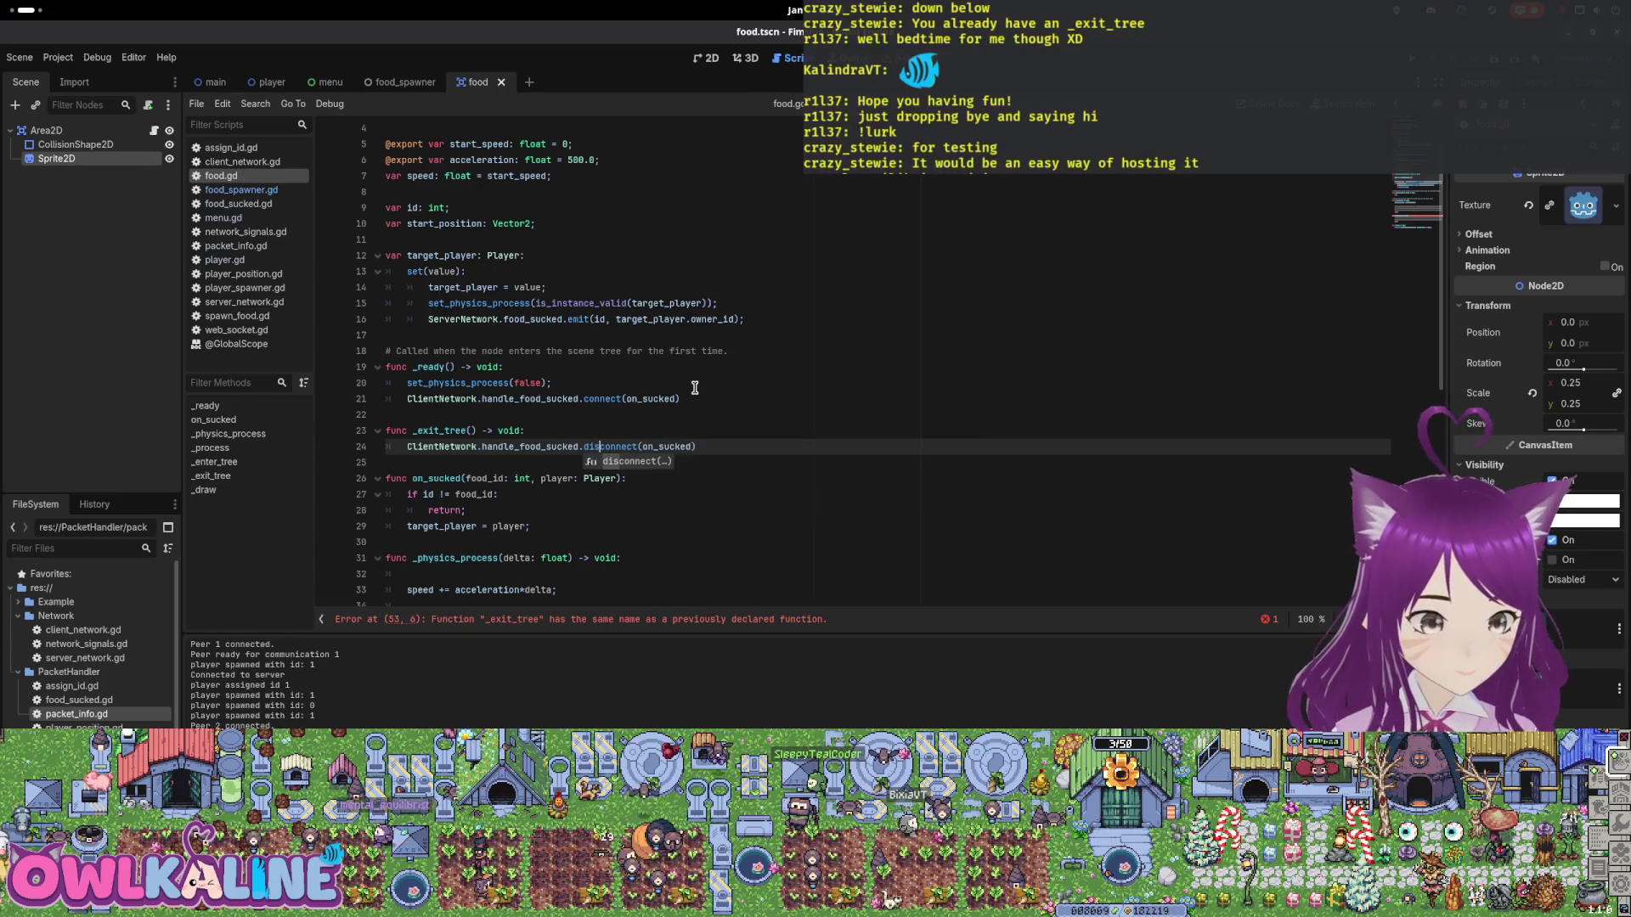
key(ctrl+s)
click(759, 471)
click(759, 434)
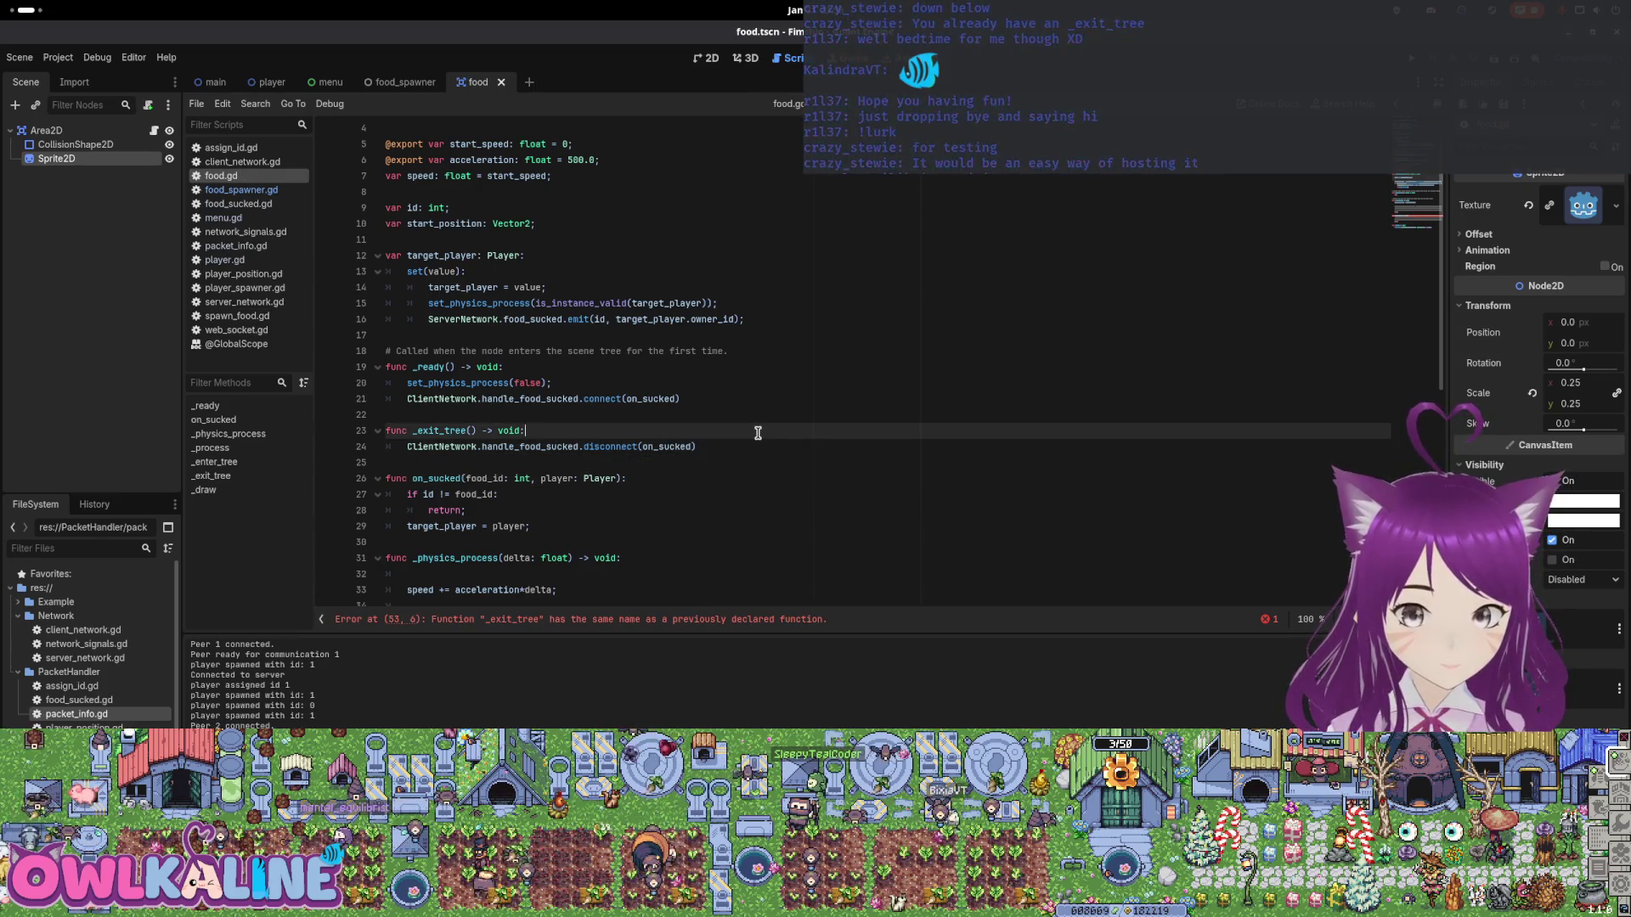
scroll(756, 429, down, 3)
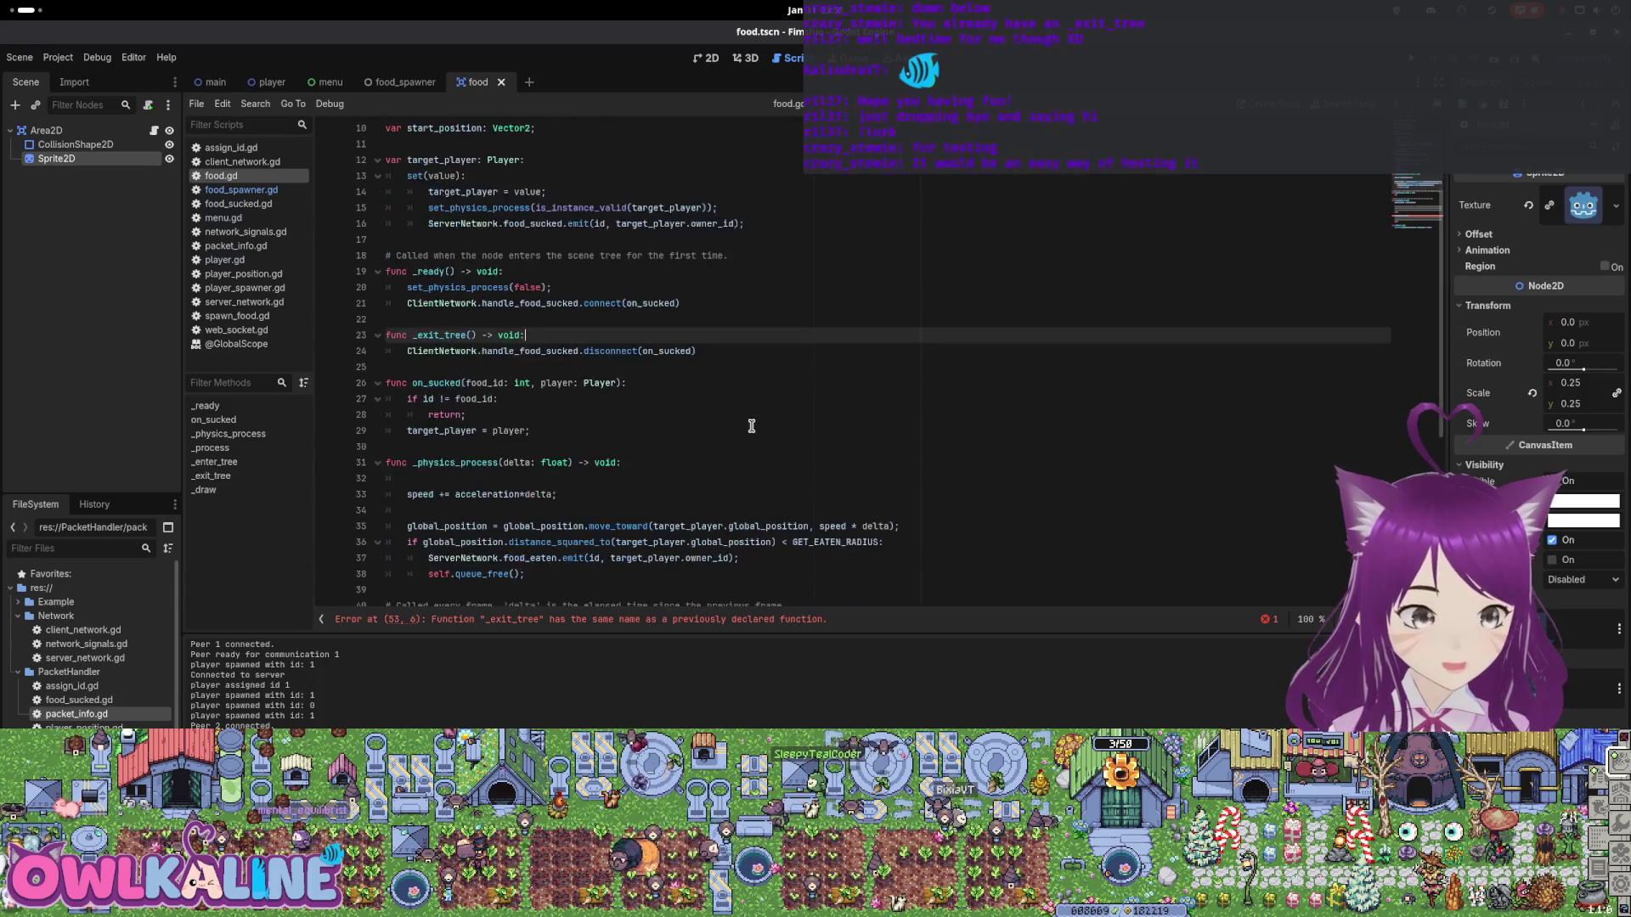
Move the disconnect line into the lower _exit_tree and remove its pass line.
scroll(752, 425, down, 5)
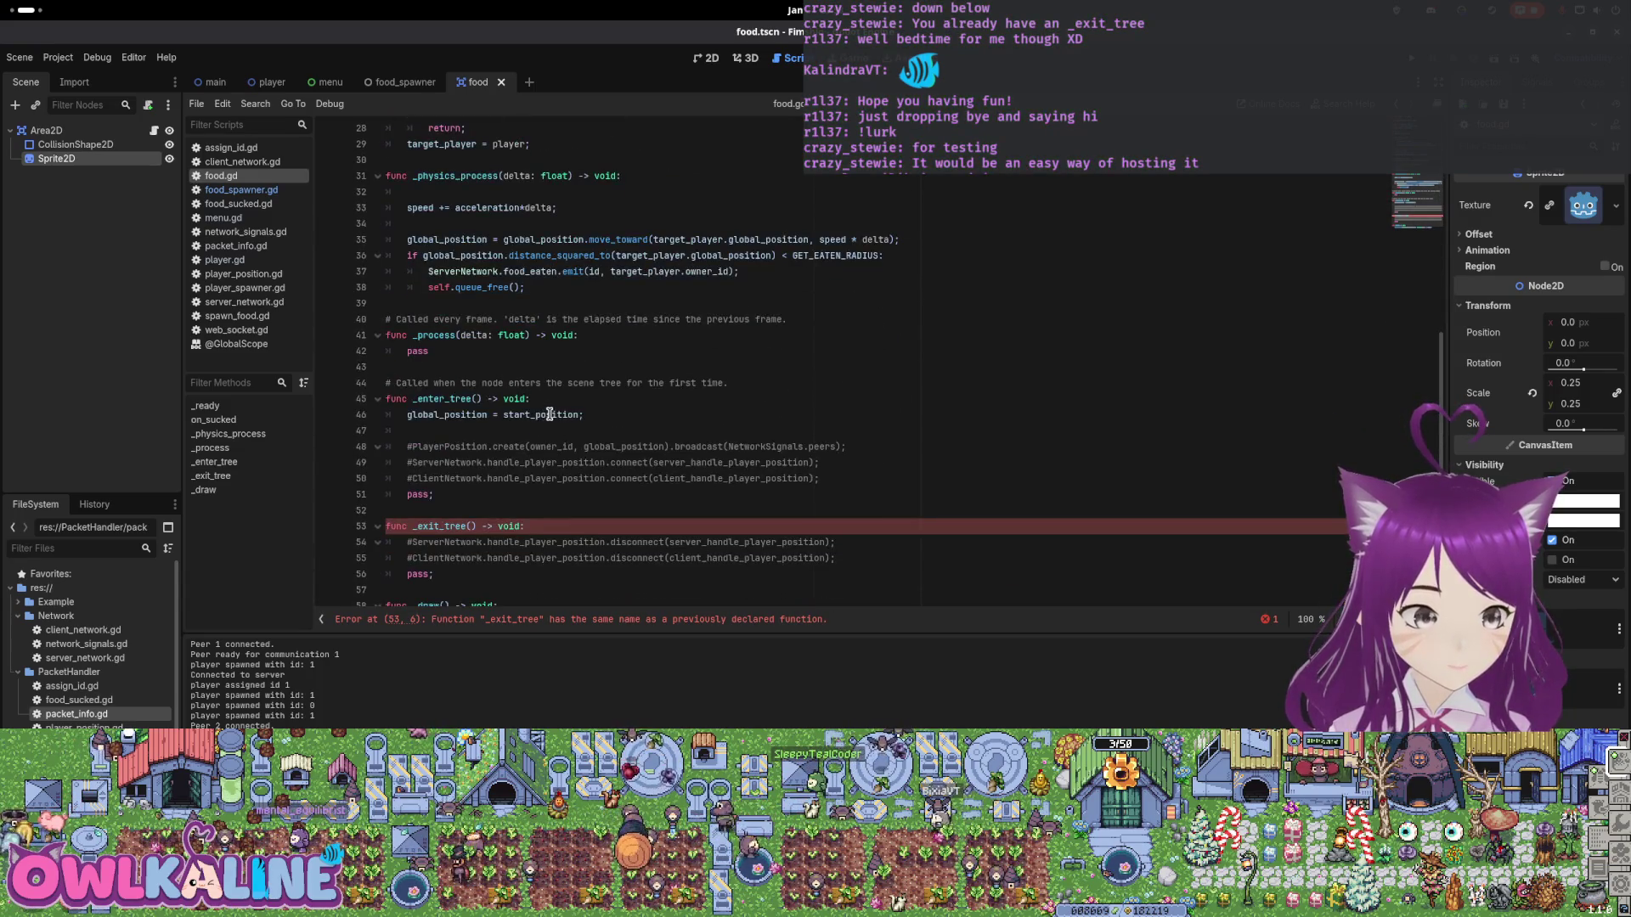
scroll(516, 450, down, 1)
scroll(509, 484, up, 7)
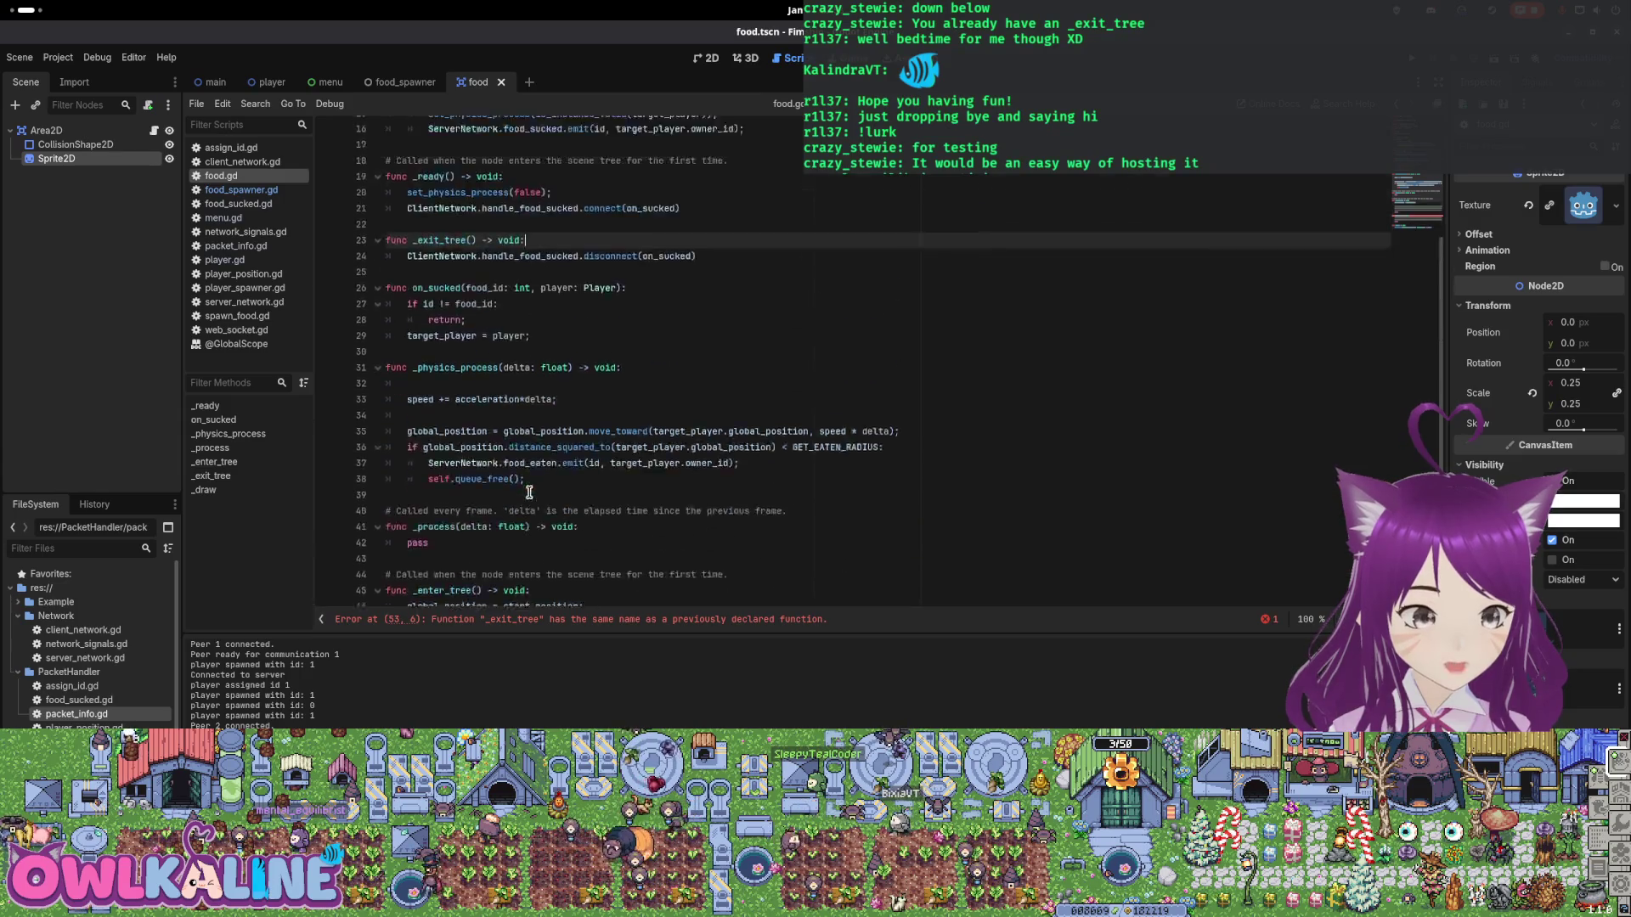
drag(706, 361, 406, 358)
key(BackSpace)
scroll(463, 502, down, 5)
scroll(462, 503, down, 2)
click(612, 485)
key(Return)
text(ClientNetwork.handle_food_sucked.disconnect(on_sucked))
key(ctrl+s)
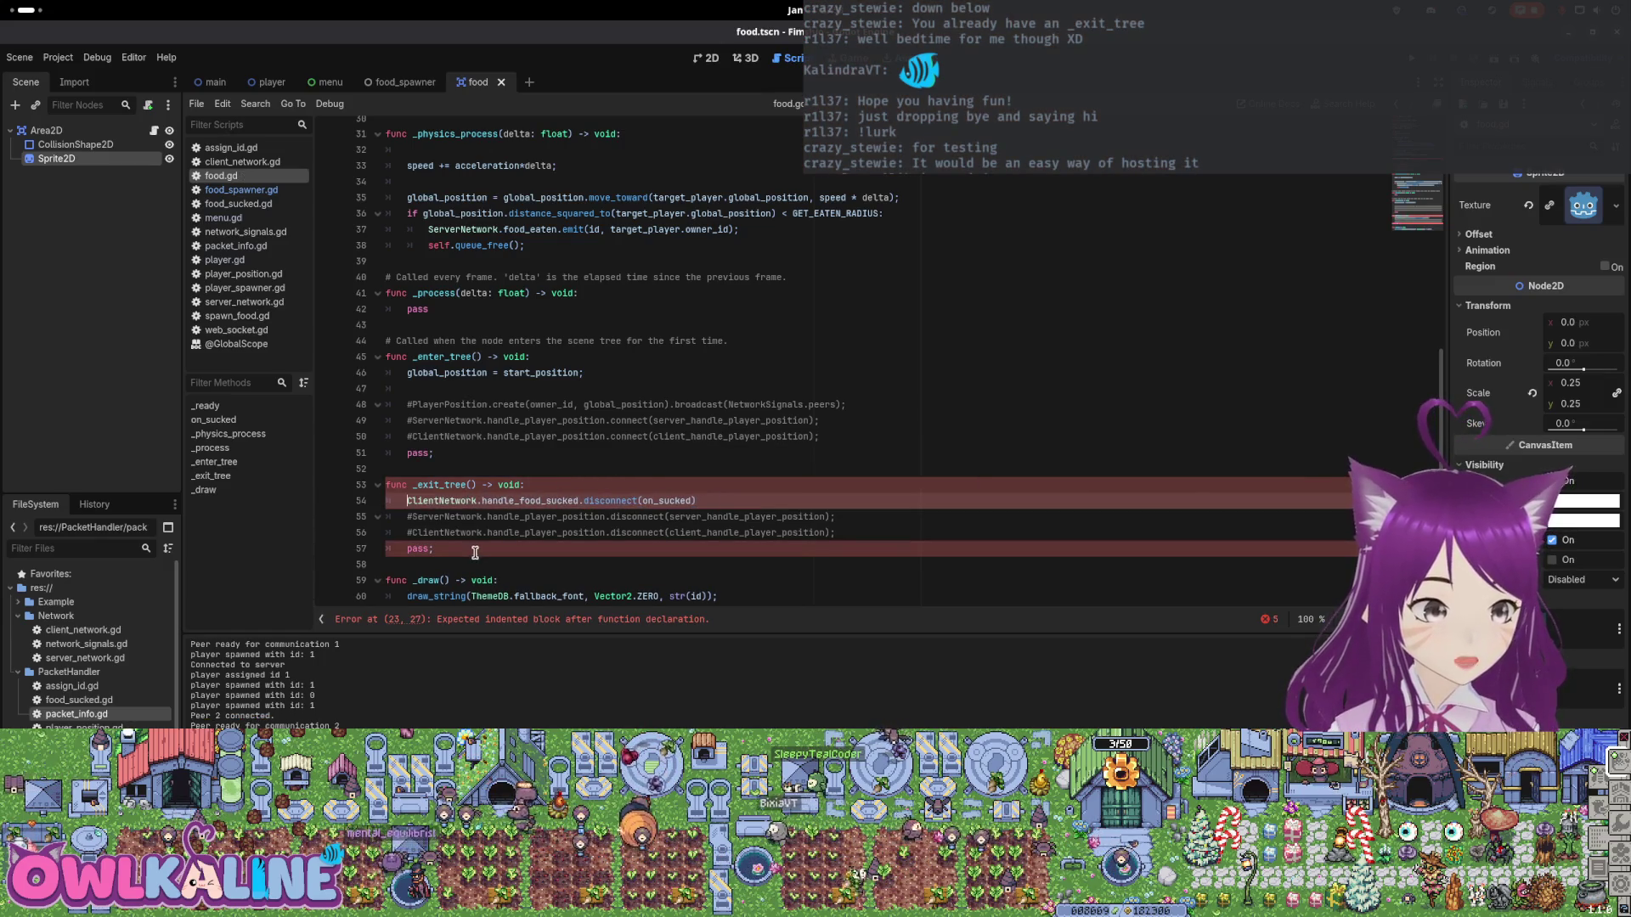
drag(436, 548, 384, 549)
key(BackSpace)
key(BackSpace)
Delete the now-empty first _exit_tree function and save food.gd.
scroll(524, 483, up, 6)
scroll(524, 483, up, 6)
drag(385, 388, 385, 437)
key(BackSpace)
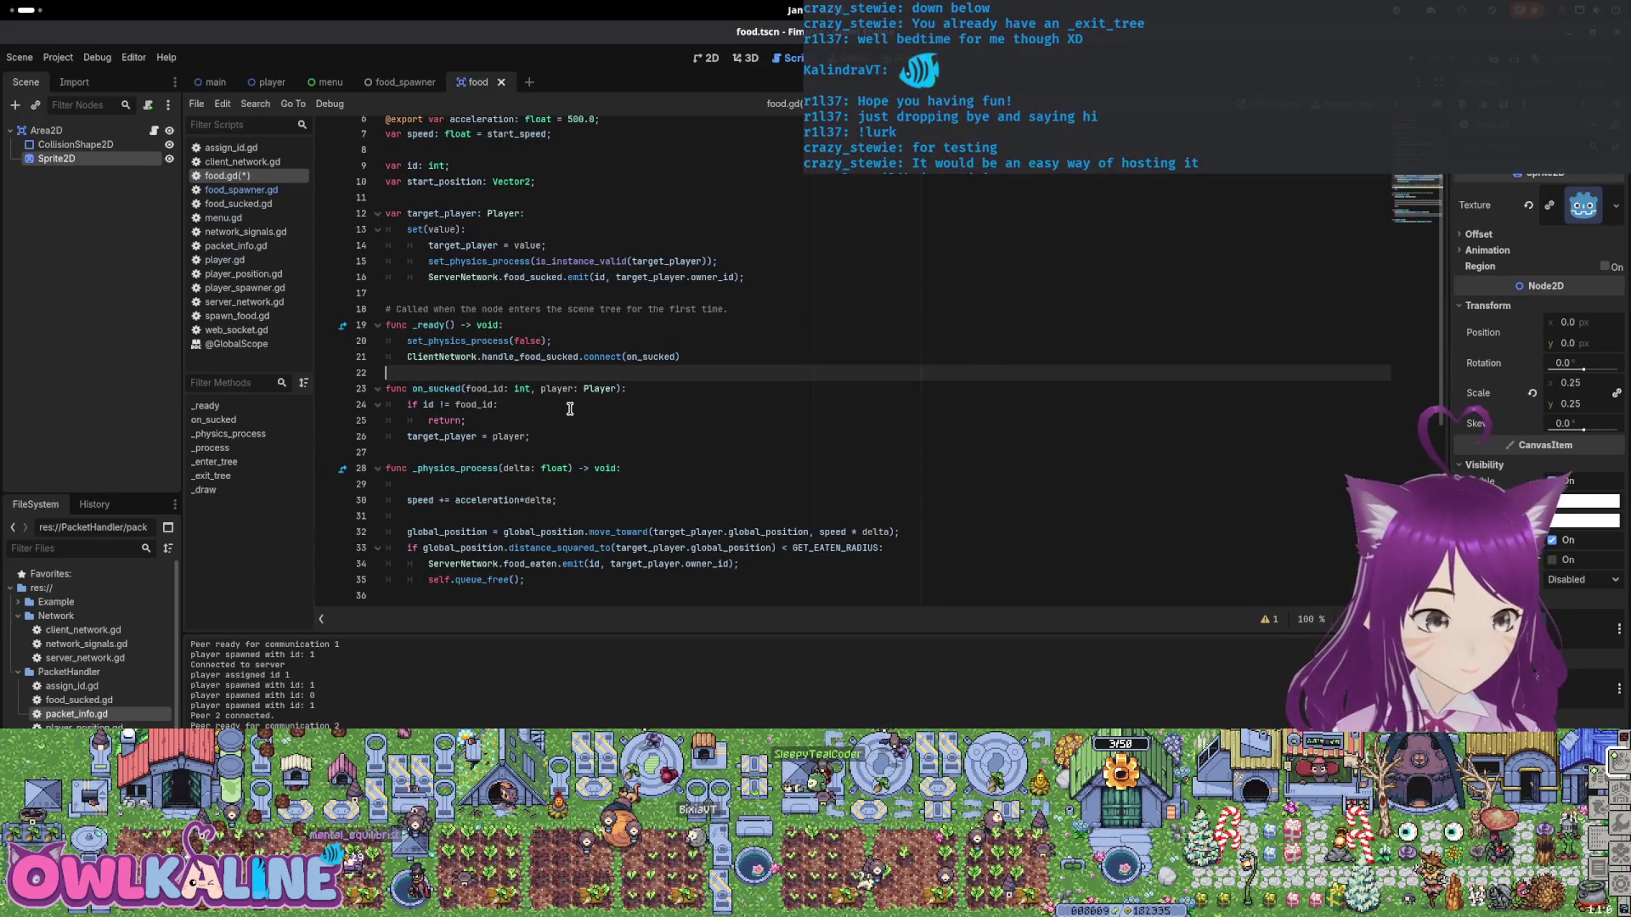
key(ctrl+s)
scroll(570, 409, down, 7)
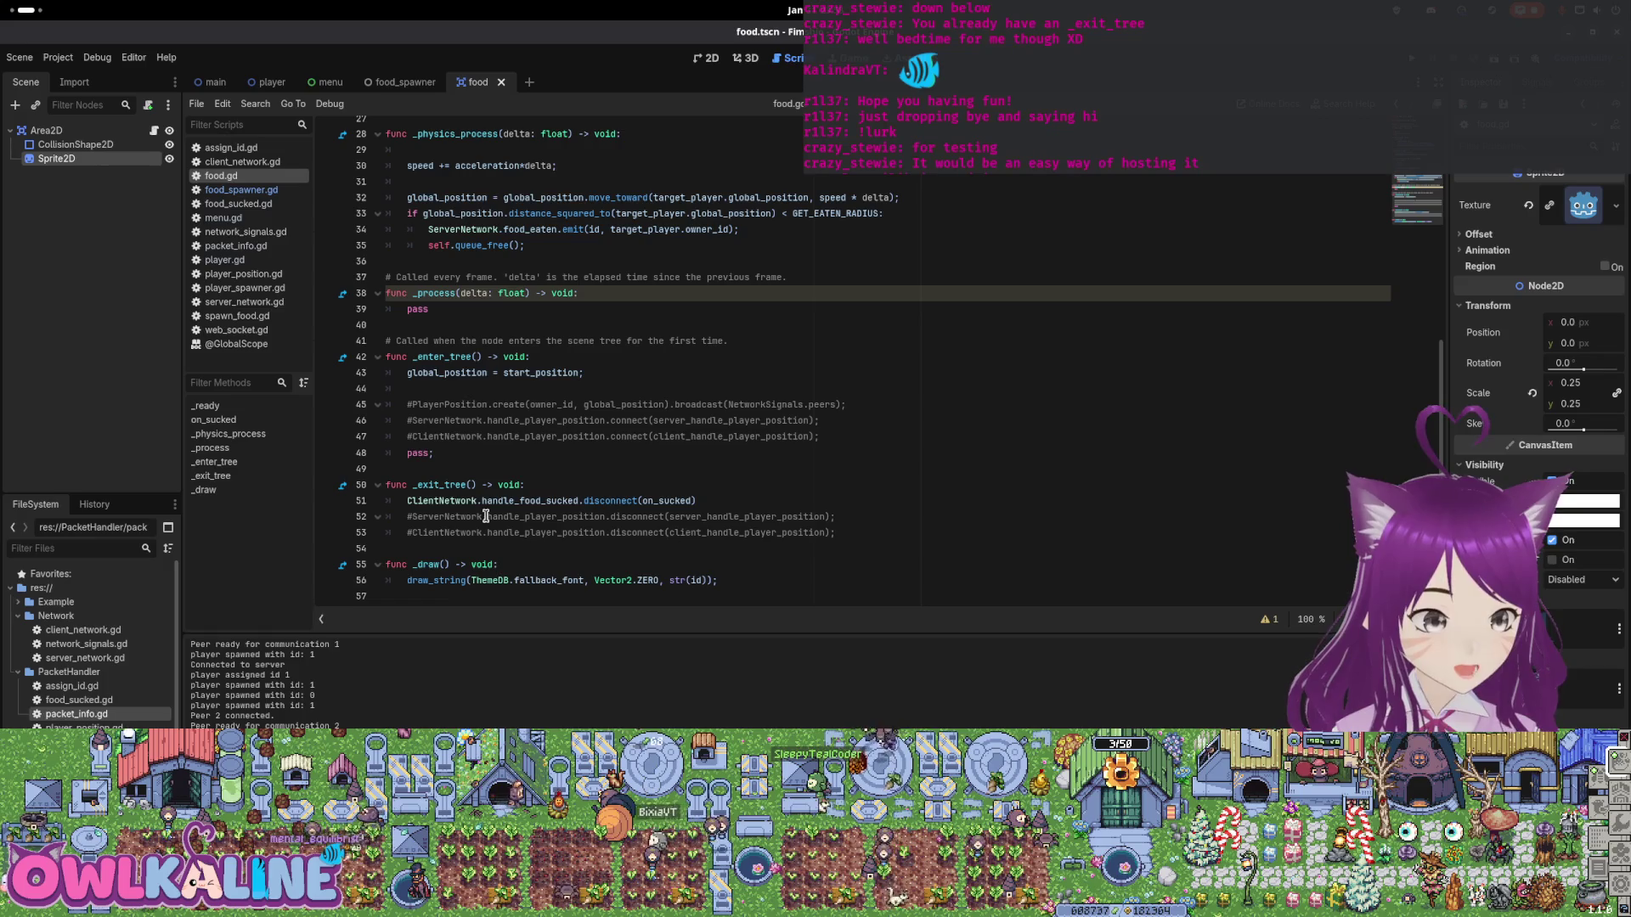
click(493, 373)
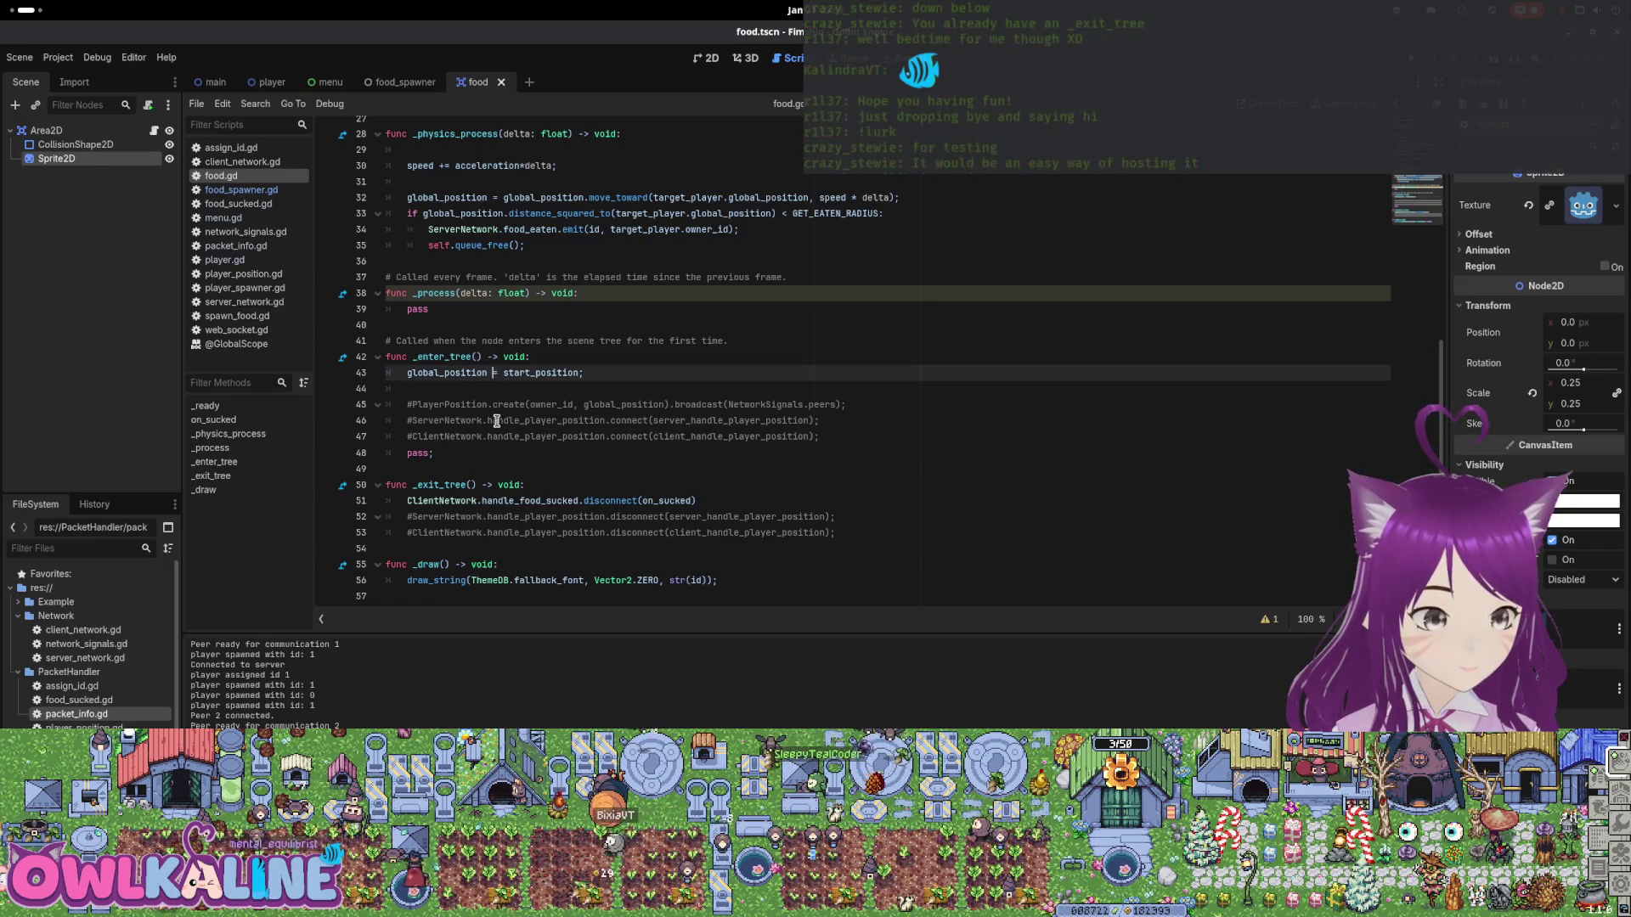
click(501, 501)
scroll(552, 493, up, 8)
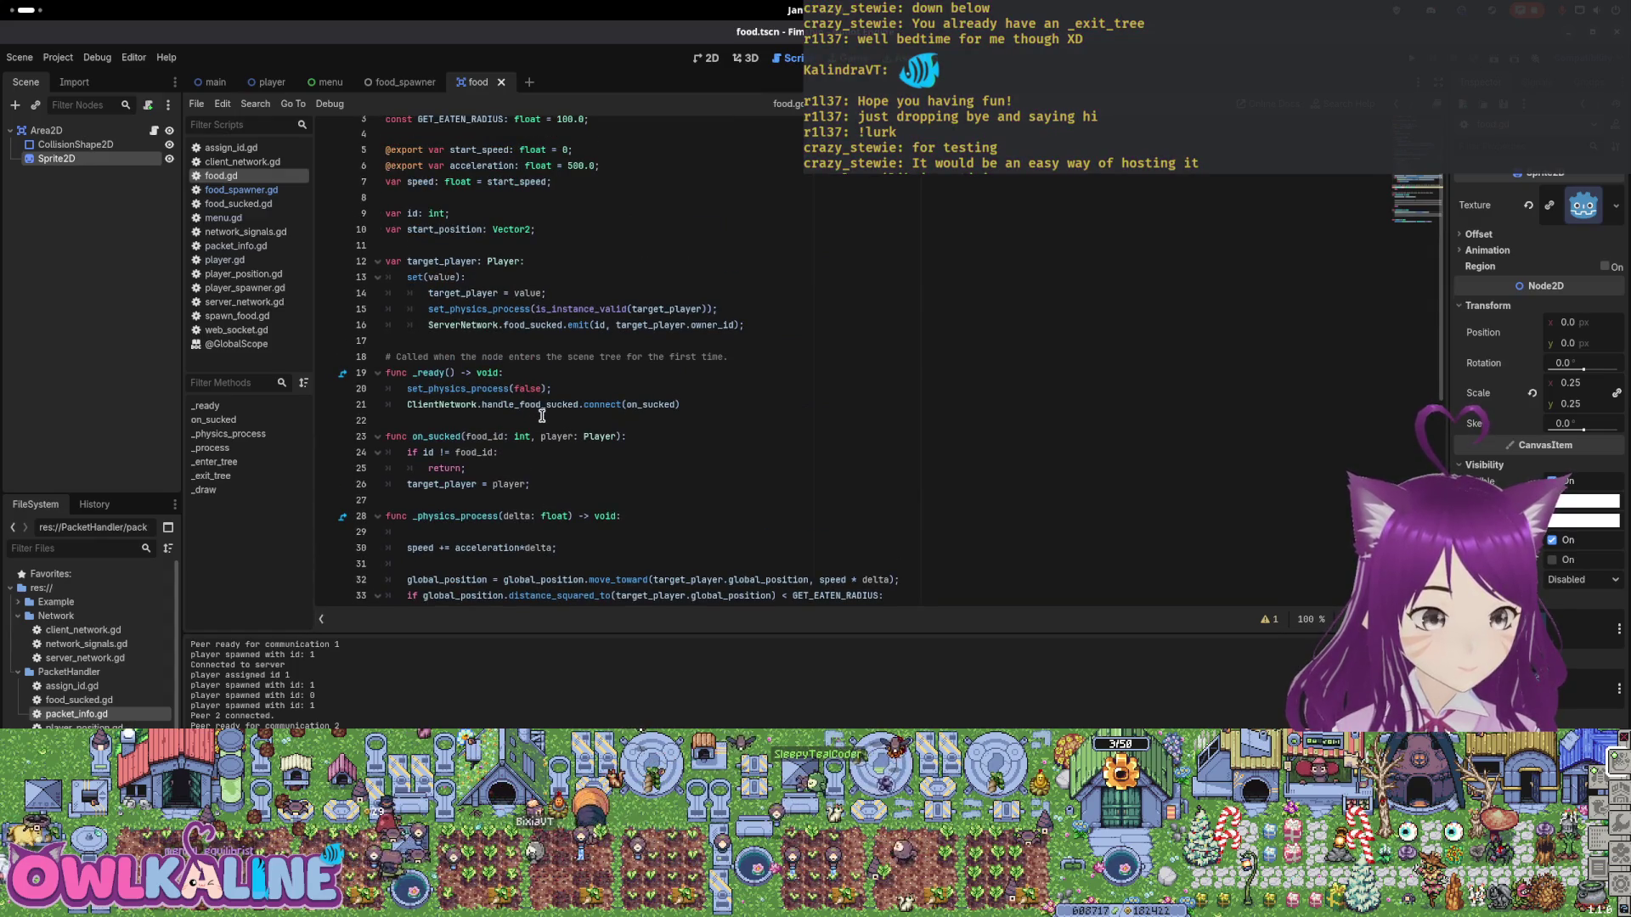
Copy the on_sucked connect line from _ready into _enter_tree and save.
click(711, 404)
drag(718, 401, 386, 404)
key(ctrl+c)
scroll(550, 400, down, 8)
click(550, 389)
key(ctrl+v)
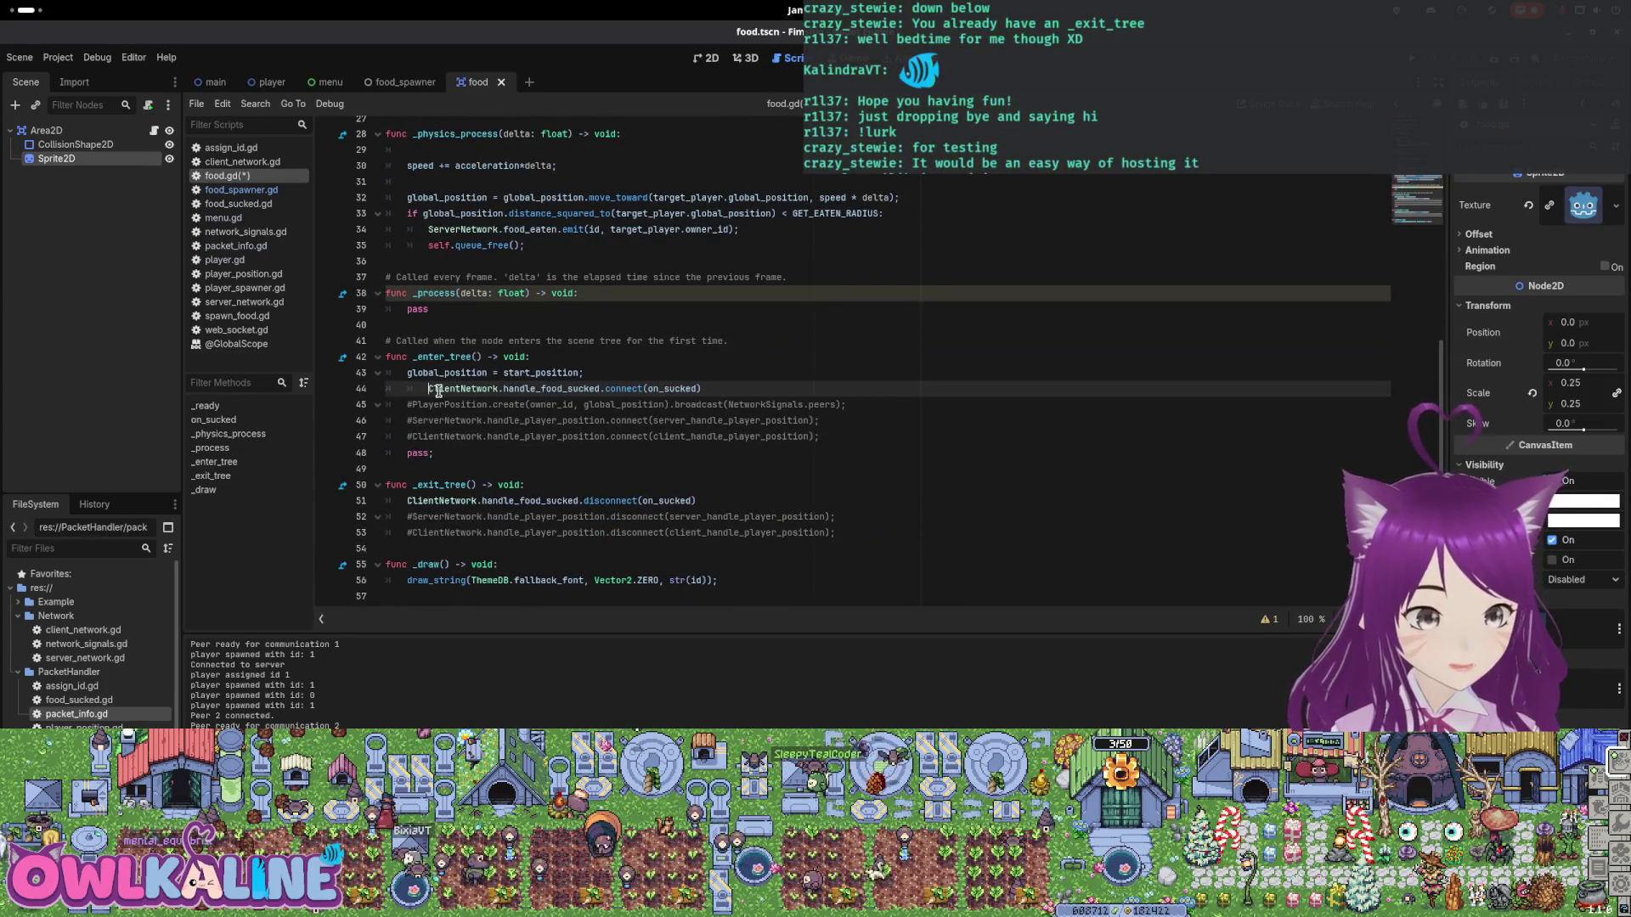
key(BackSpace)
key(ctrl+s)
Delete the leftover commented-out lines and pass from _enter_tree and _exit_tree.
drag(435, 454, 361, 442)
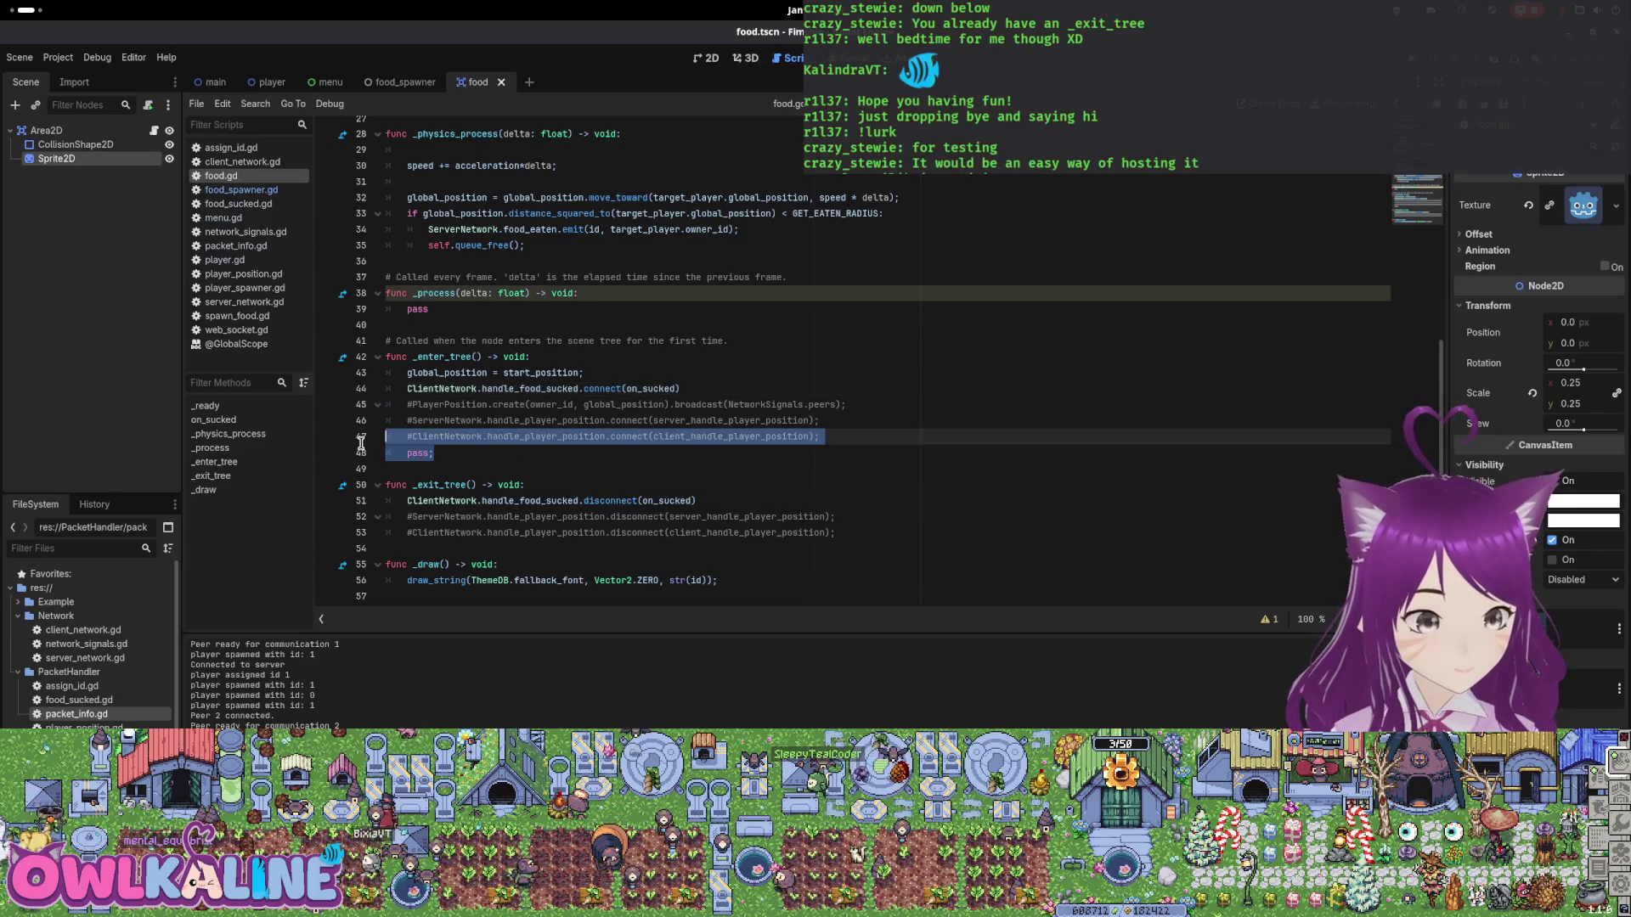
key(shift+Up)
key(shift+Up)
key(BackSpace)
key(BackSpace)
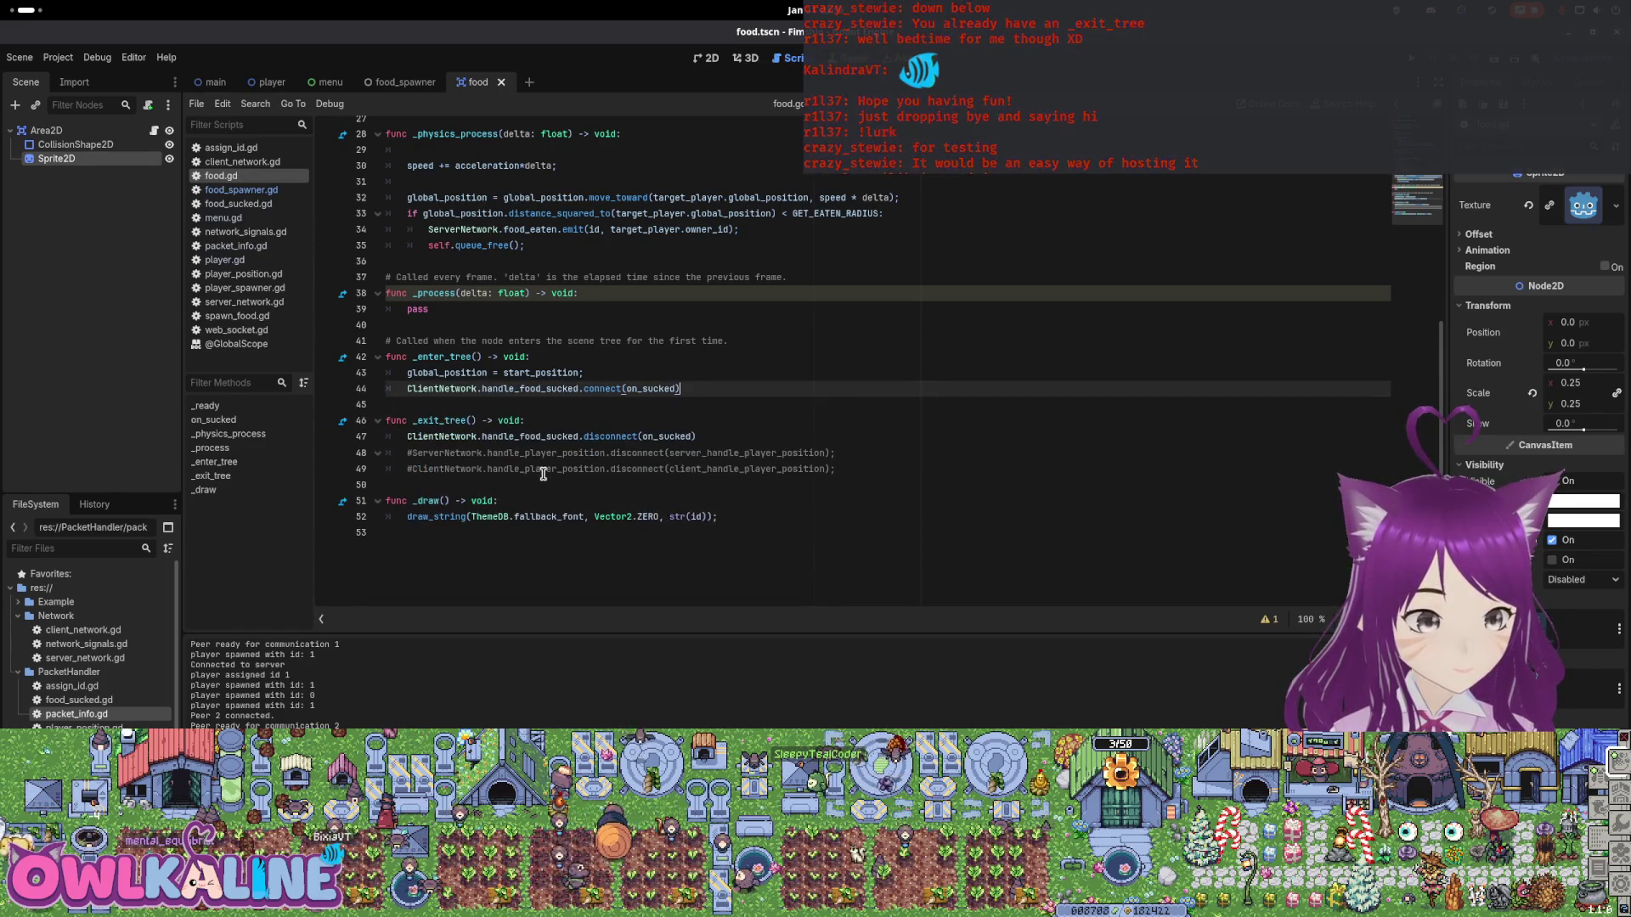
drag(541, 472, 541, 461)
key(BackSpace)
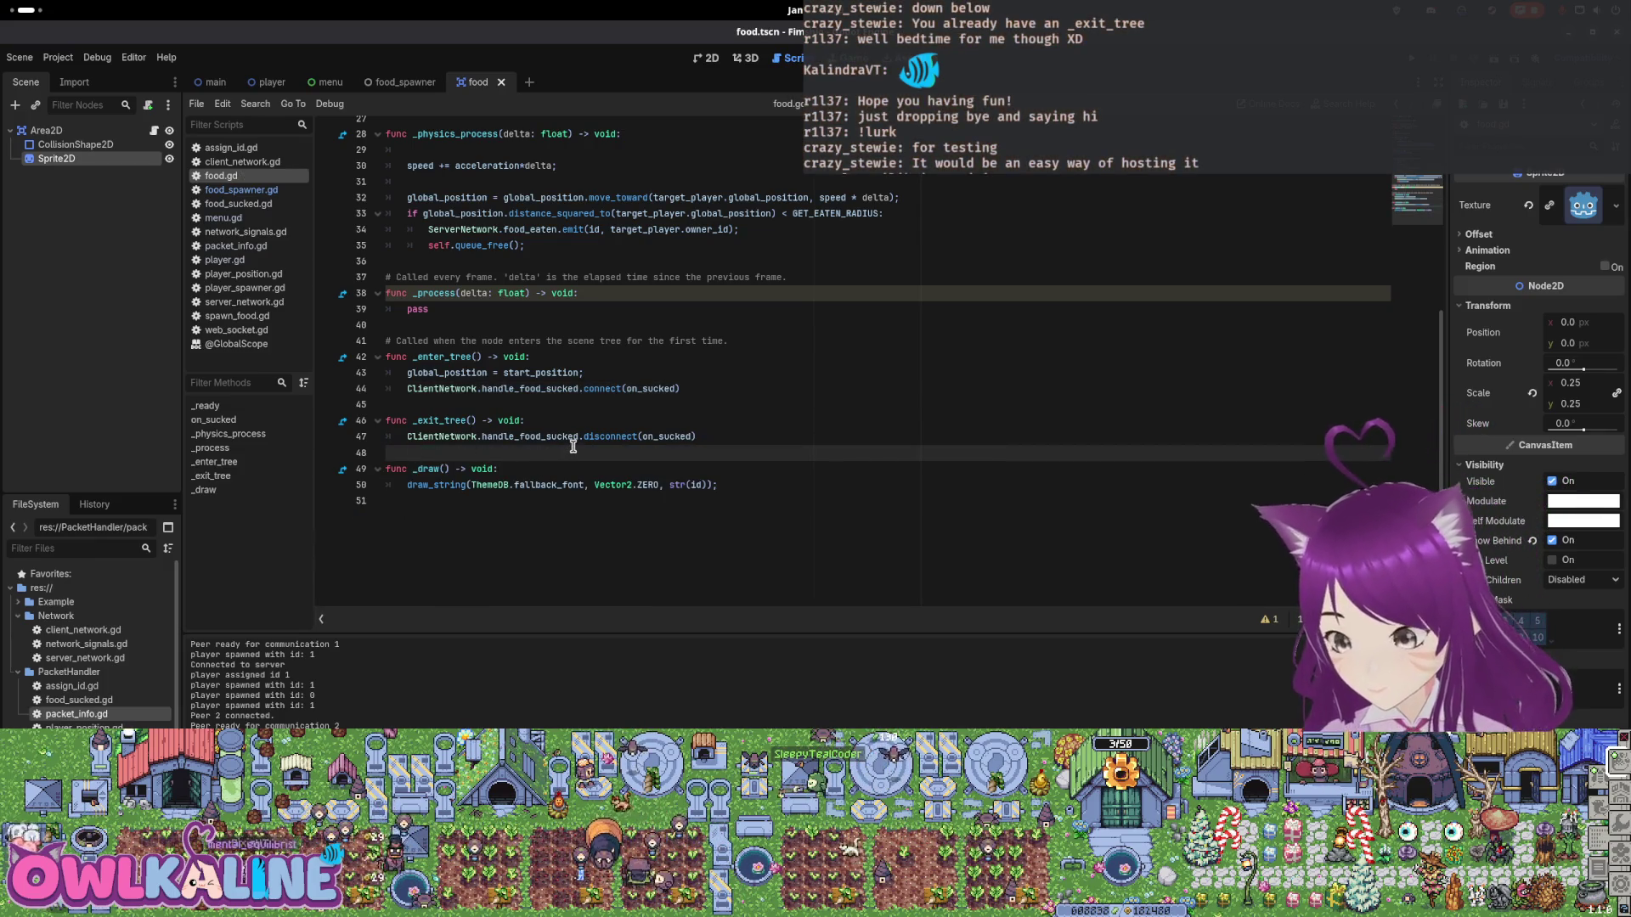
key(super)
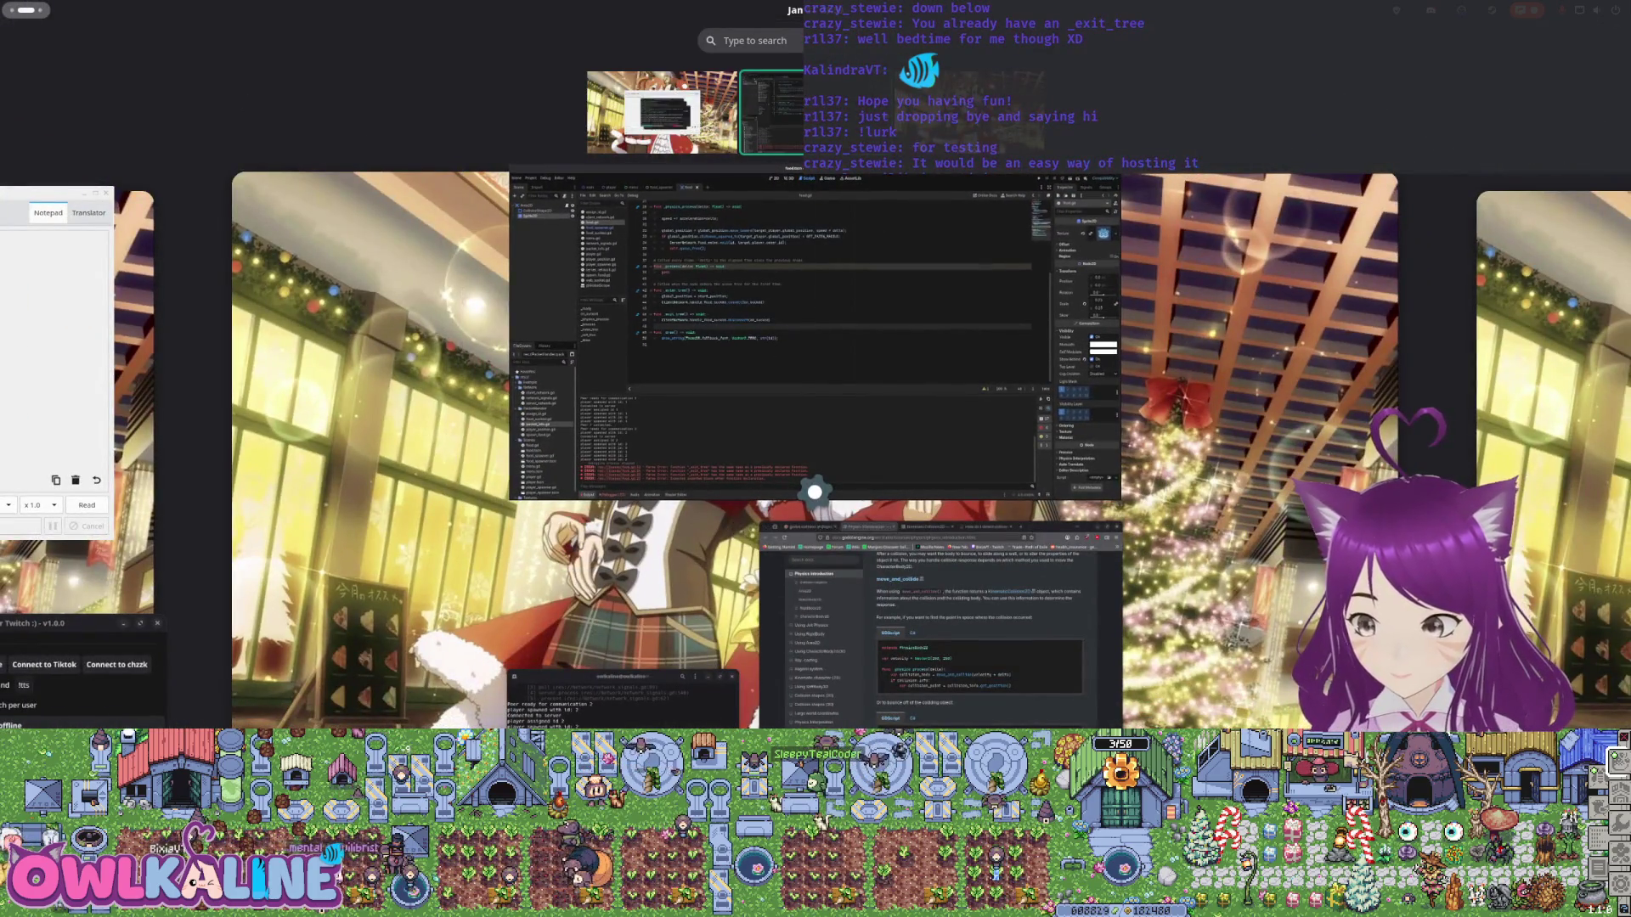
click(814, 491)
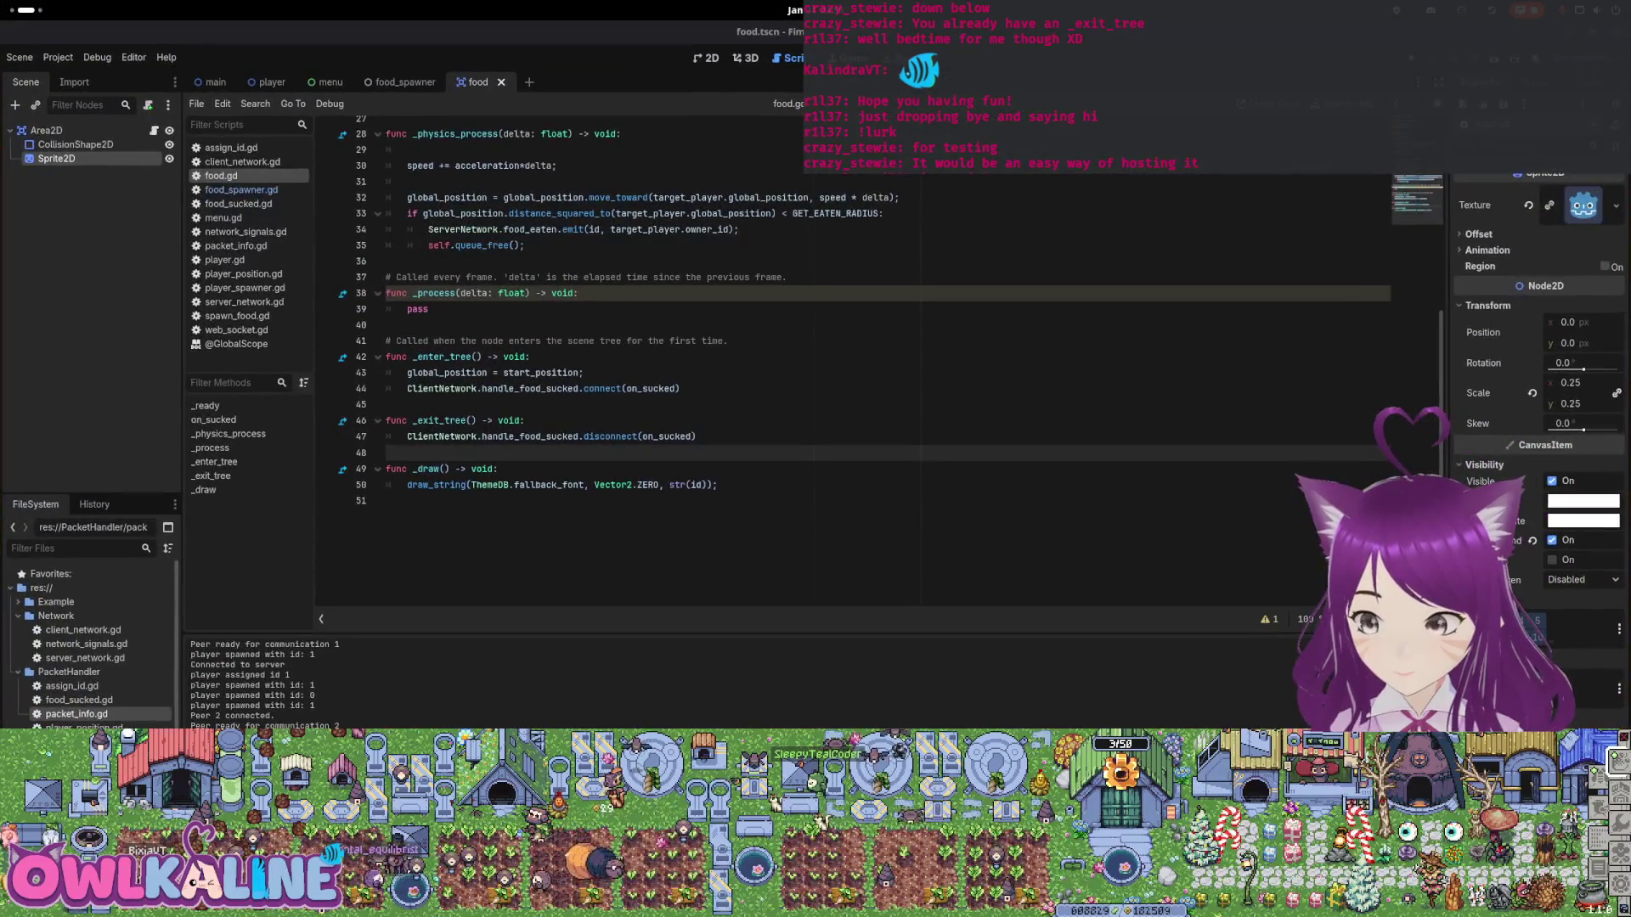
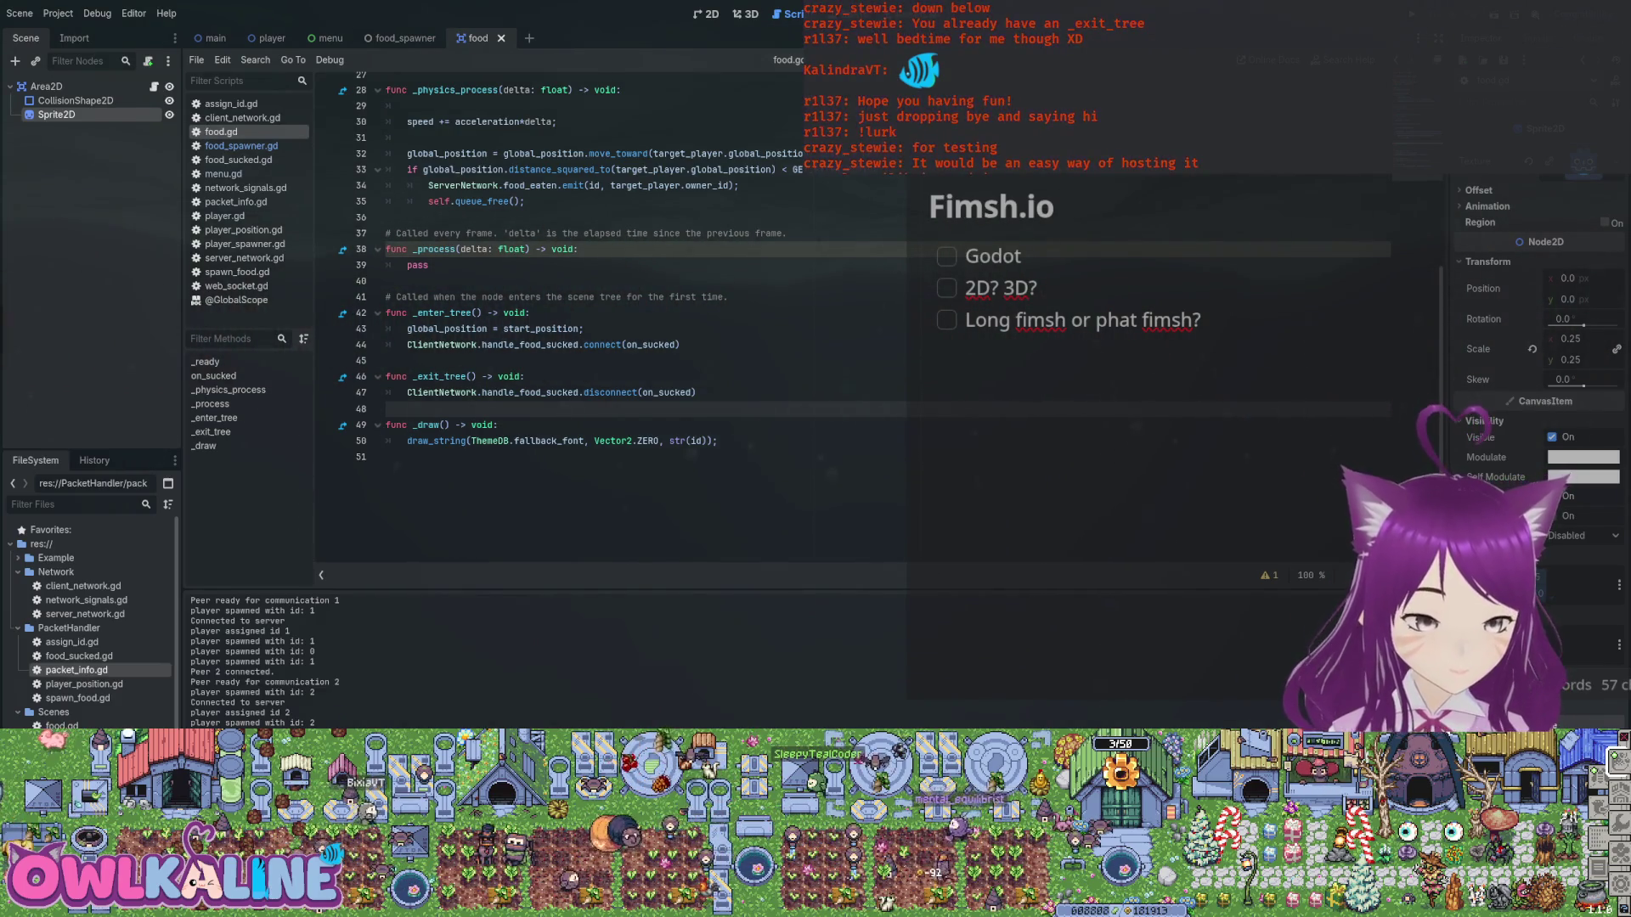
Read through food.gd and food_spawner.gd, checking food_spawner's disconnect lines.
scroll(592, 265, up, 7)
click(592, 265)
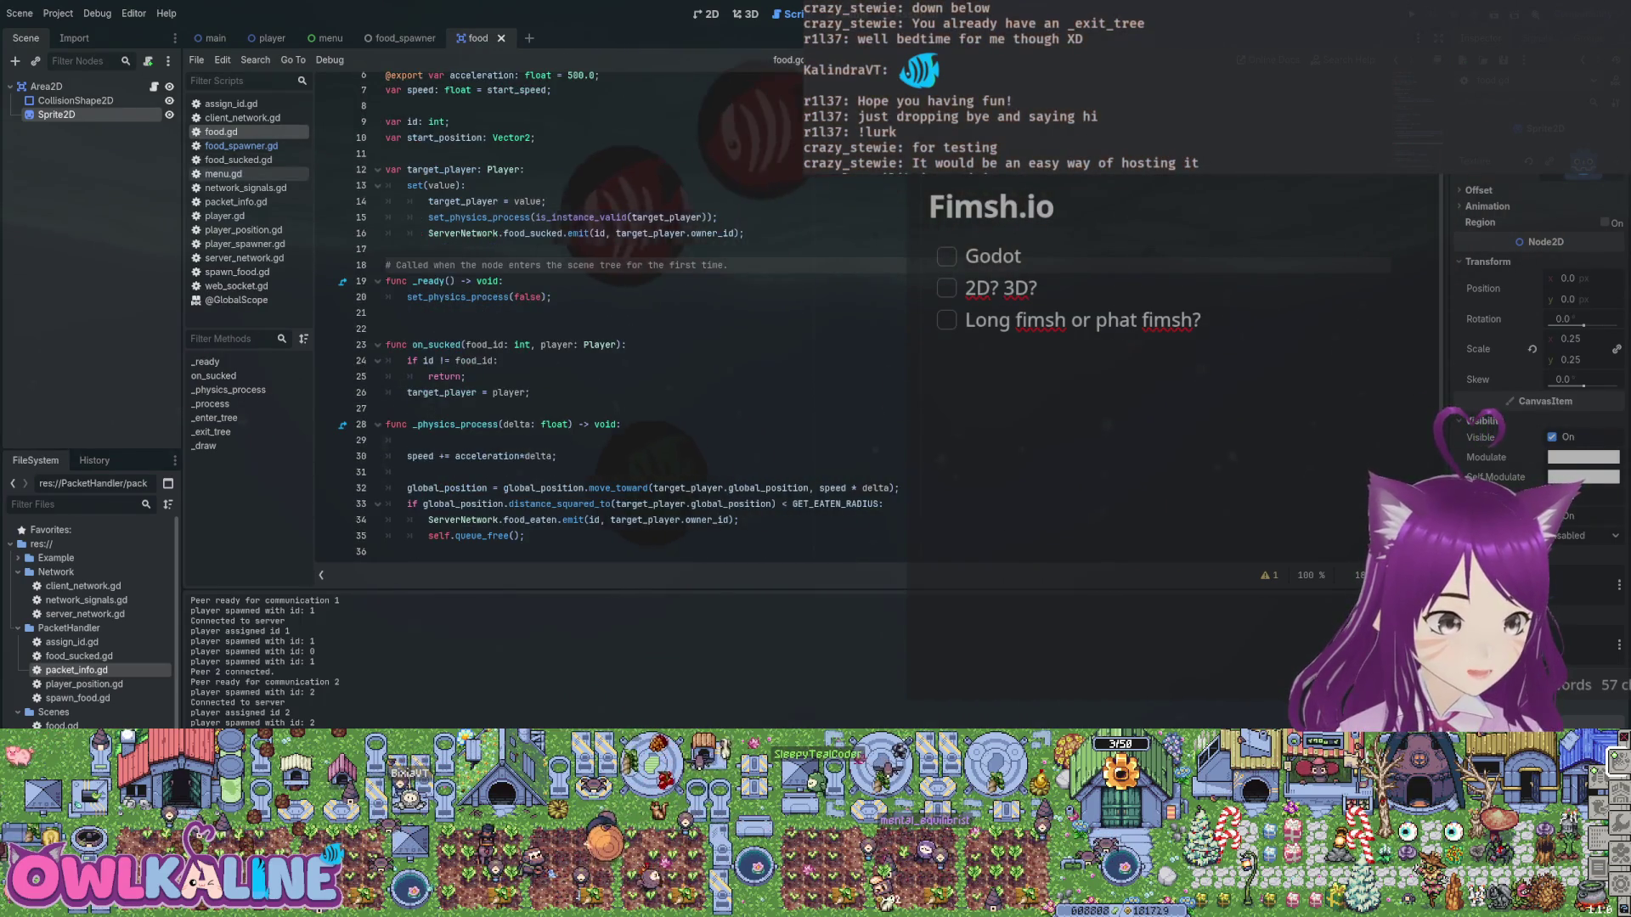
scroll(93, 624, down, 1)
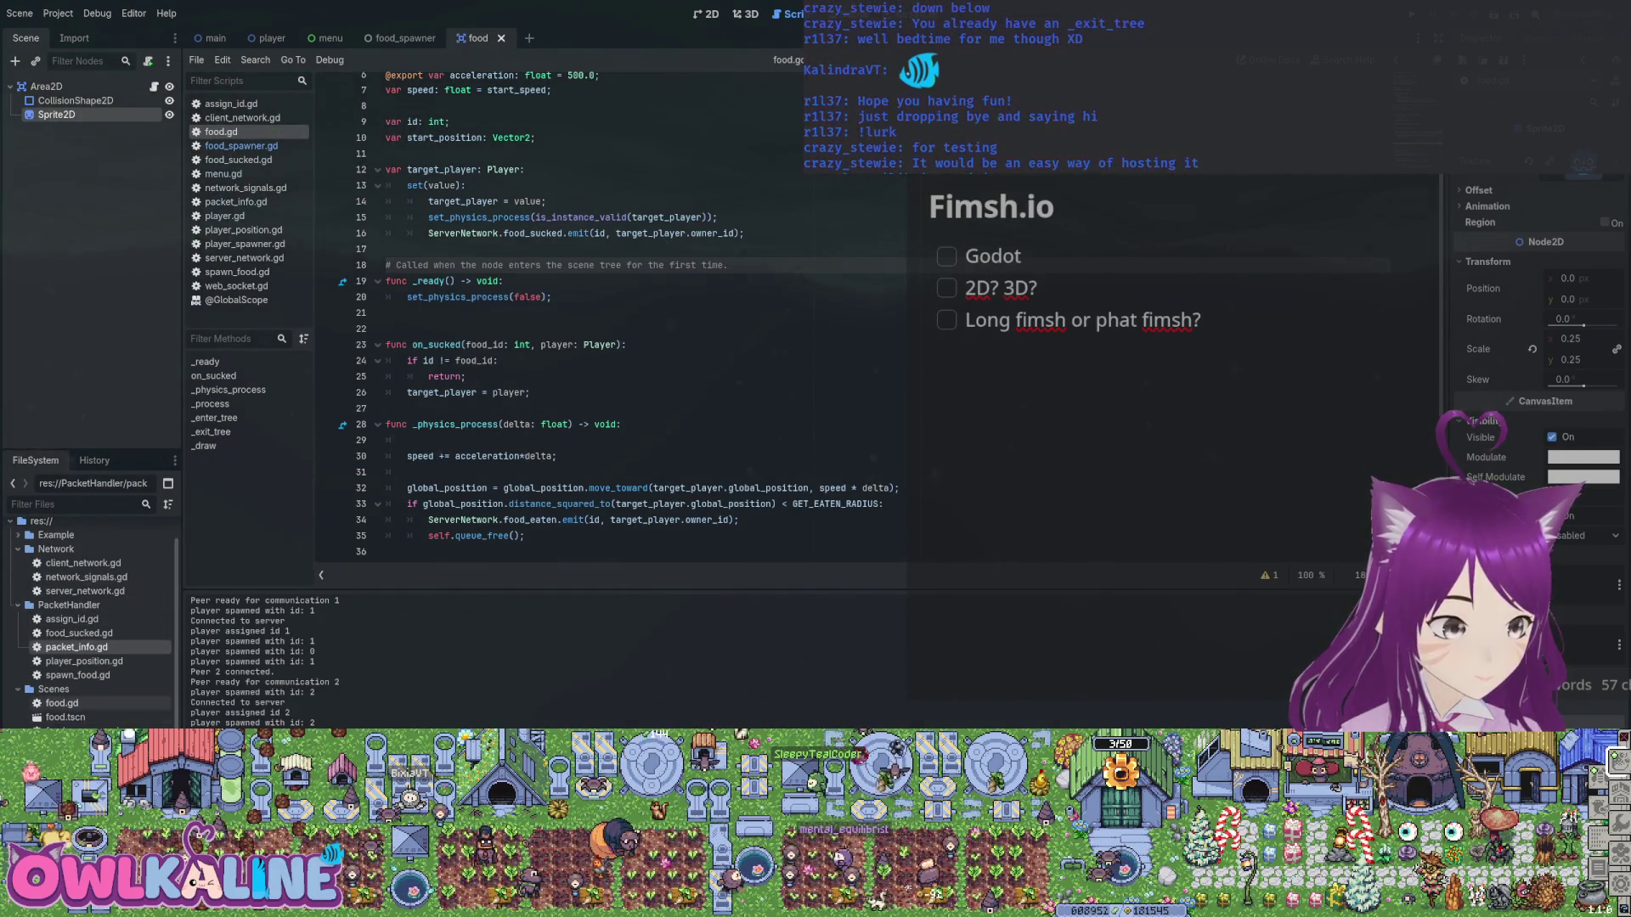
click(62, 703)
scroll(628, 314, down, 2)
scroll(592, 192, down, 3)
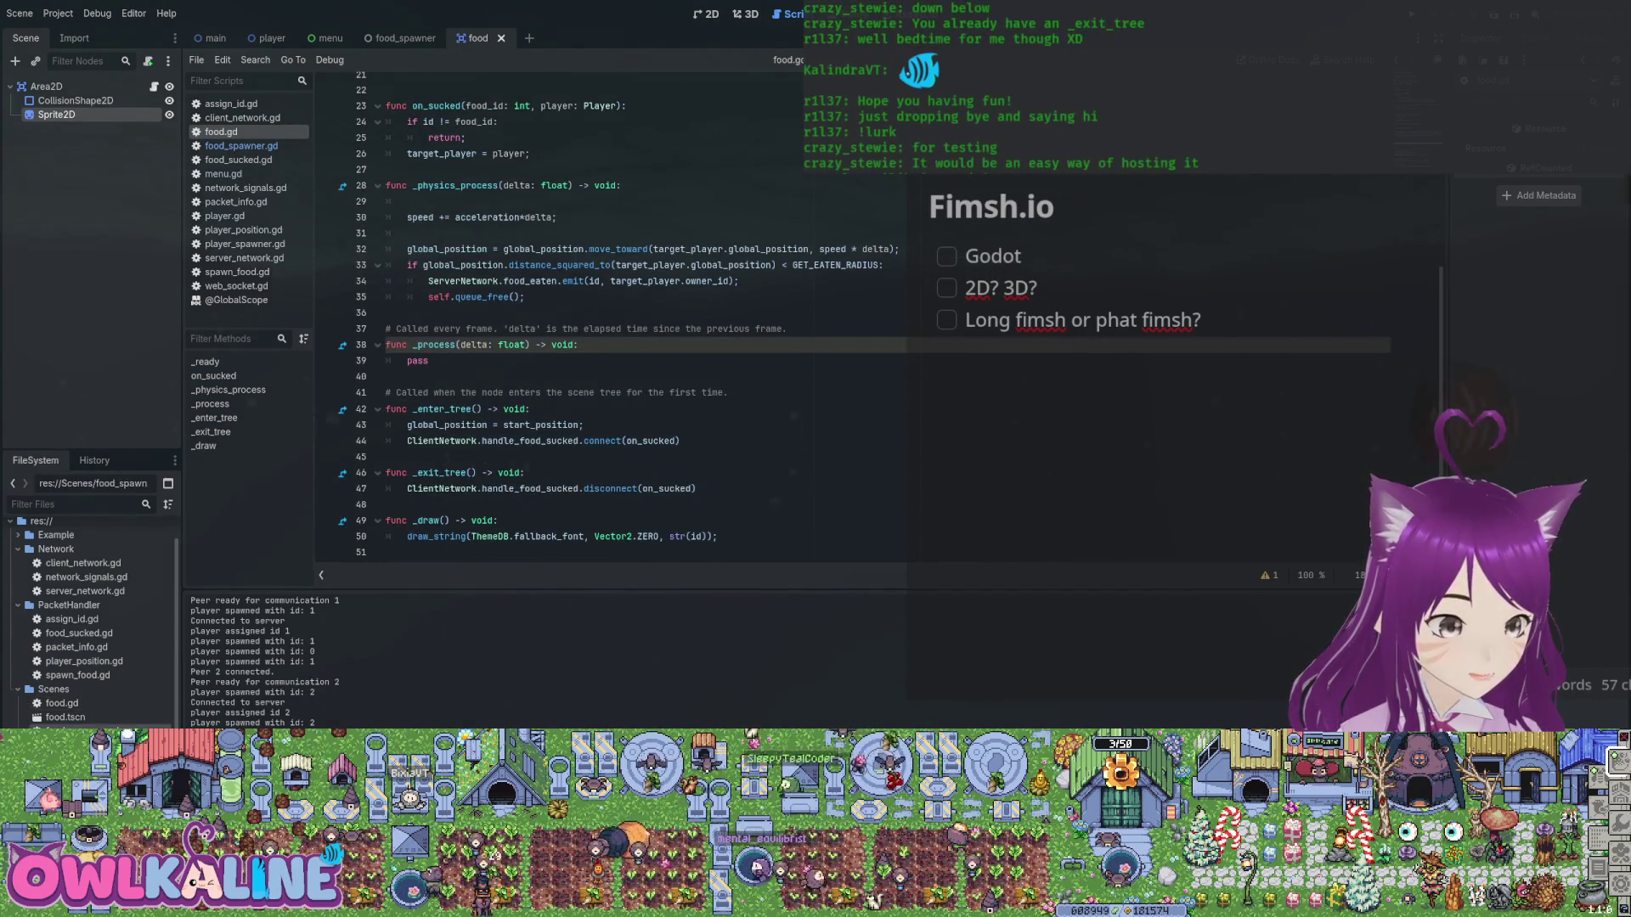
click(241, 145)
click(702, 227)
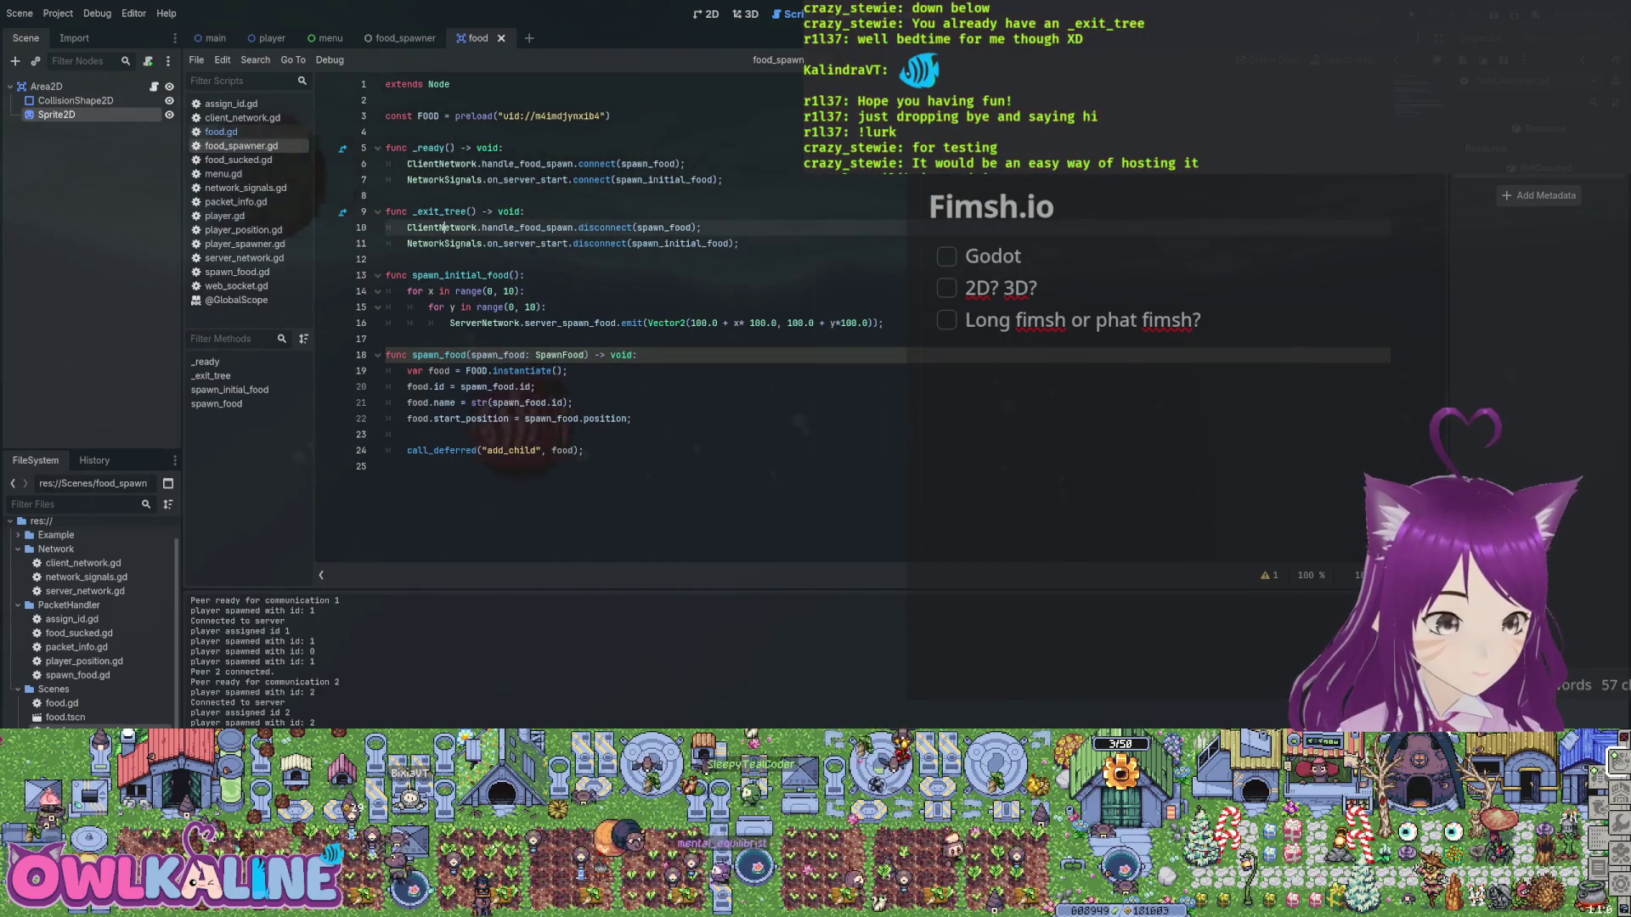
Look over menu.gd and player.gd, then bring up player_spawner.gd.
click(223, 173)
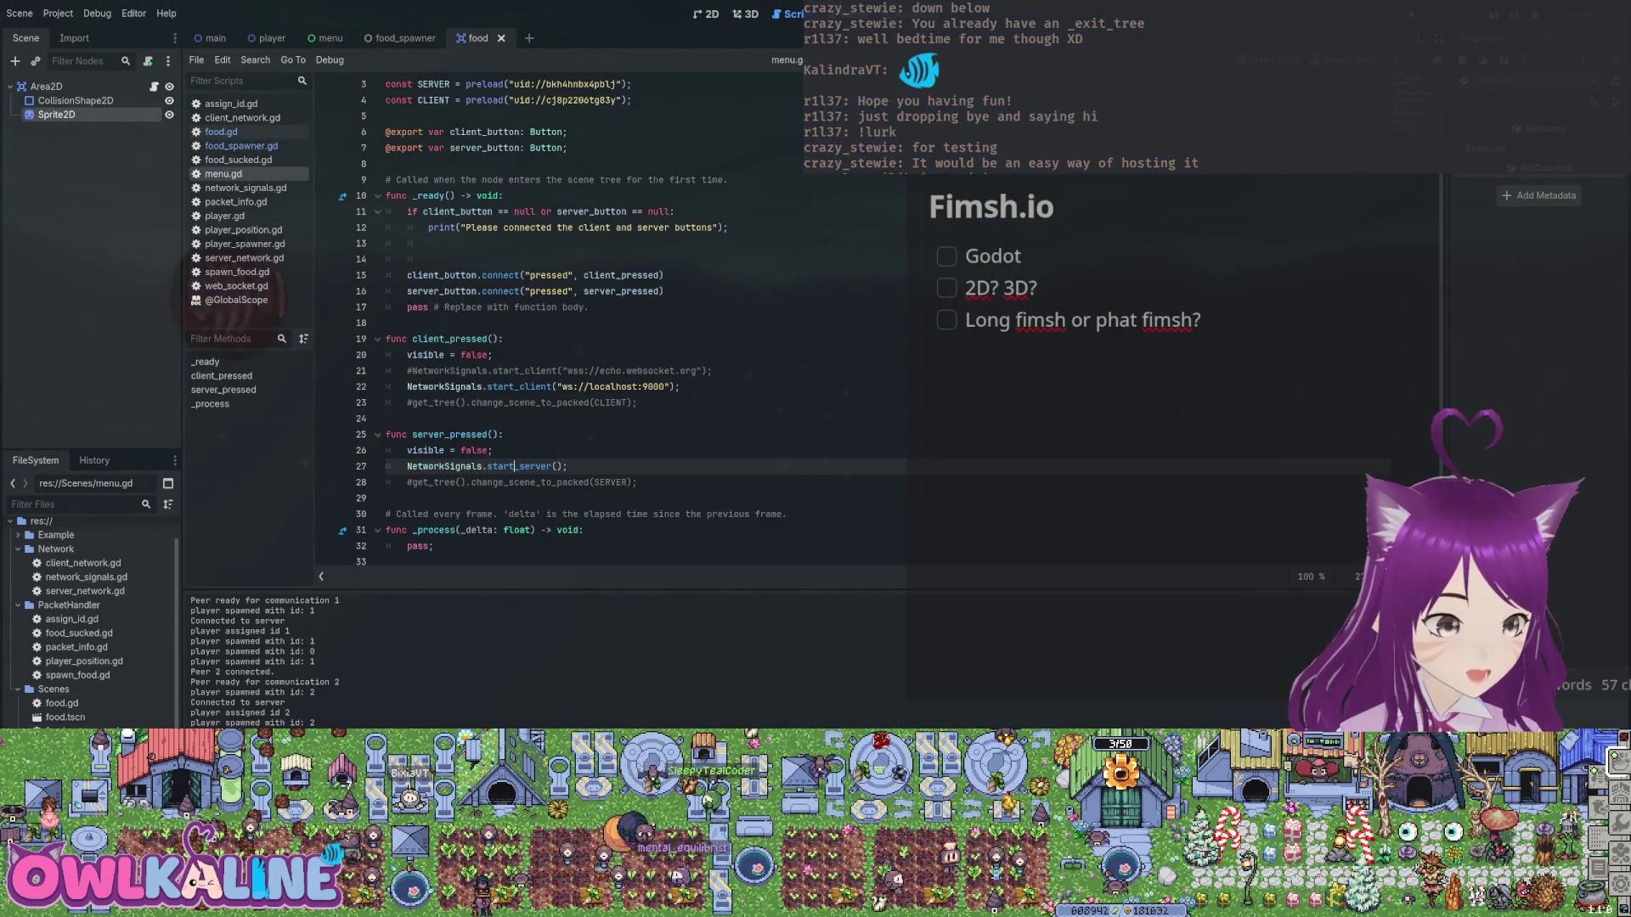
click(515, 498)
scroll(515, 497, down, 1)
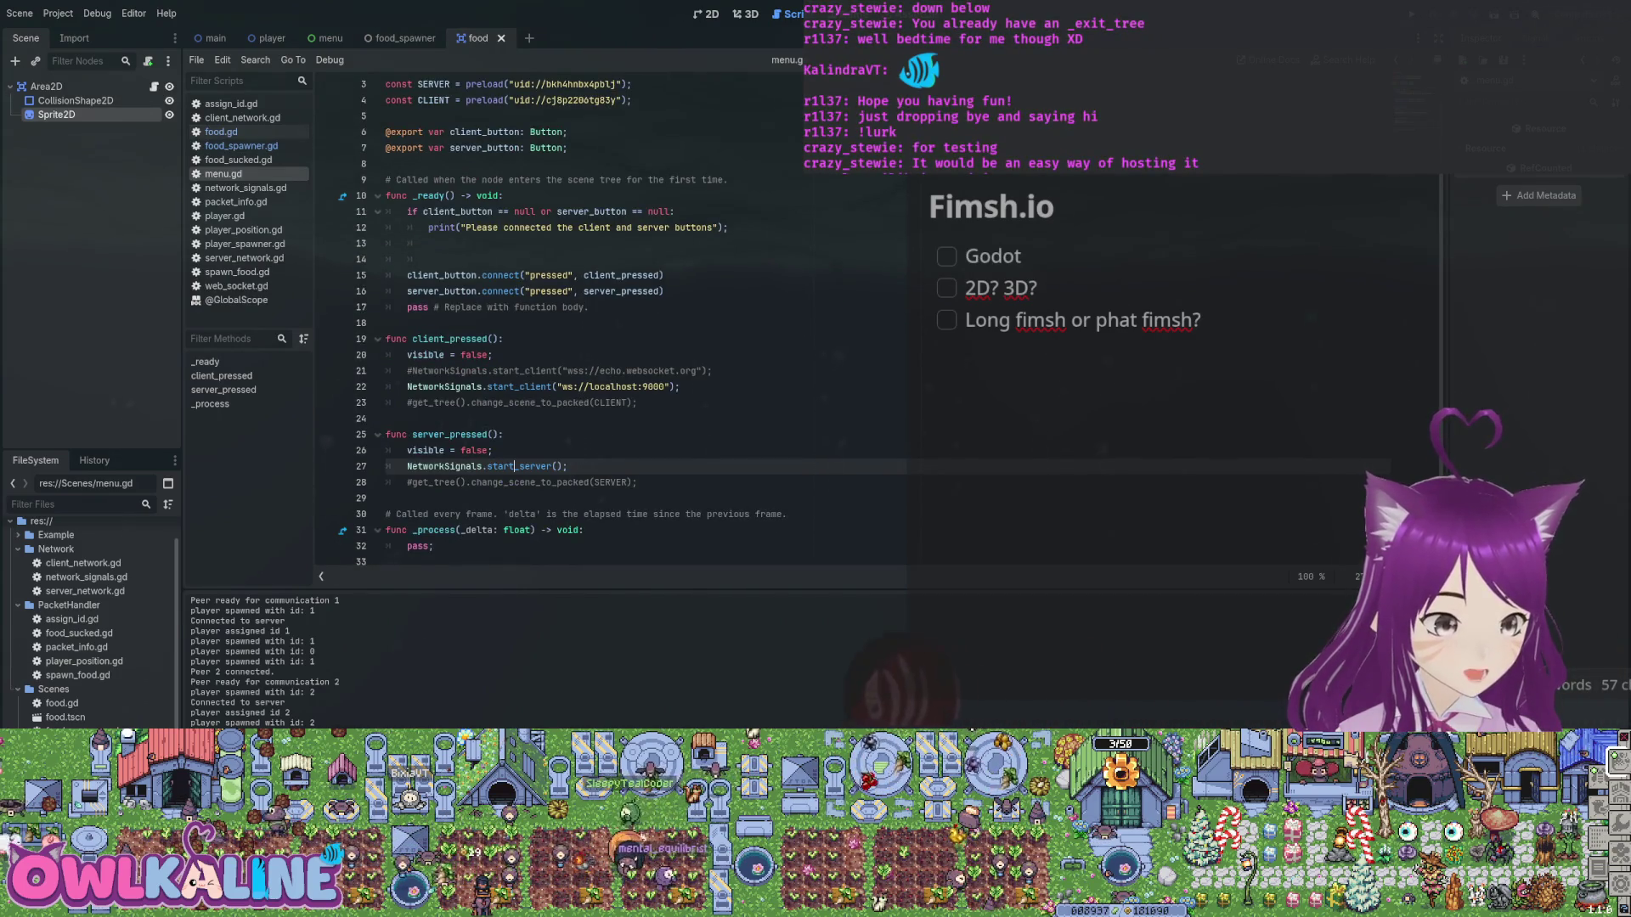
click(223, 215)
click(595, 339)
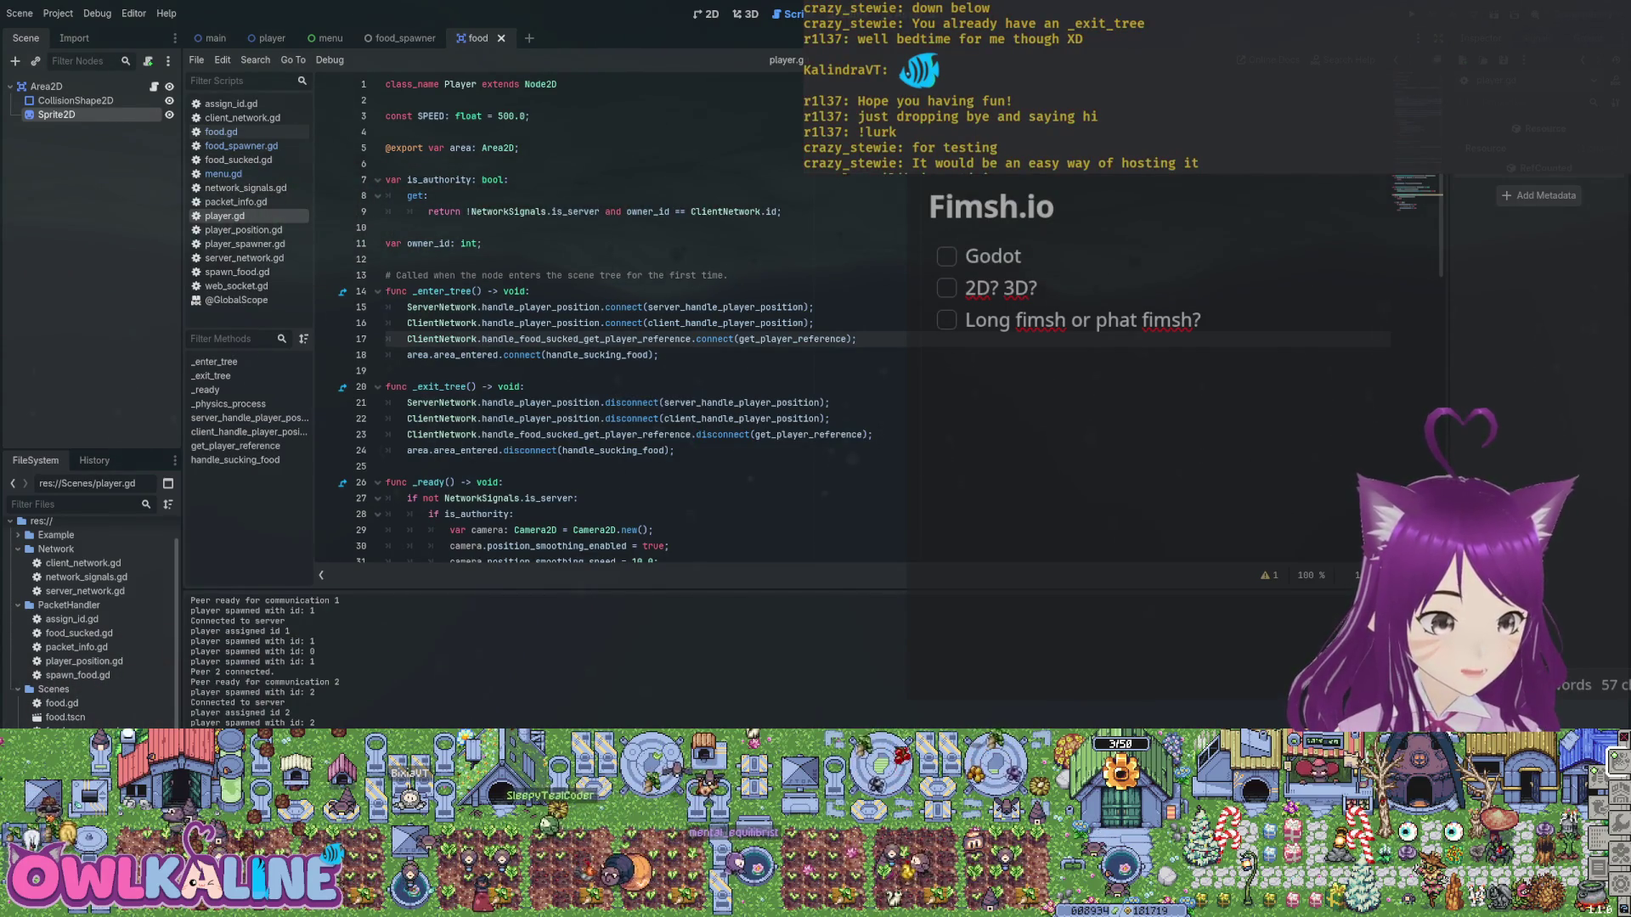
click(244, 244)
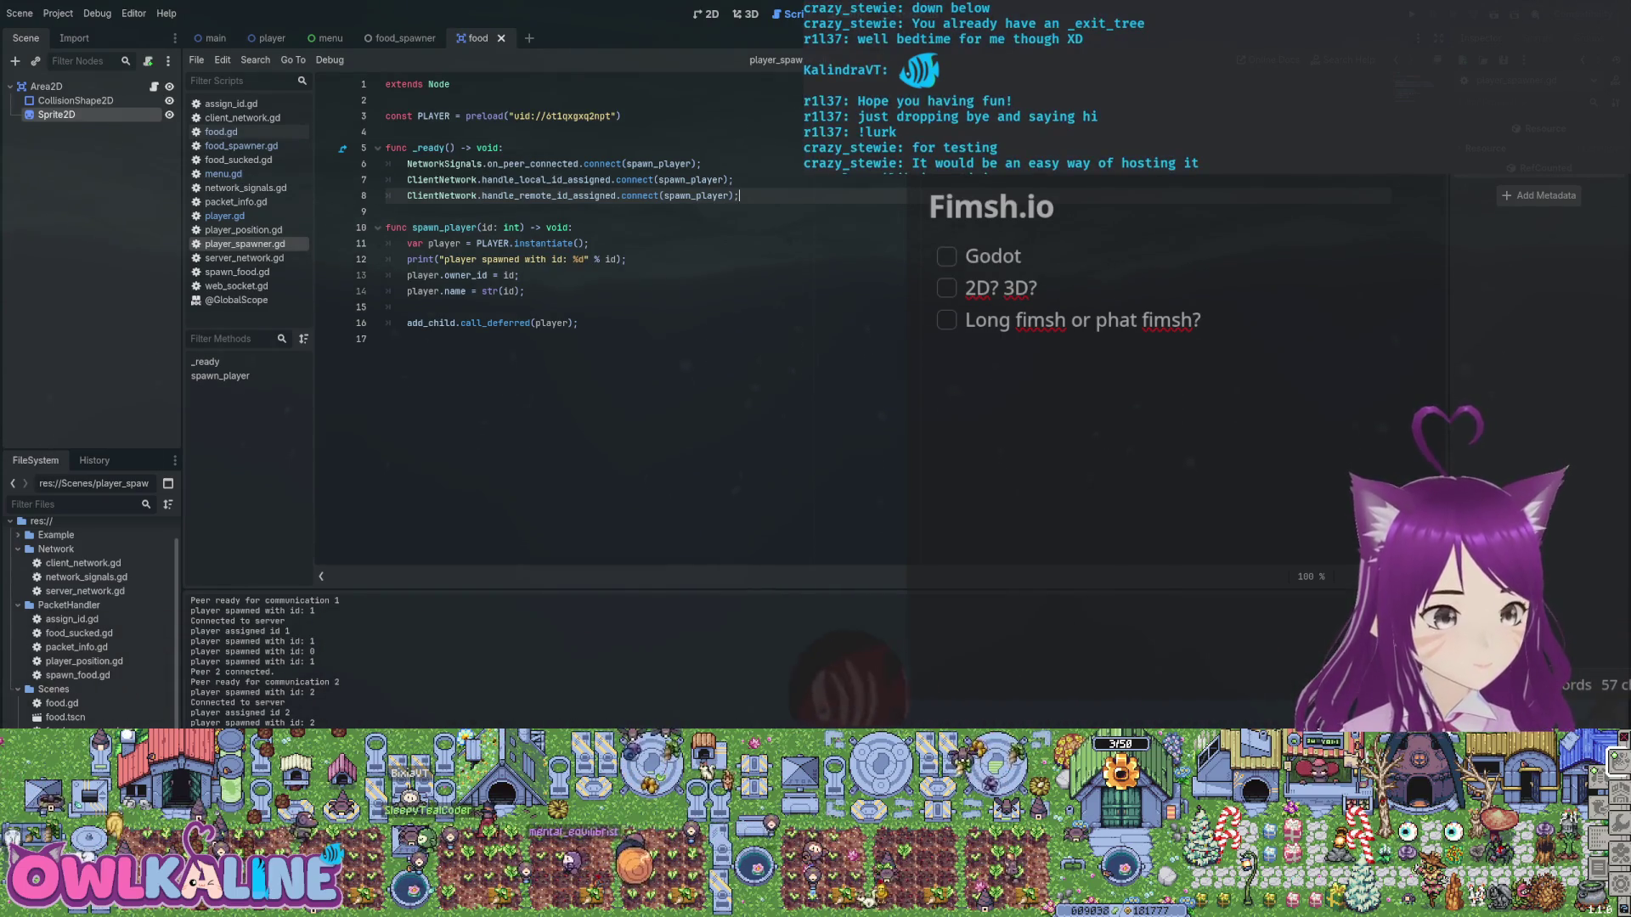
Duplicate the _ready function below itself and rename the copy _exit_tree.
drag(741, 195, 386, 147)
key(ctrl+c)
click(391, 211)
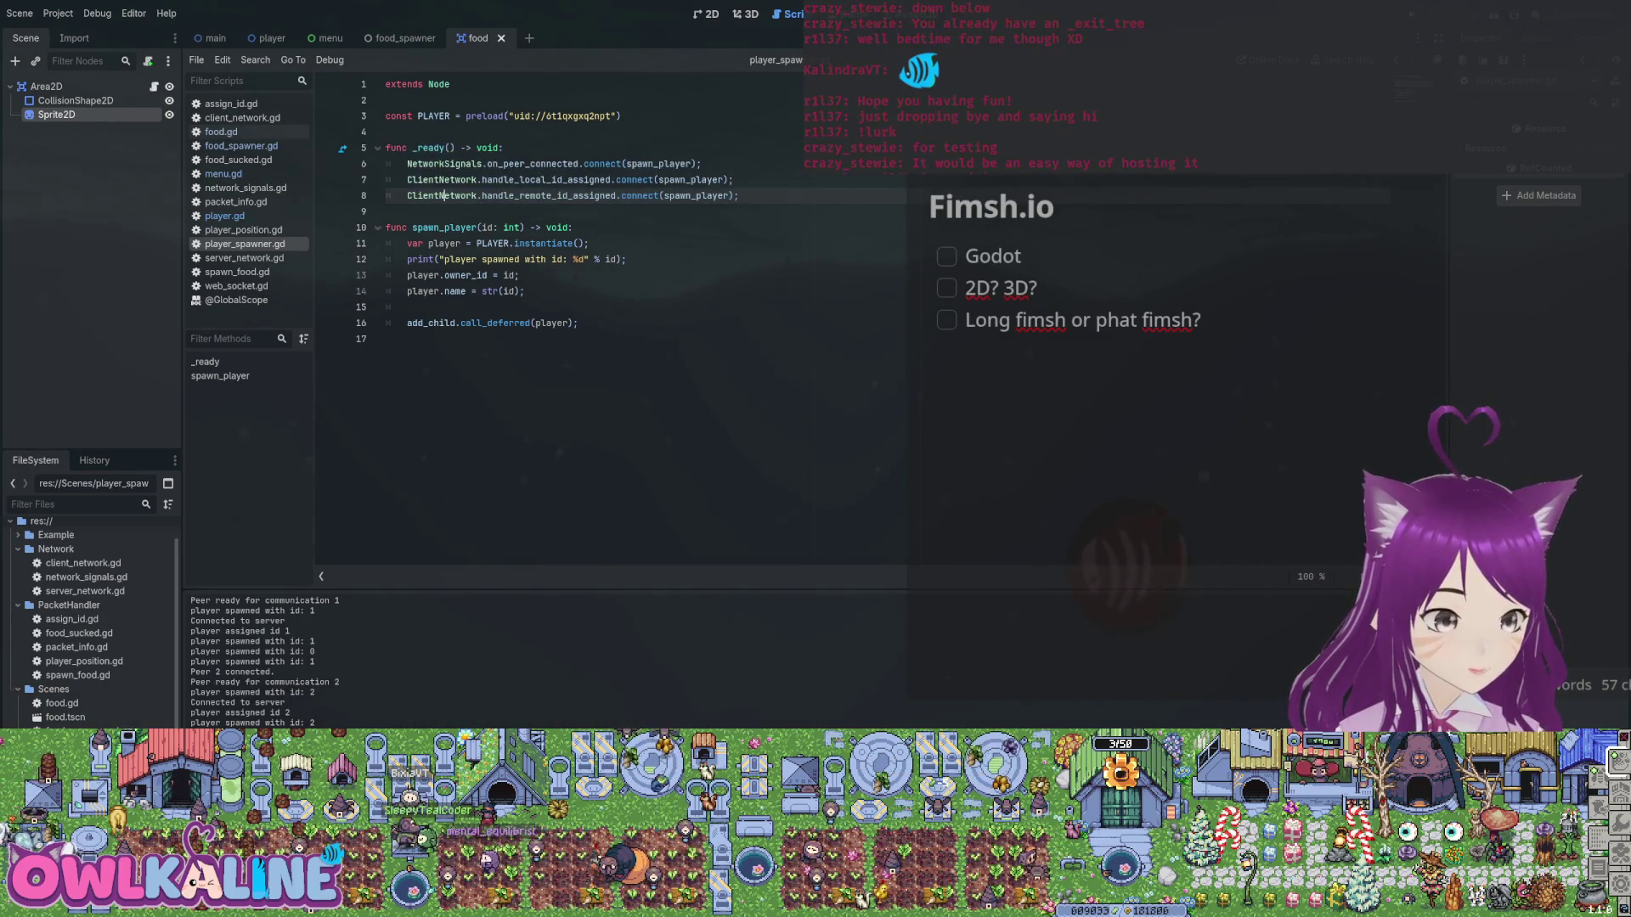
key(Return)
key(Return)
key(Up)
key(ctrl+v)
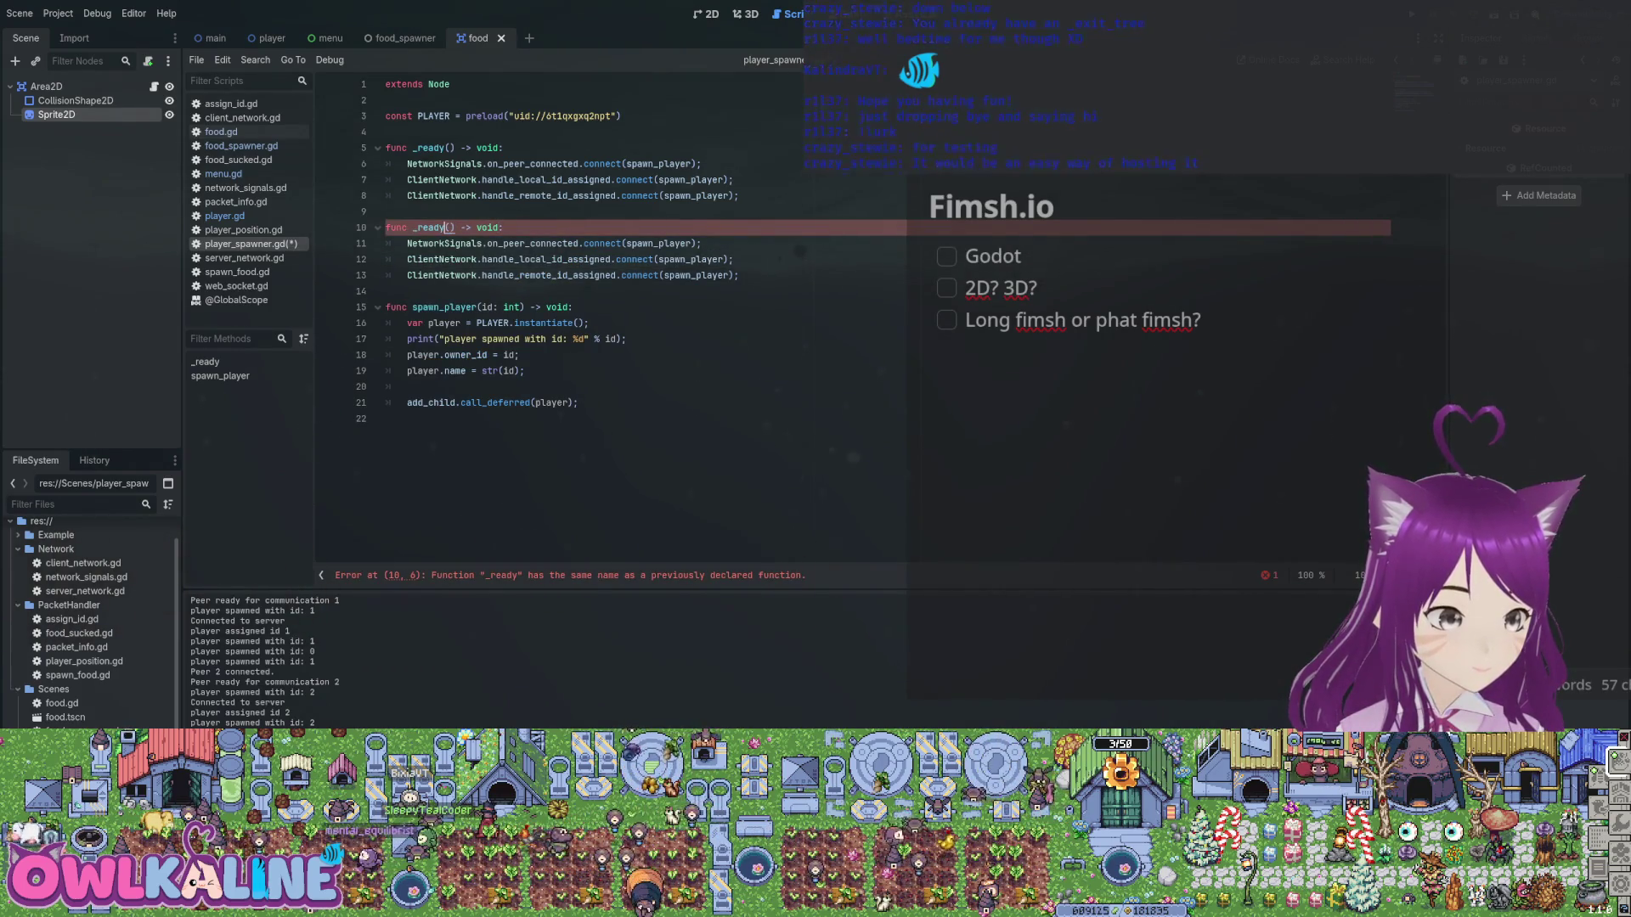
double_click(435, 228)
text(_on_ex)
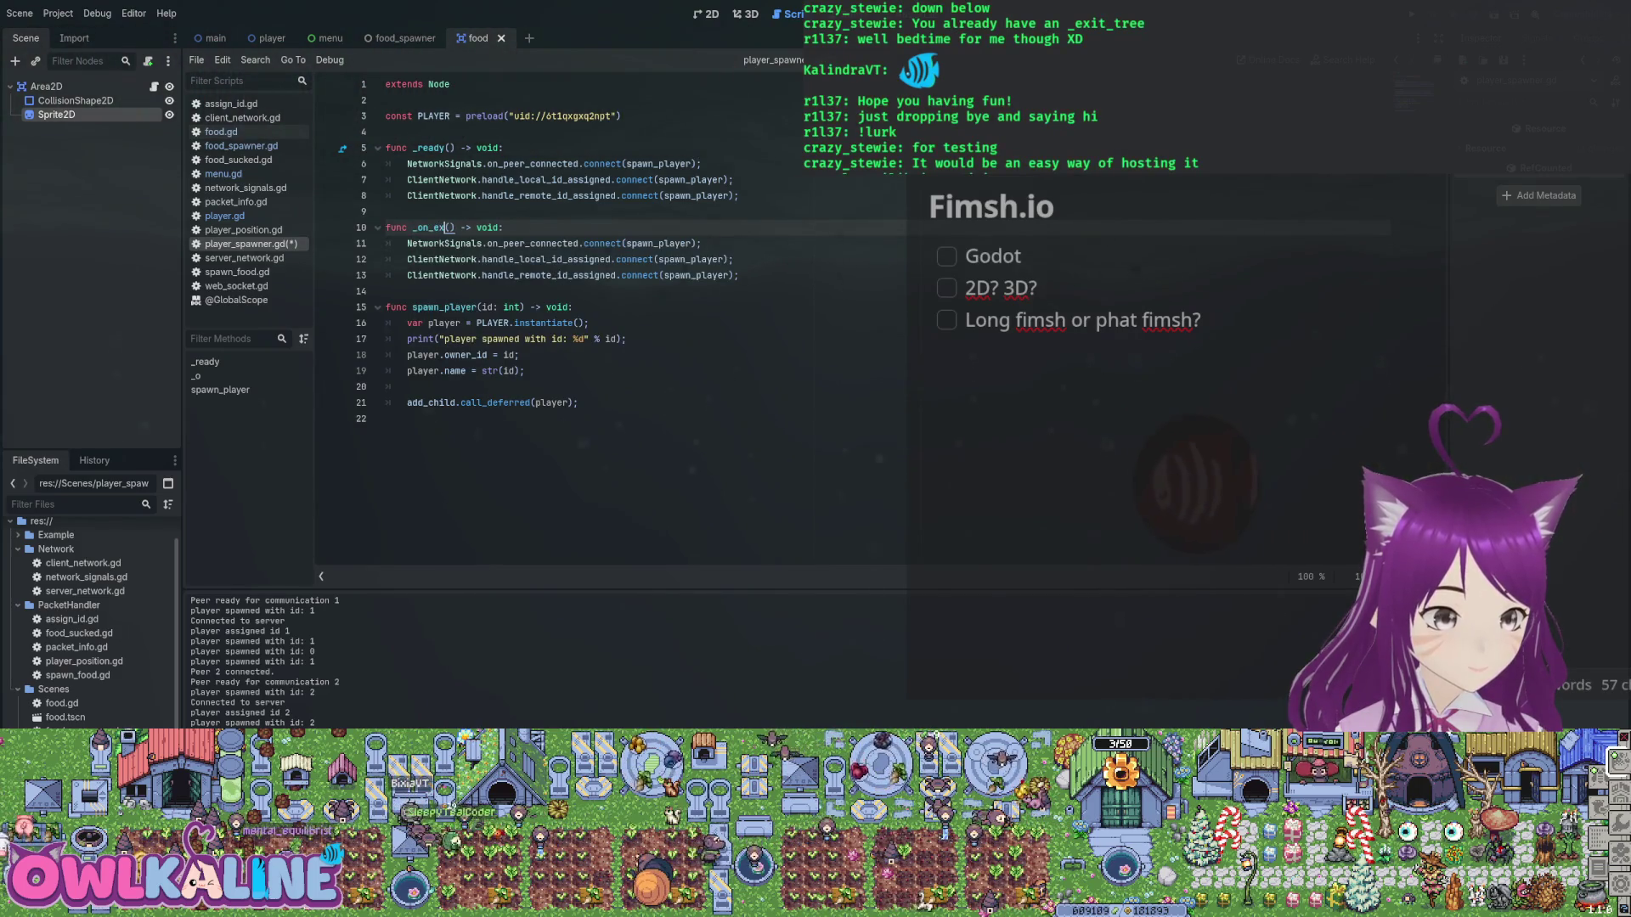
key(BackSpace)
key(BackSpace)
key(BackSpace)
text(e)
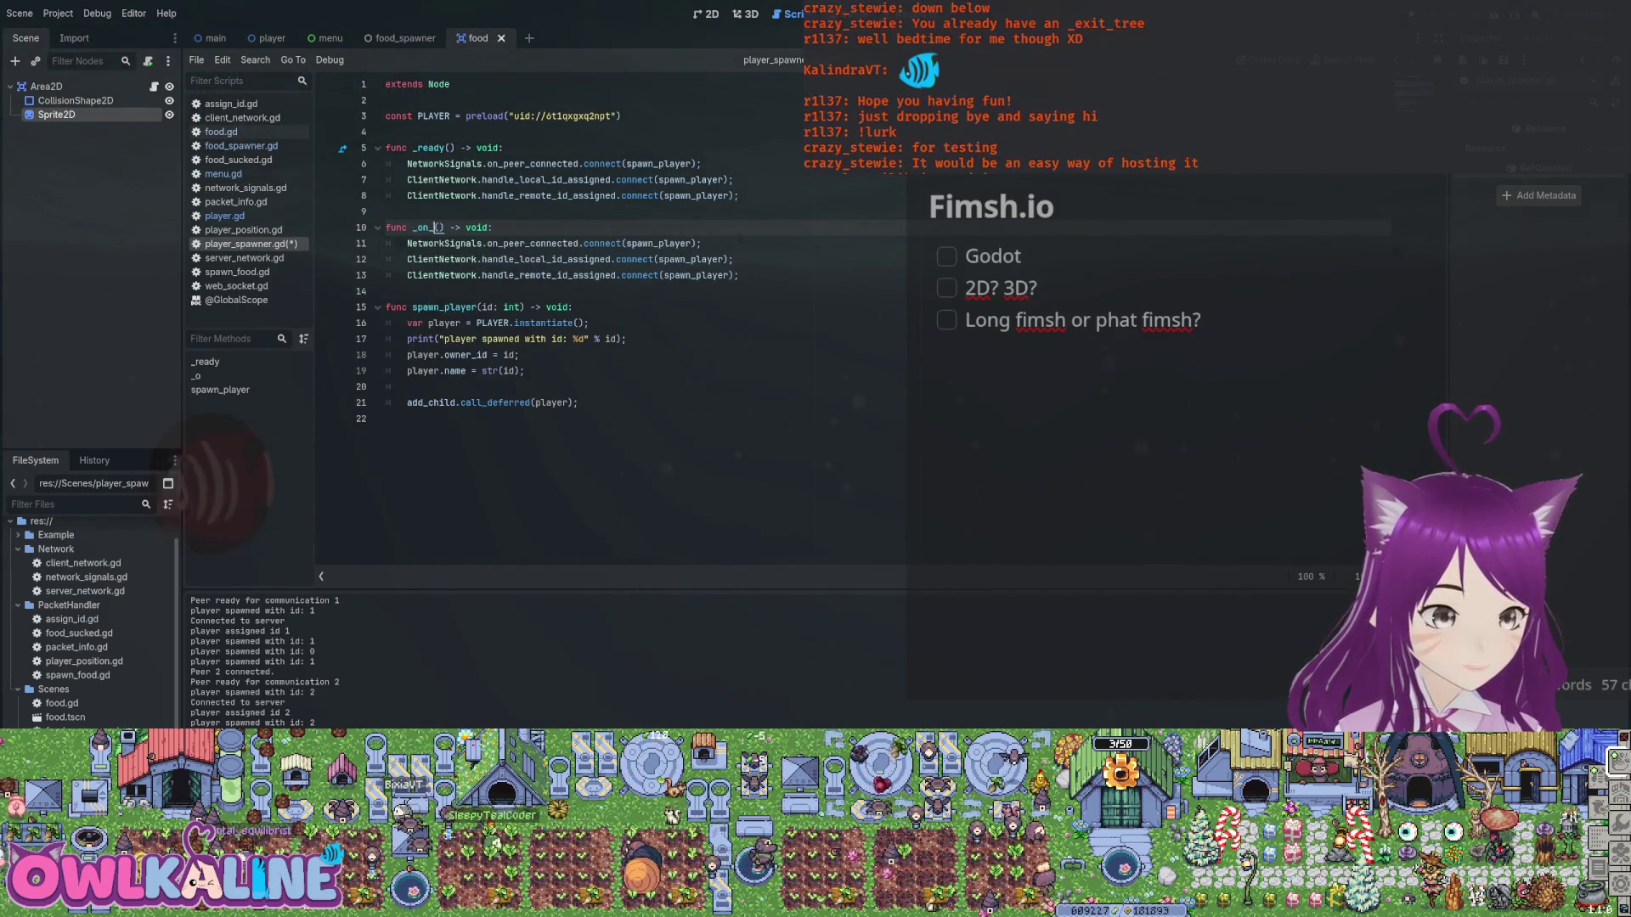
text(xit)
key(Return)
key(ctrl+s)
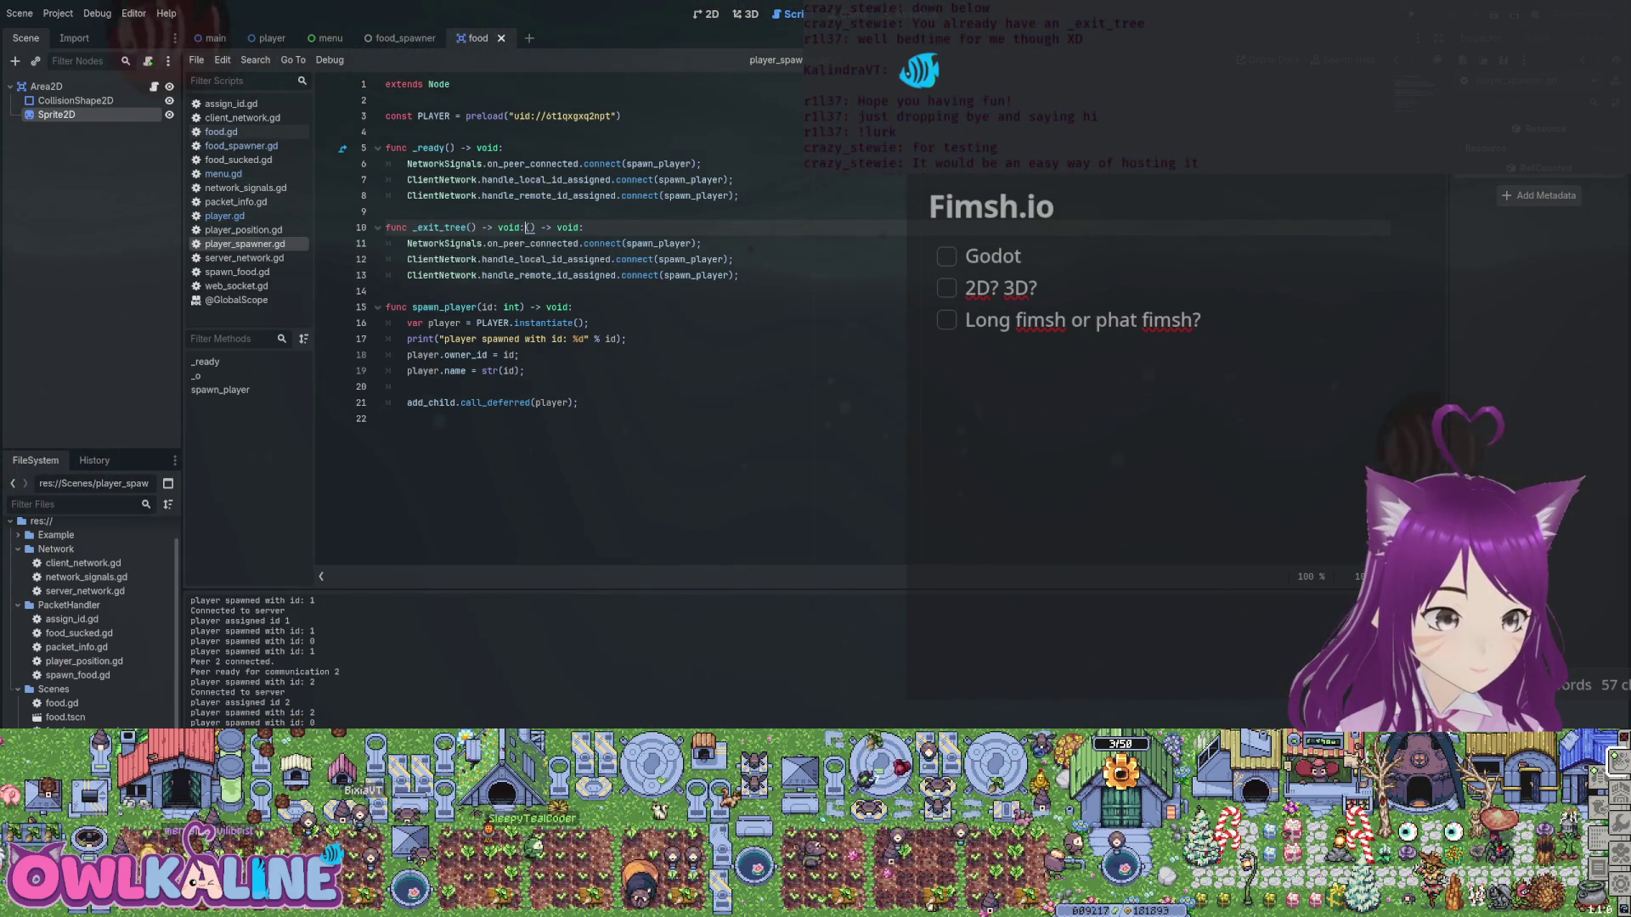
key(Delete)
key(Delete)
key(Delete)
Change the spawn_player .connect calls in _exit_tree to .disconnect and save player_spawner.gd.
click(527, 243)
click(584, 243)
text(dis)
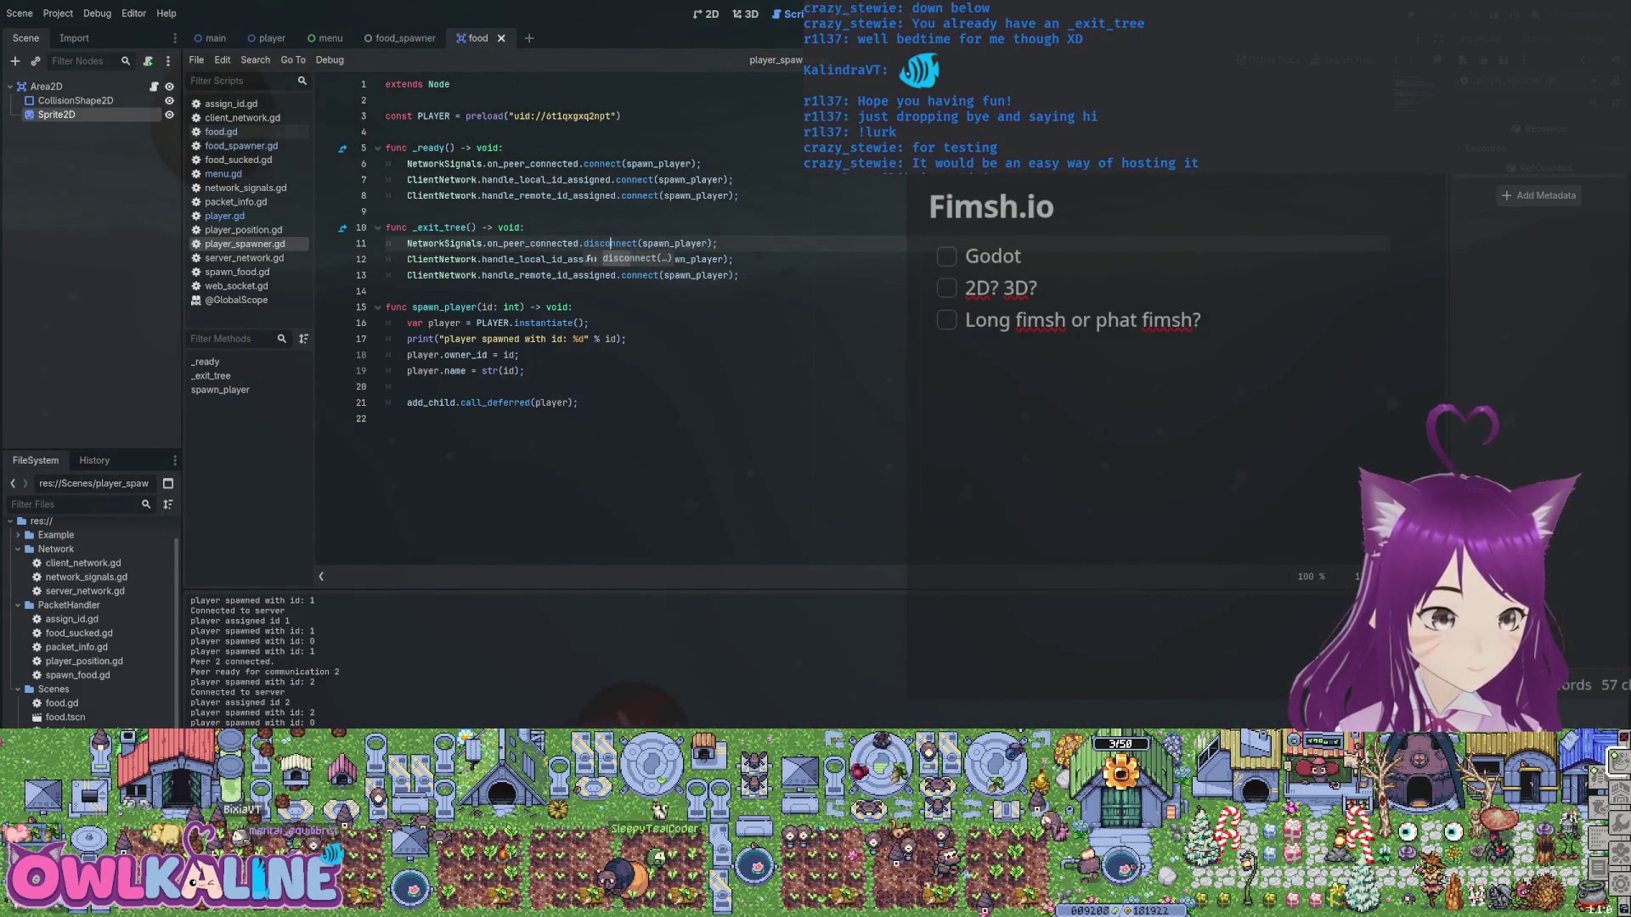
click(611, 259)
text(dis)
key(Down)
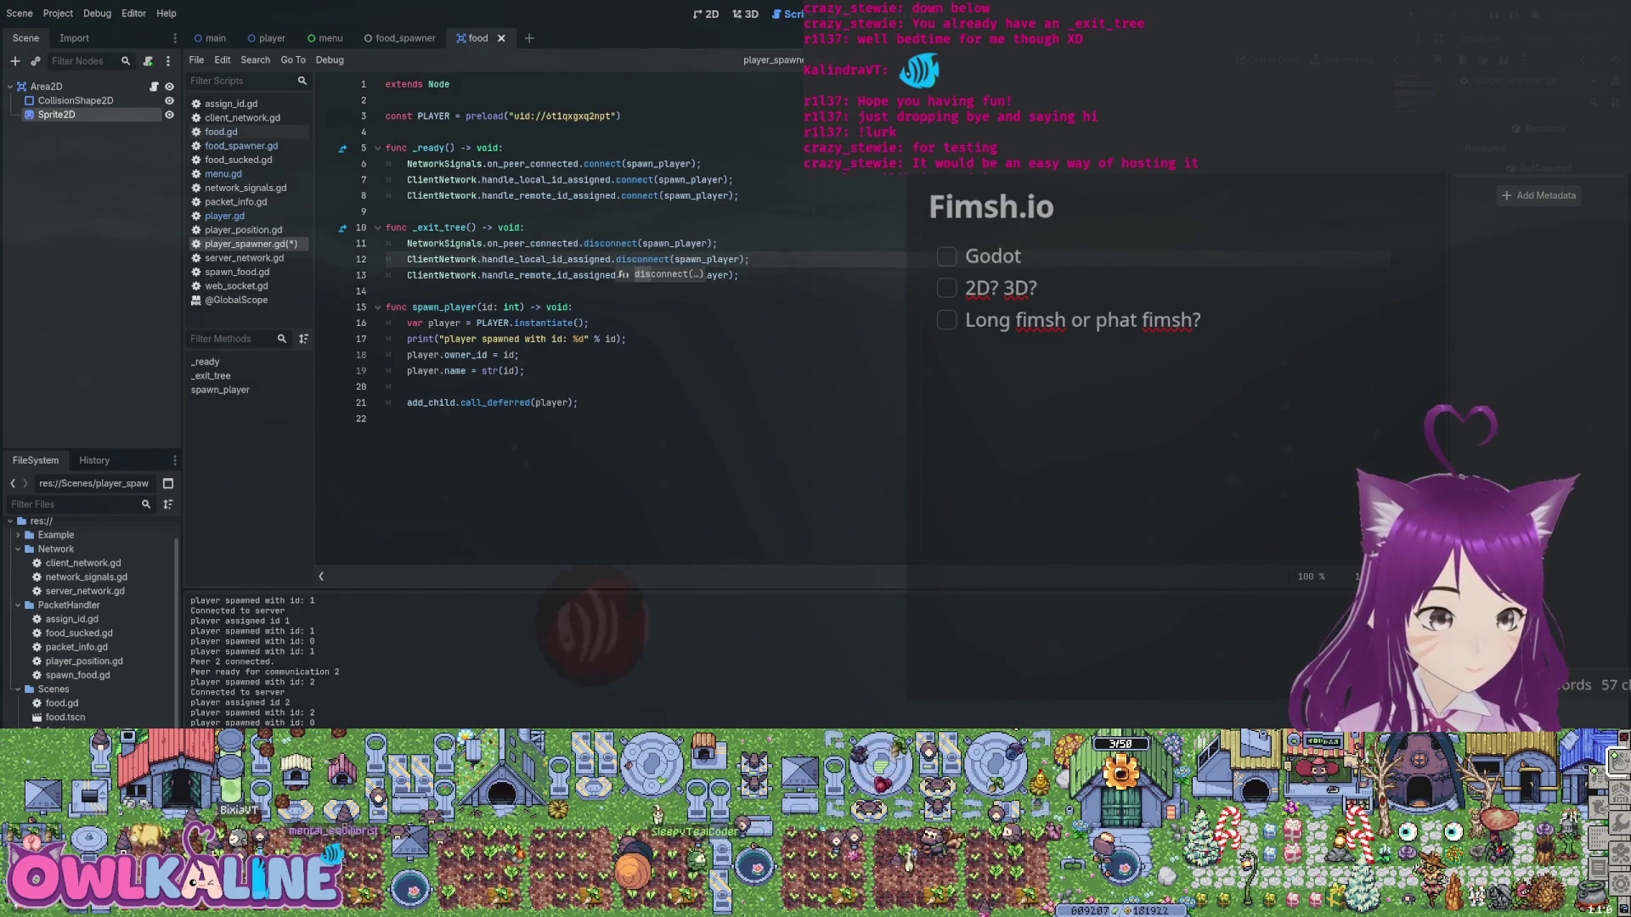
key(ctrl+s)
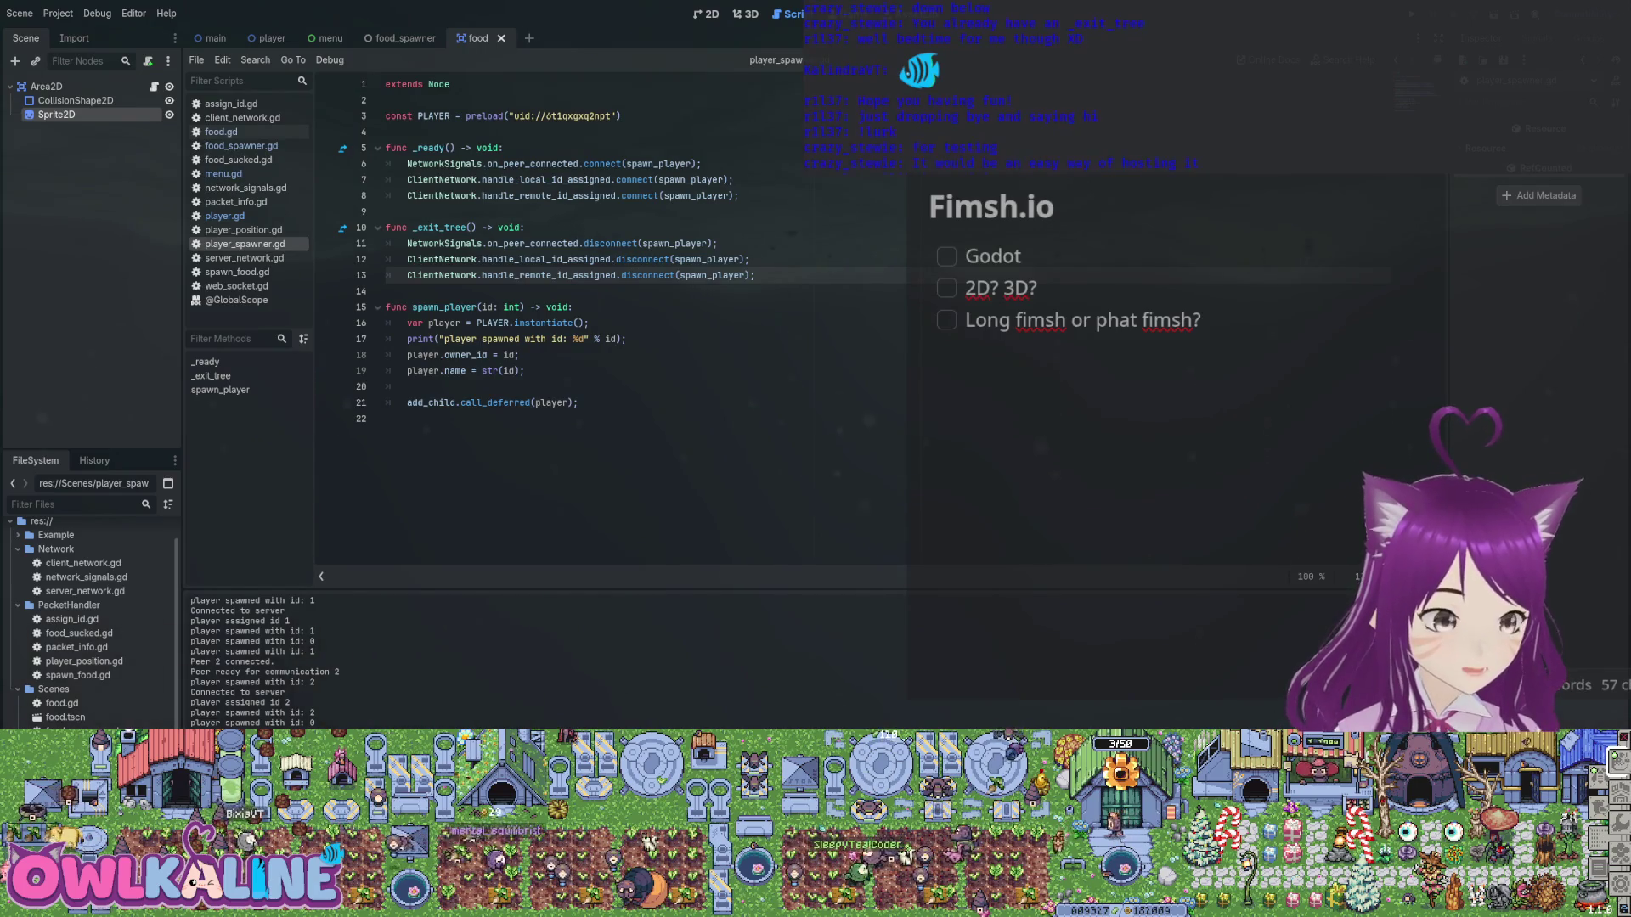
double_click(77, 674)
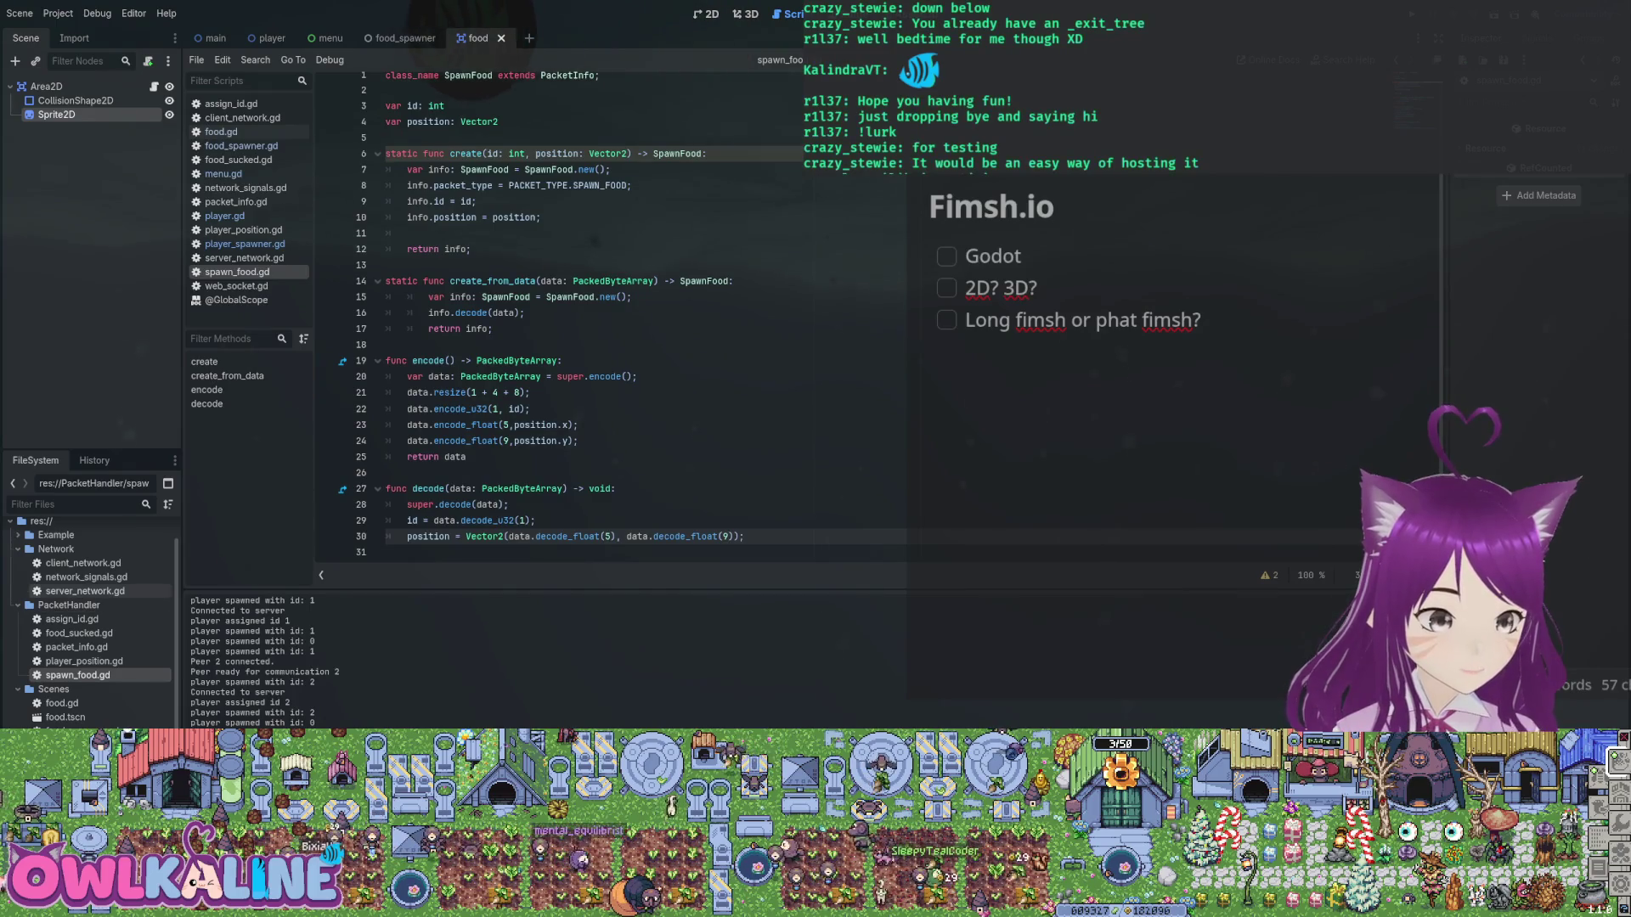
Review server_network.gd from the top, scrolling through its code.
double_click(84, 591)
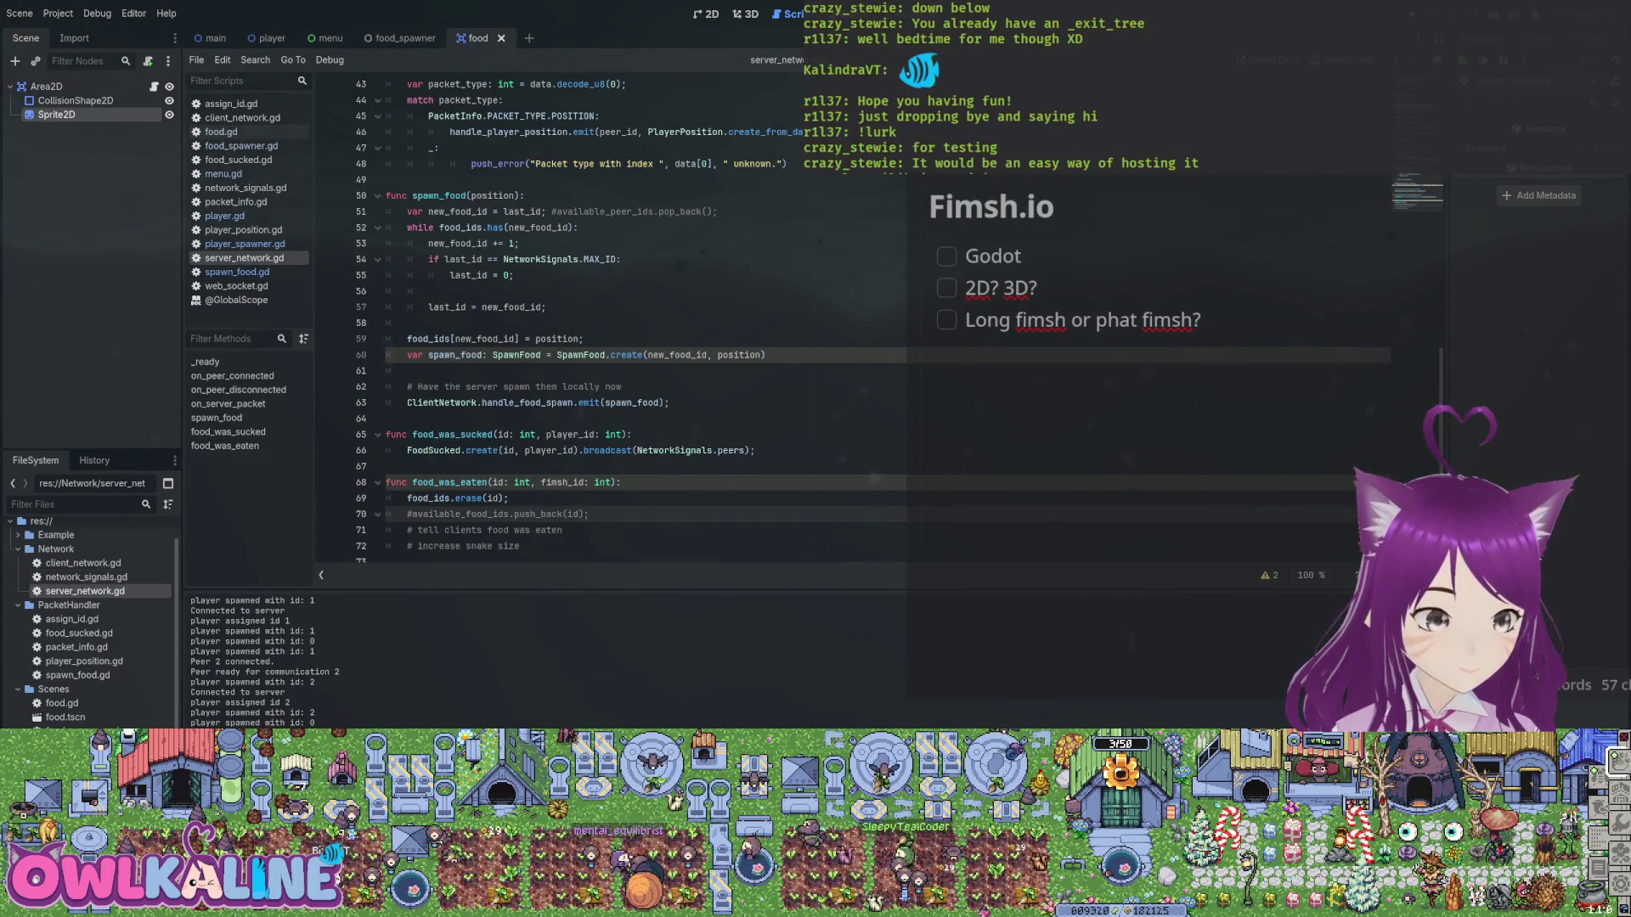
key(ctrl+Home)
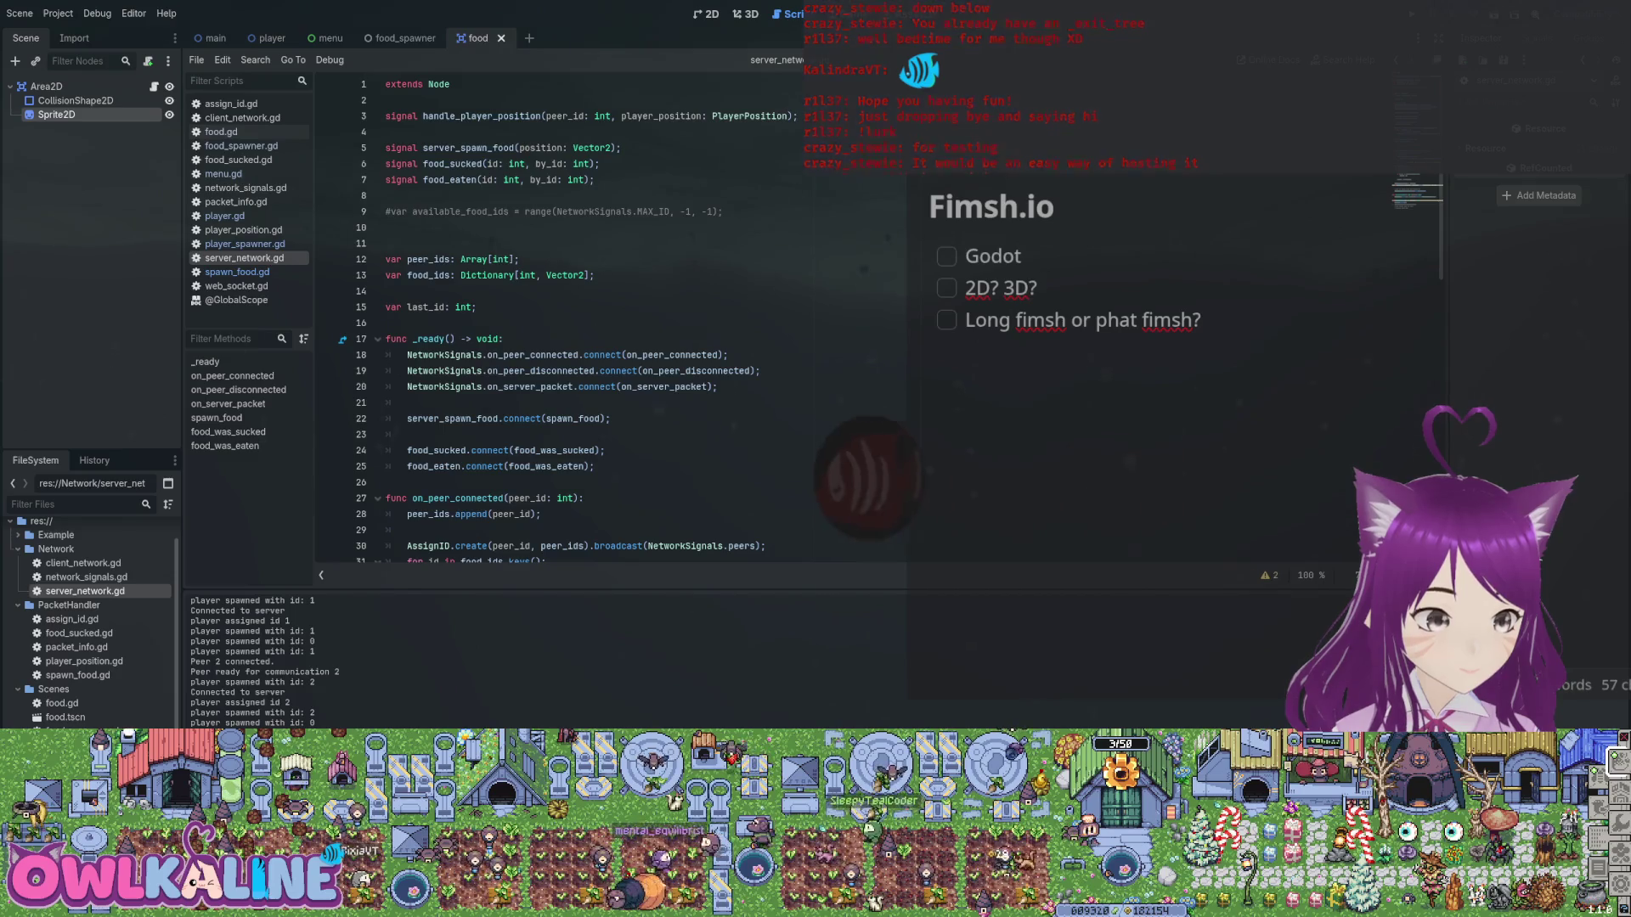
scroll(677, 245, down, 7)
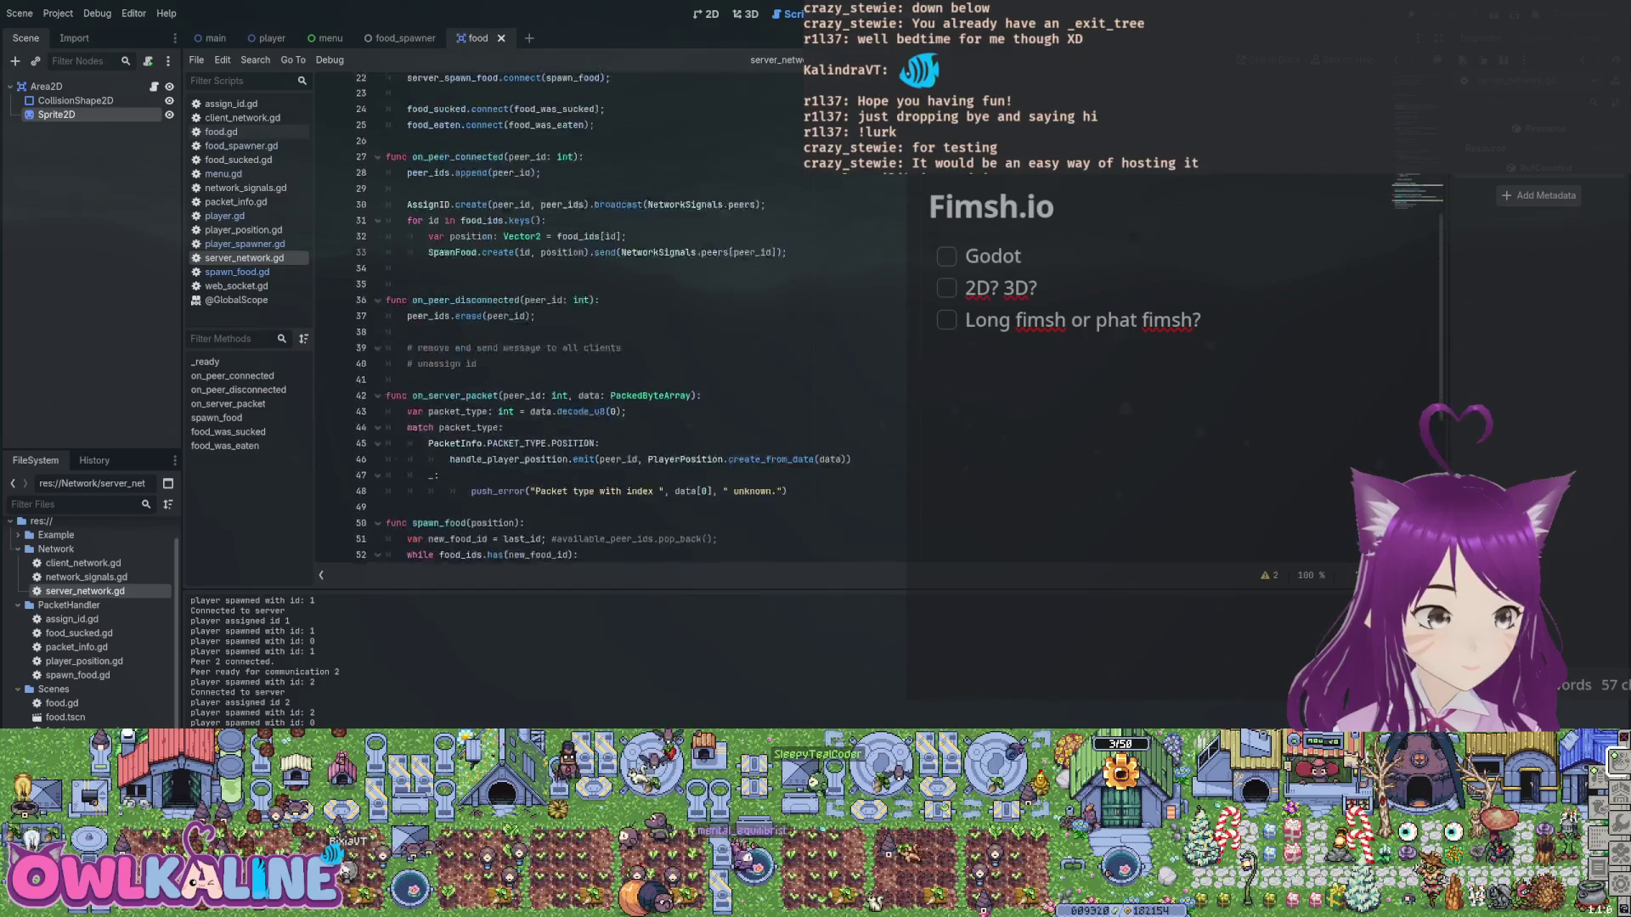
scroll(595, 314, down, 7)
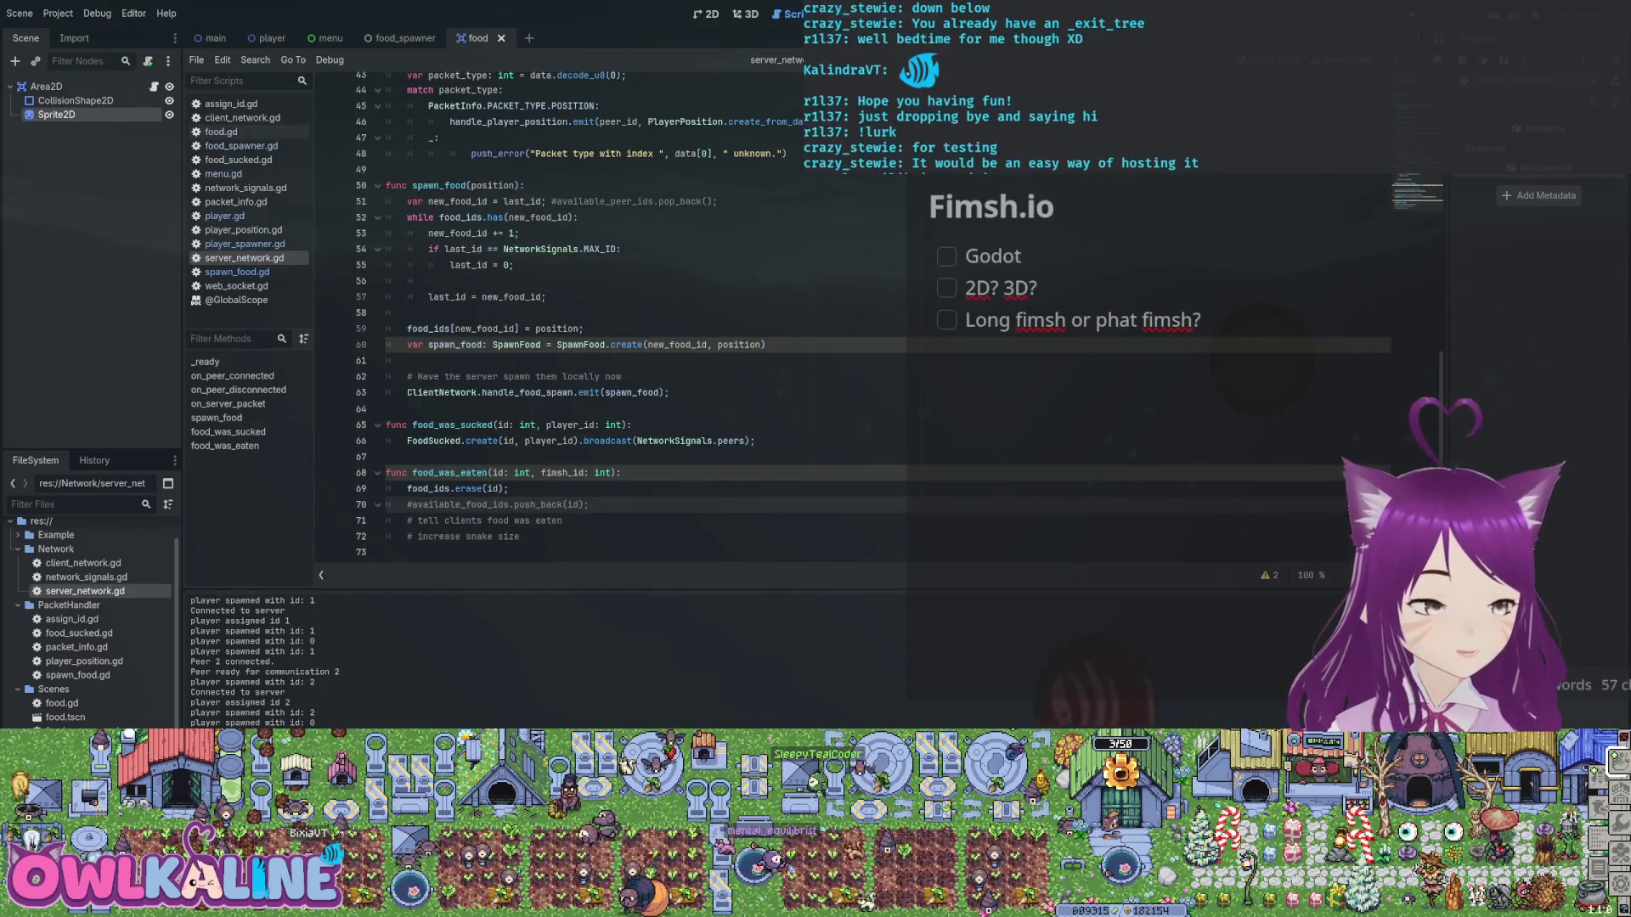
scroll(594, 314, up, 14)
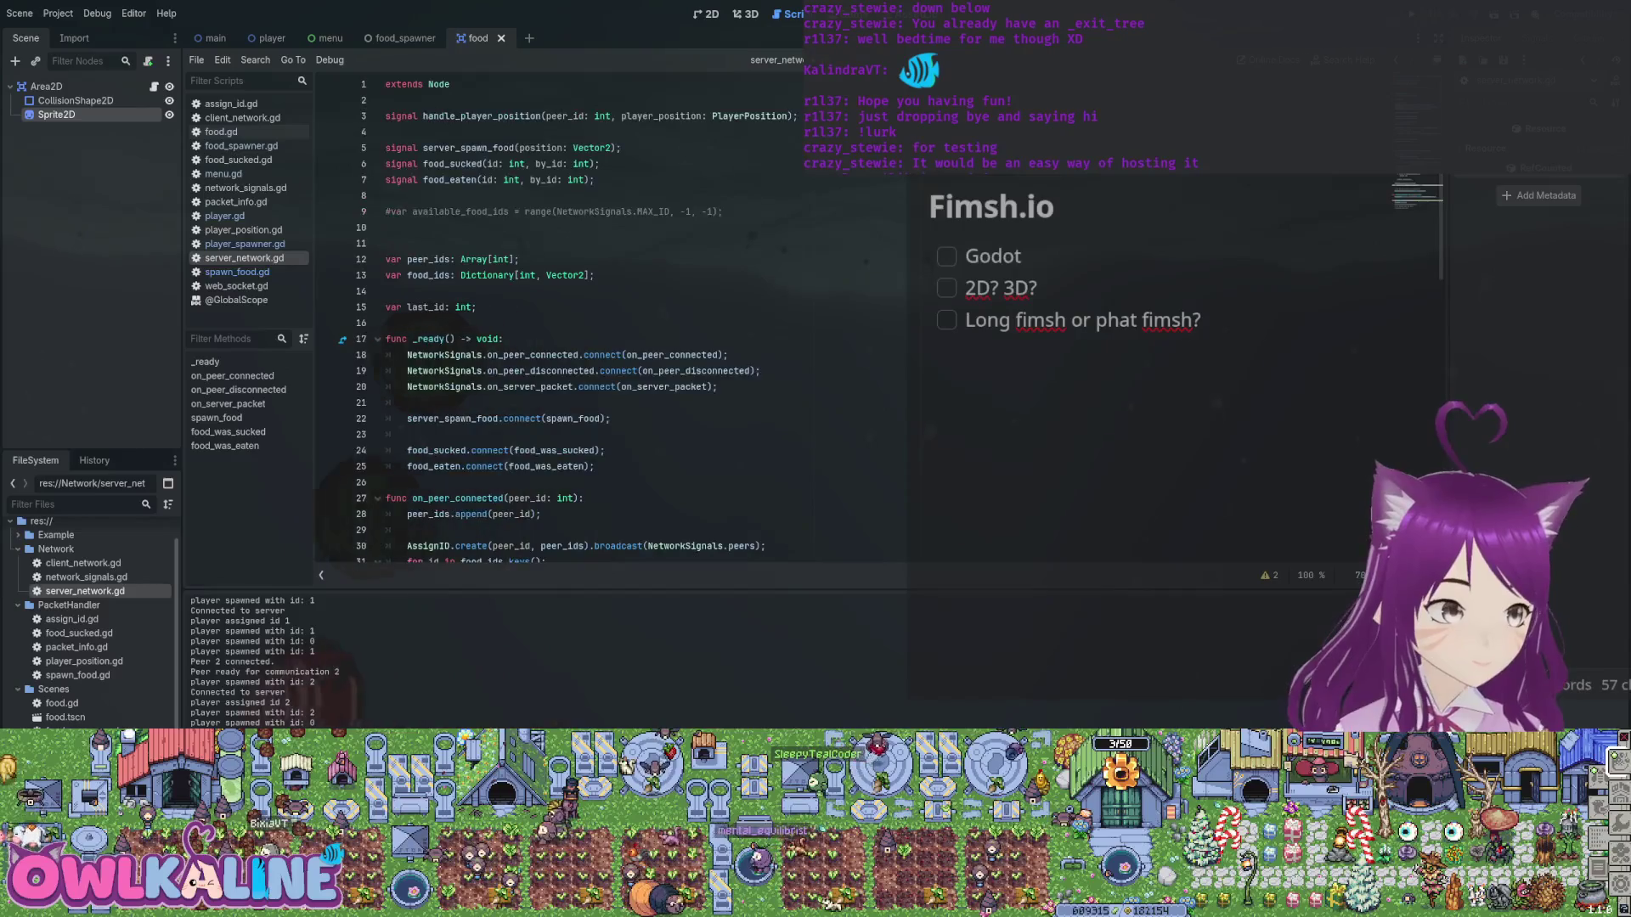
scroll(594, 314, down, 14)
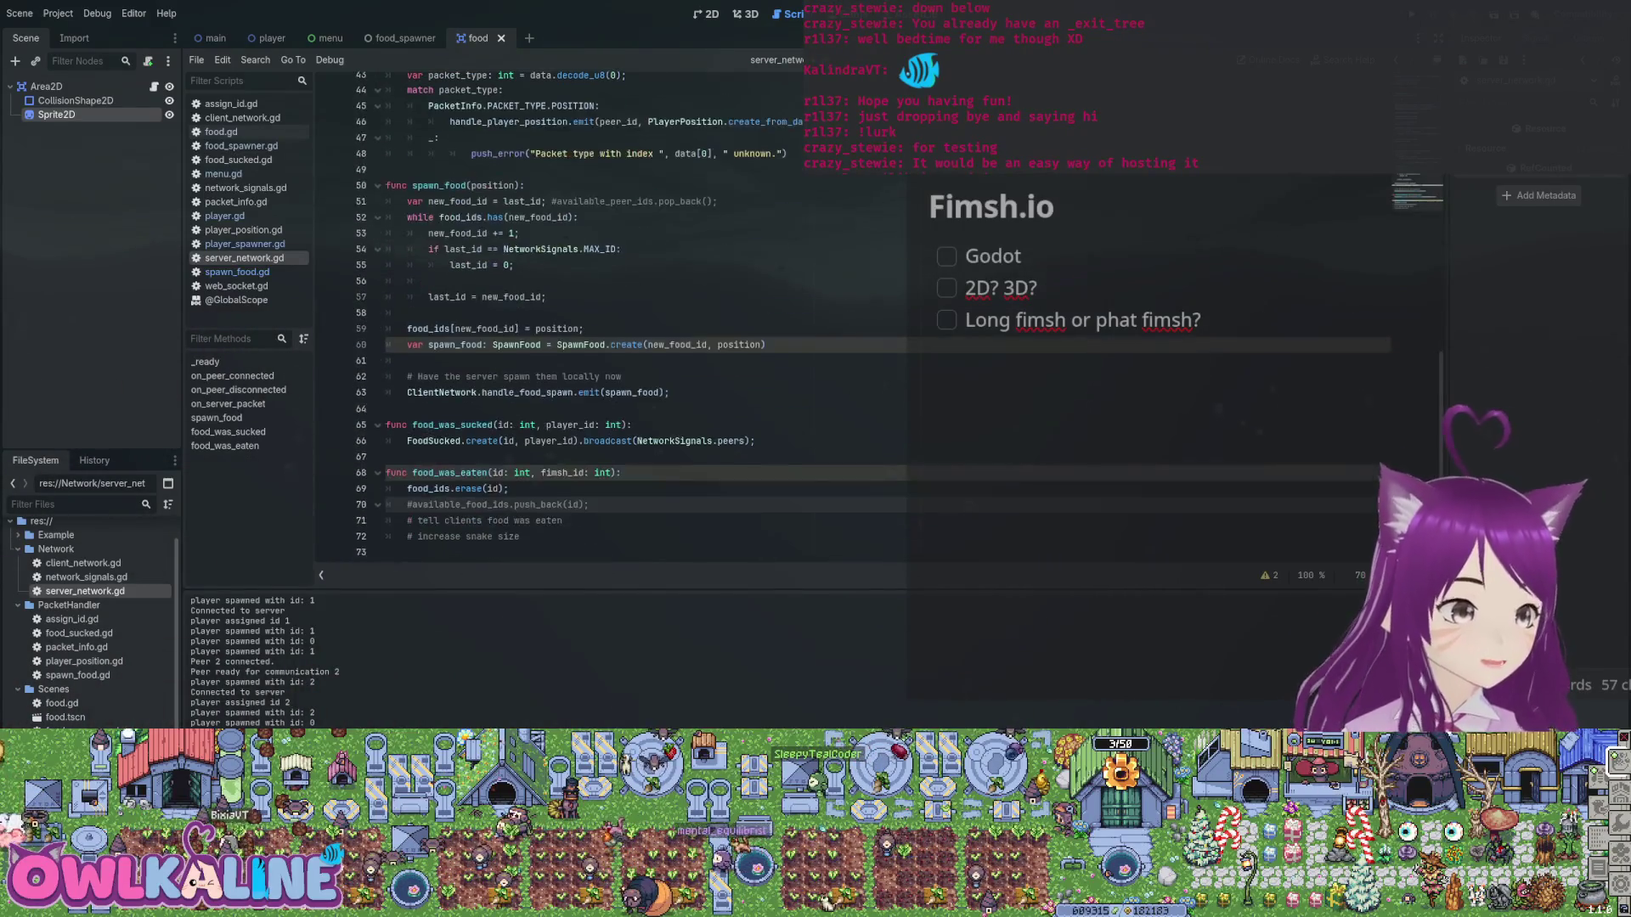
scroll(595, 314, up, 14)
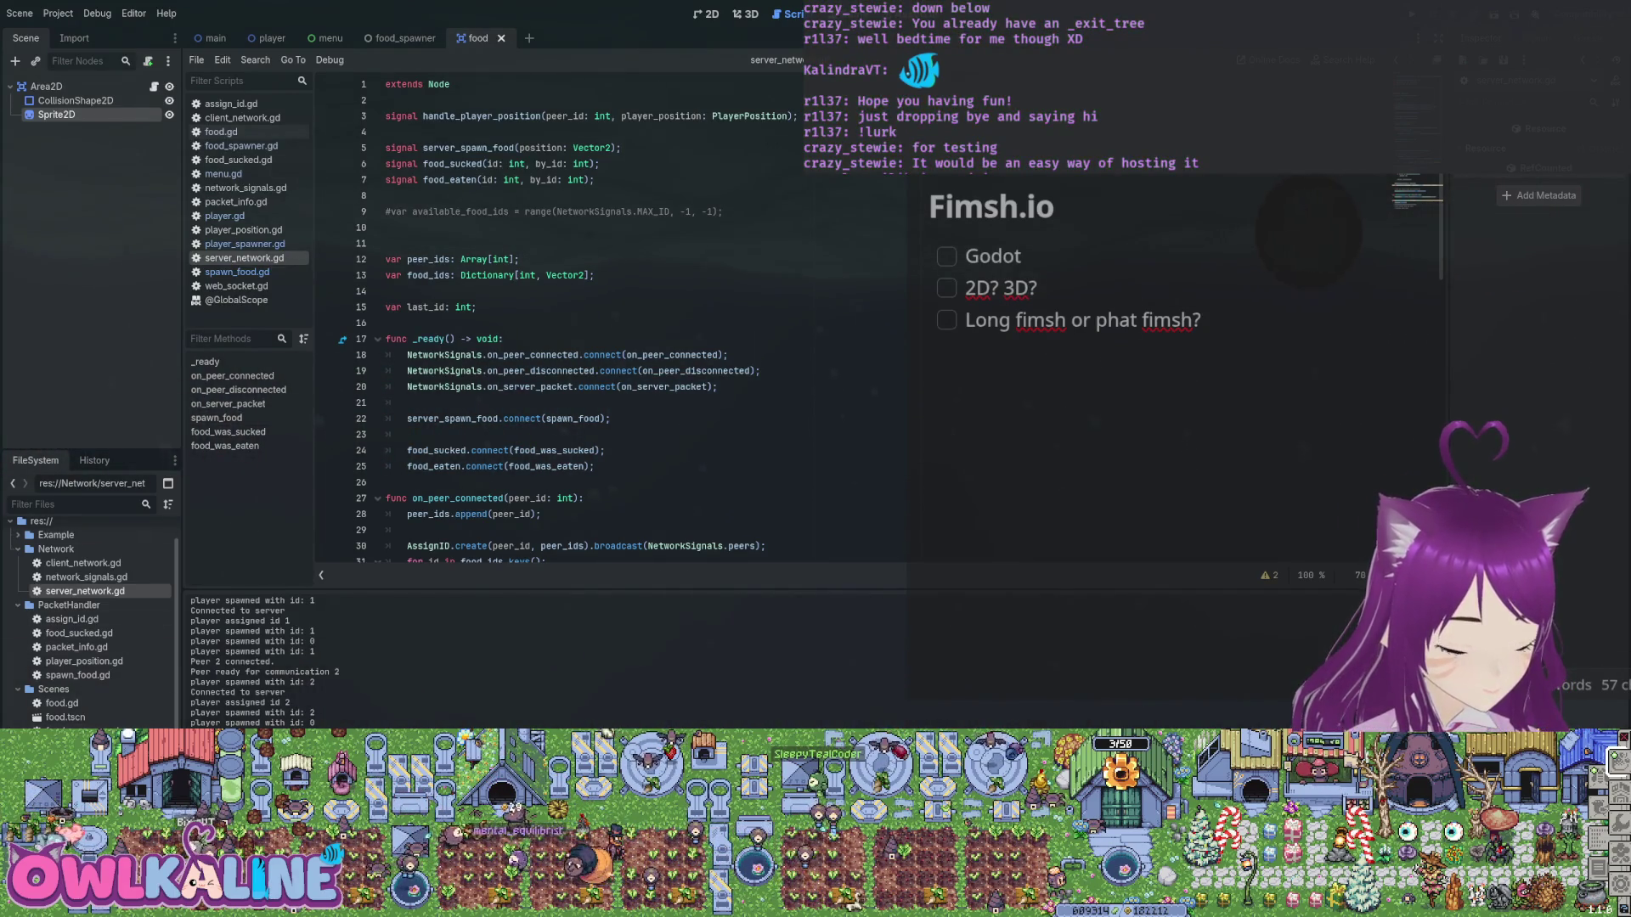
Show the main scene with its Node2D tree in the 2D workspace.
key(ctrl+Tab)
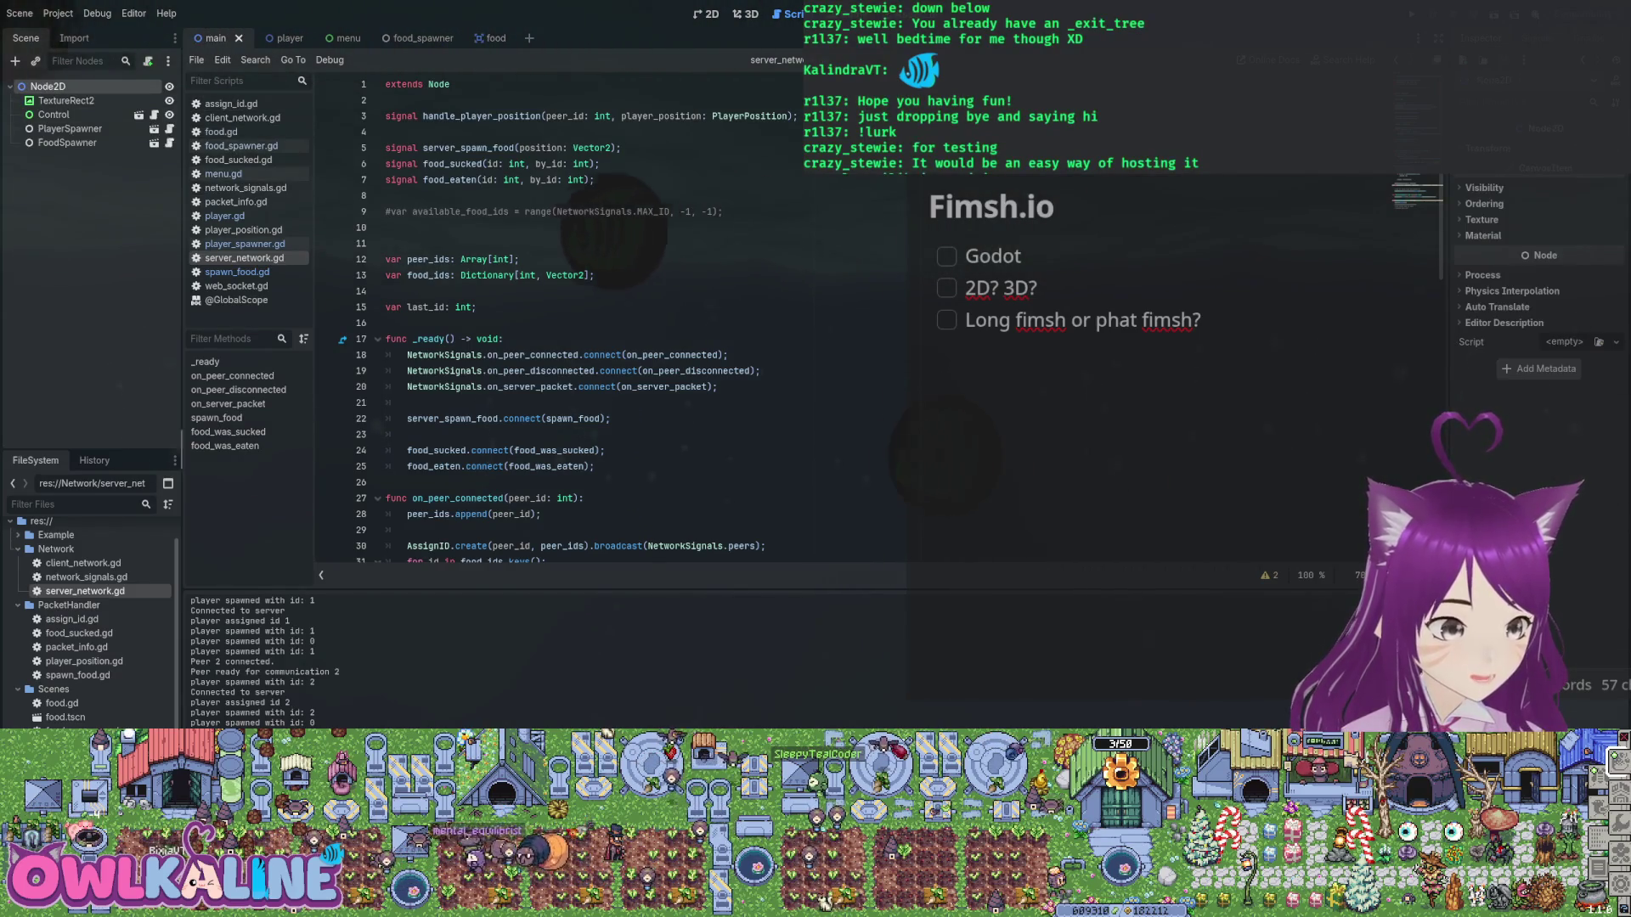
click(706, 15)
click(67, 101)
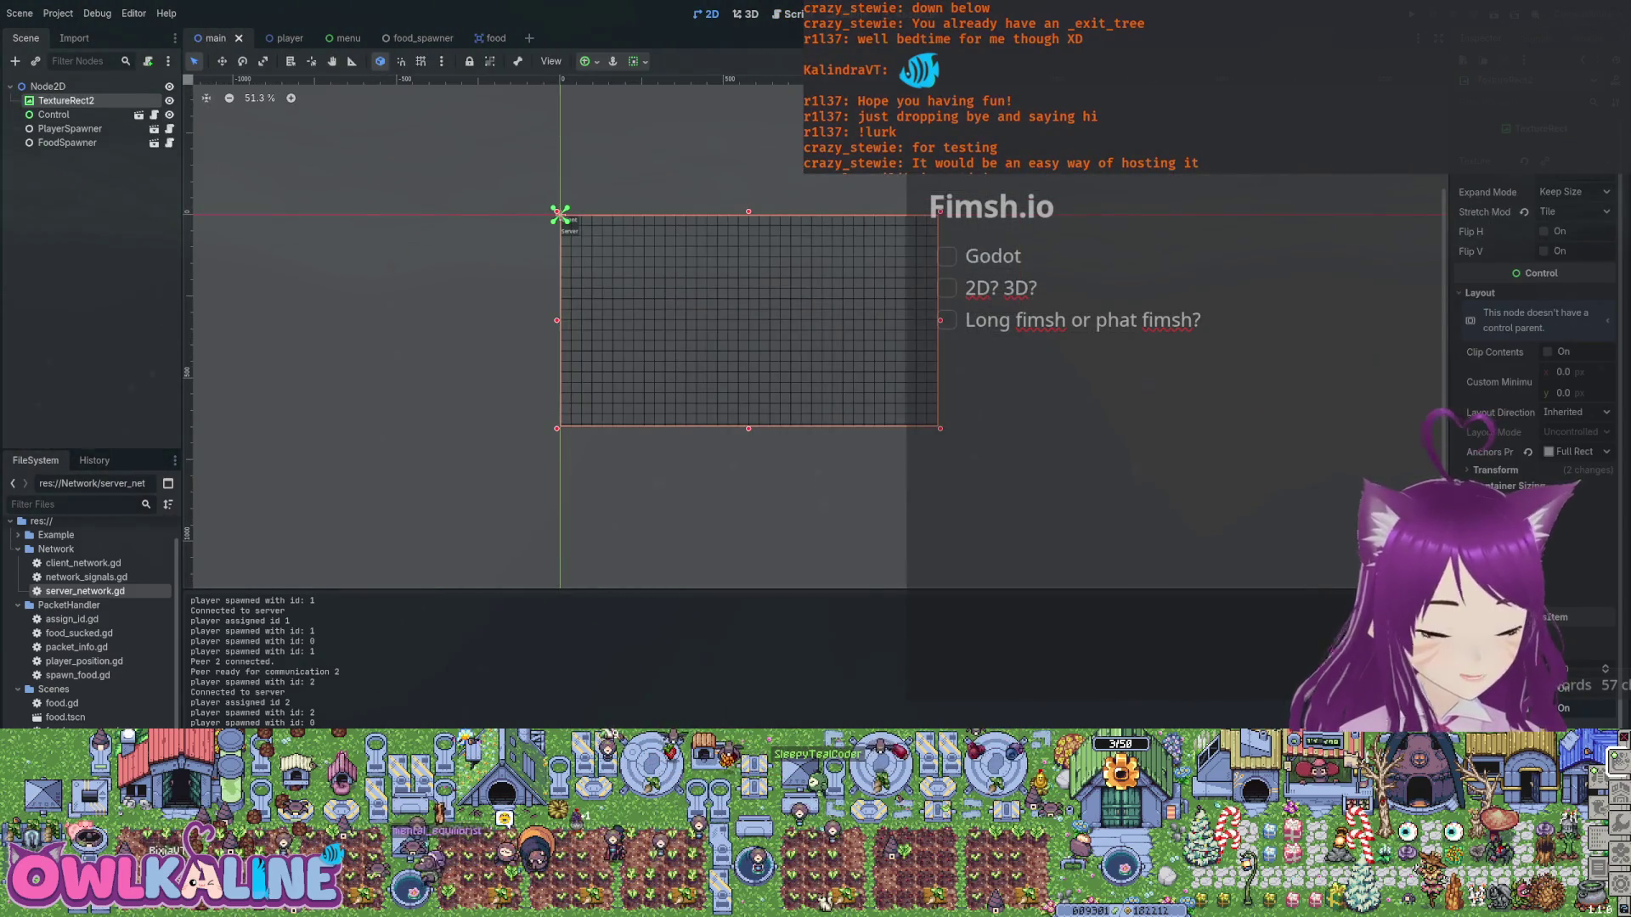